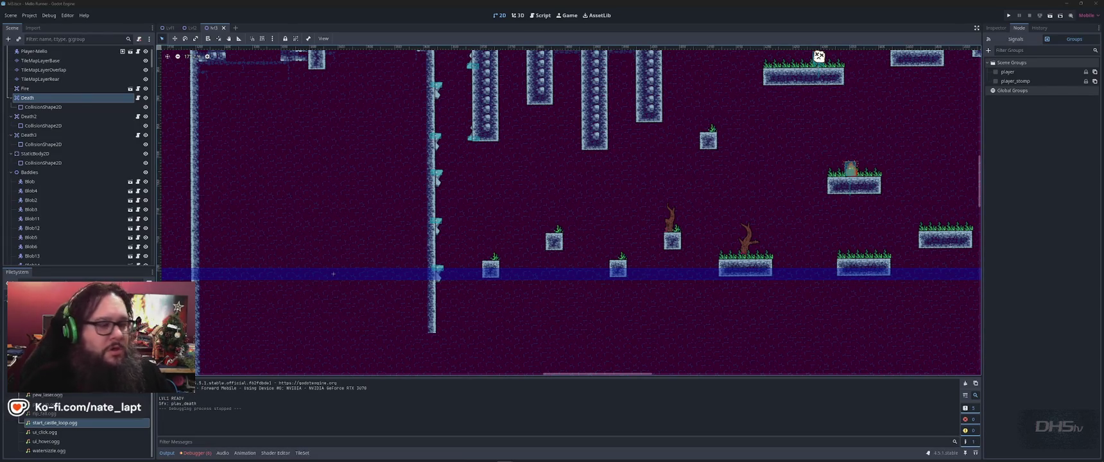
- Back in Godot, zoom and pan across the MelloRunner level, then run the game
{"action": "key", "text": "alt+Tab"}
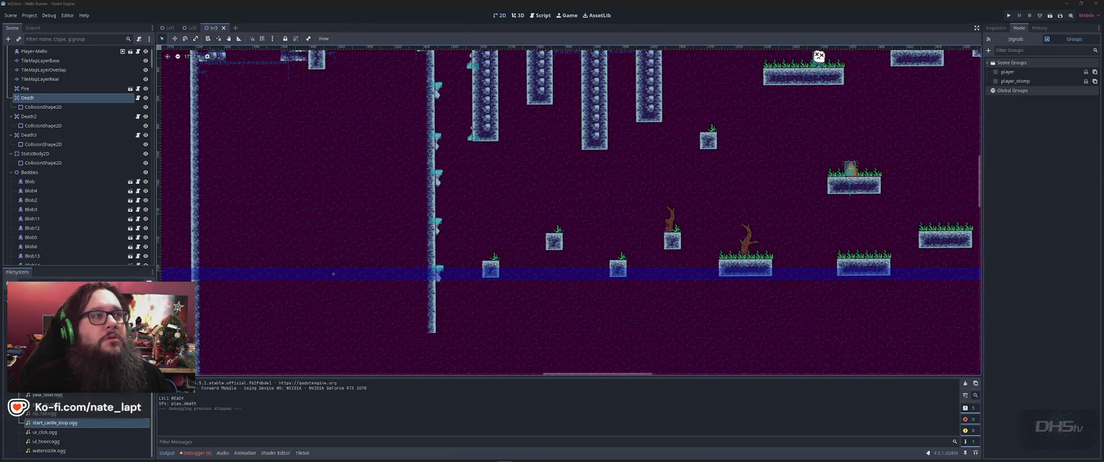
{"action": "left_click", "coordinate": [661, 25]}
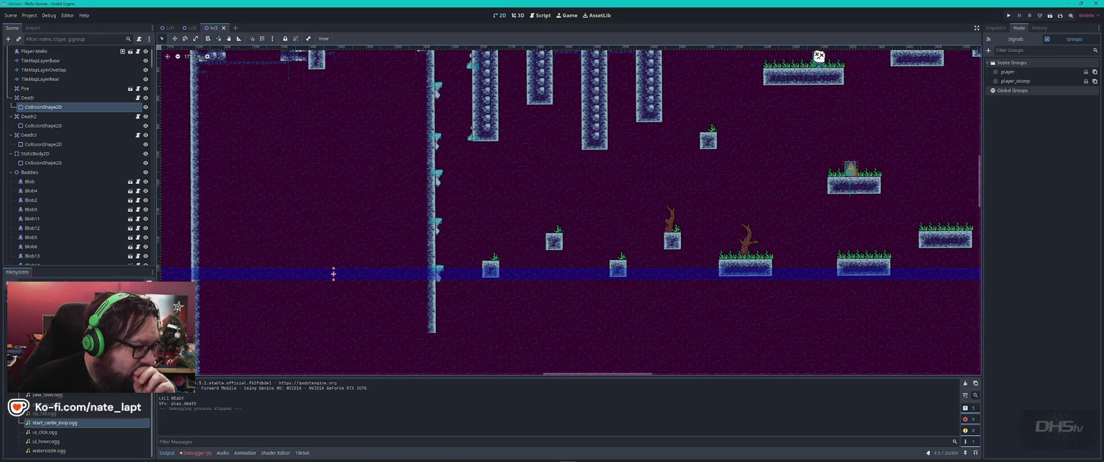
{"action": "scroll", "coordinate": [84, 427], "scroll_direction": "up", "scroll_amount": 2}
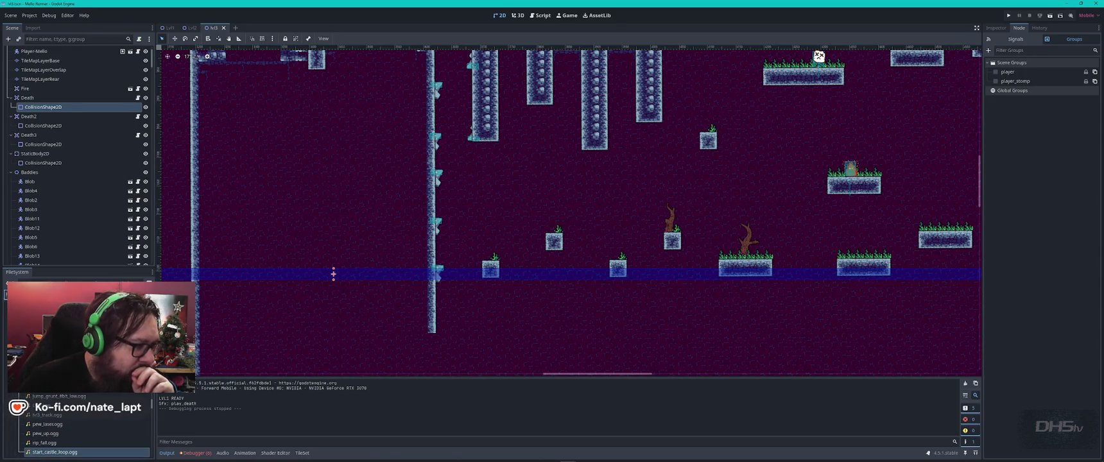
{"action": "scroll", "coordinate": [436, 279], "scroll_direction": "down", "scroll_amount": 5}
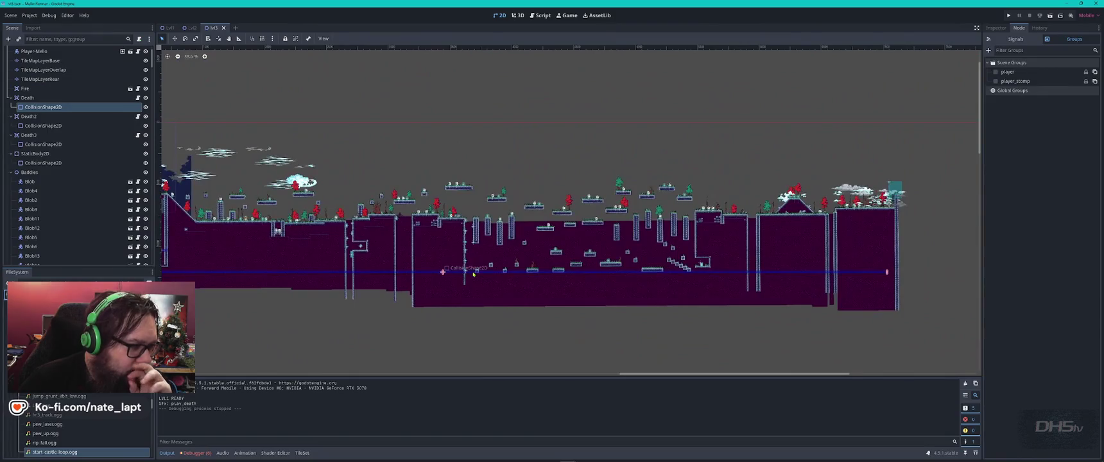
{"action": "scroll", "coordinate": [548, 255], "scroll_direction": "left", "scroll_amount": 1}
{"action": "mouse_move", "coordinate": [445, 248]}
{"action": "left_mouse_down"}
{"action": "mouse_move", "coordinate": [754, 224]}
{"action": "mouse_move", "coordinate": [676, 223]}
{"action": "left_mouse_up"}
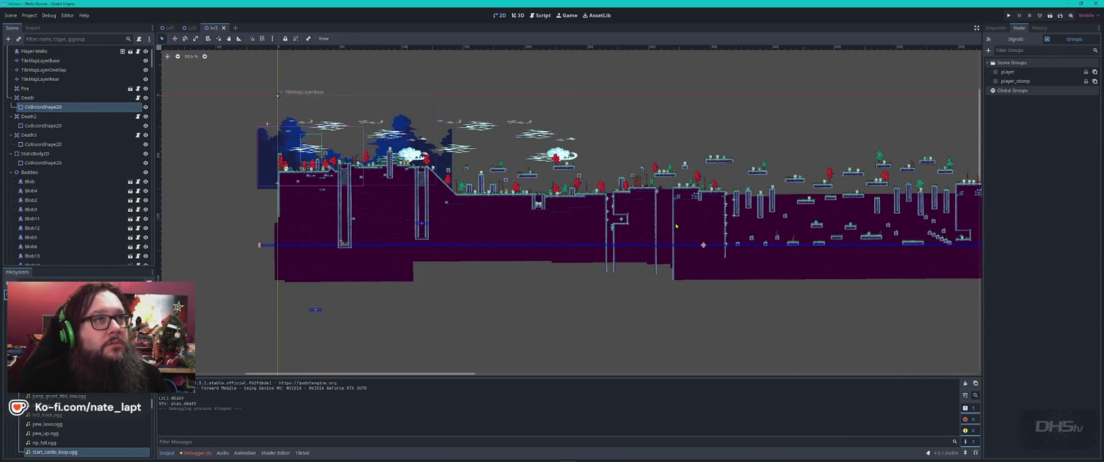
{"action": "key", "text": "F6"}
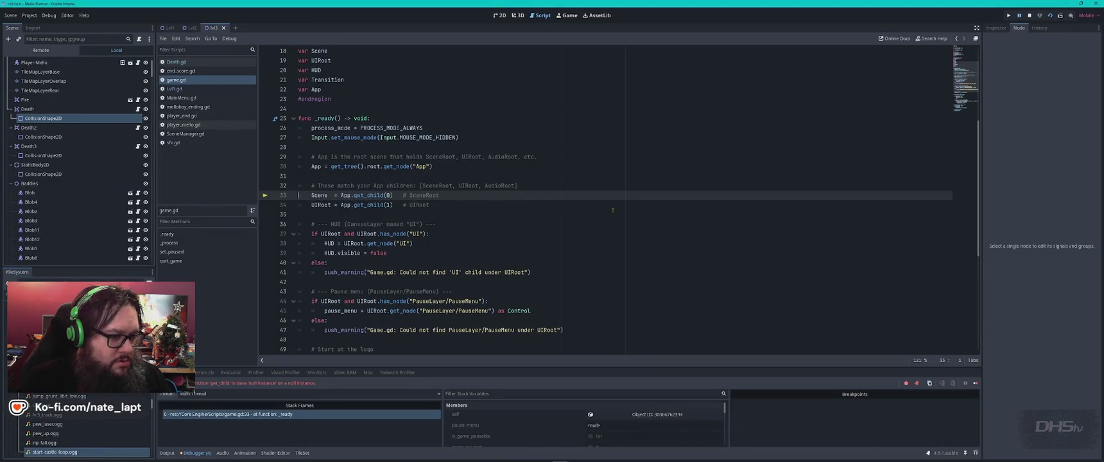
- Check the change_scene call in MainMenu.gd's start-button handler, then relaunch the game
{"action": "left_click", "coordinate": [610, 211]}
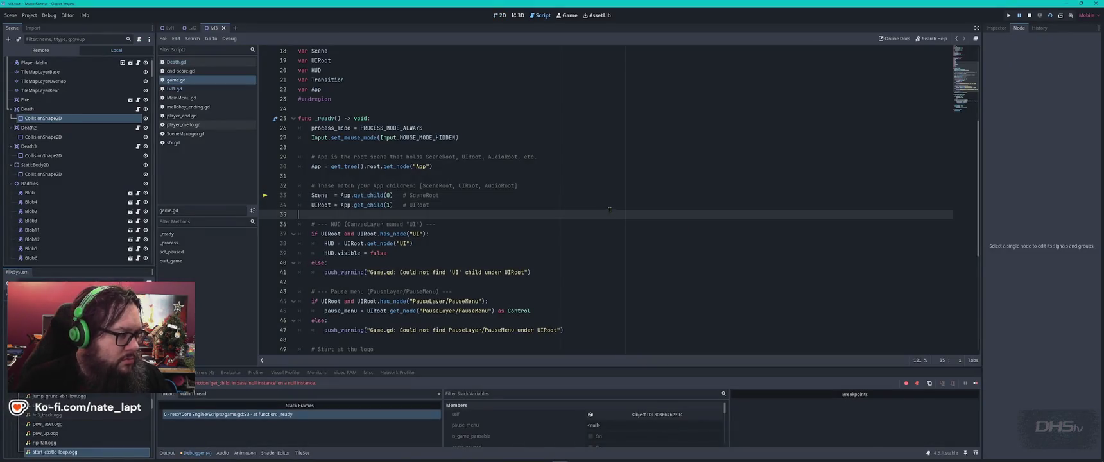
{"action": "left_click", "coordinate": [186, 97]}
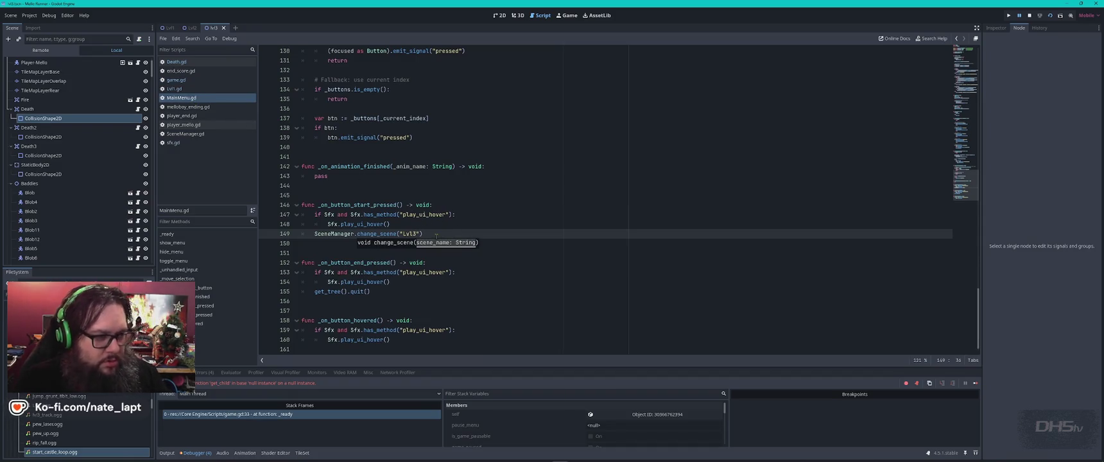
{"action": "key", "text": "F5"}
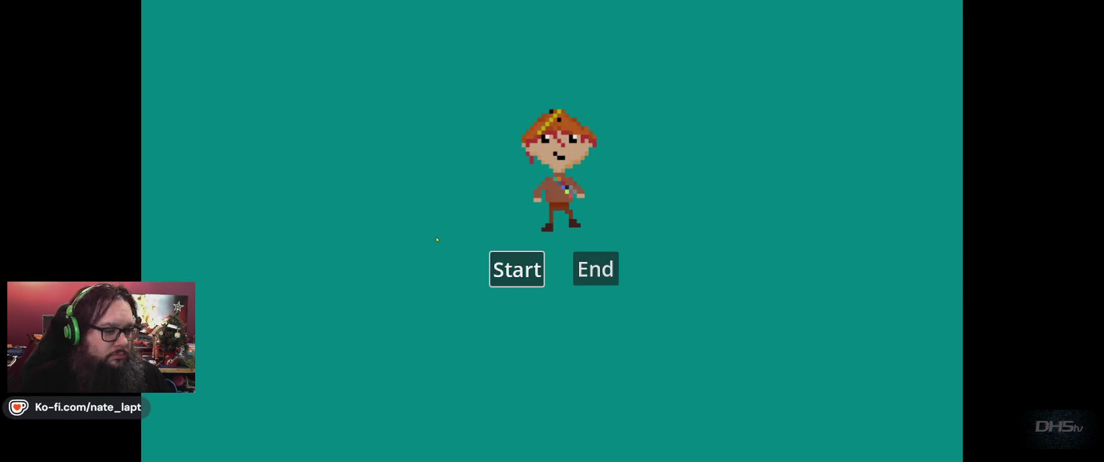
- Start the game and play a first run, grabbing the sword and attacking enemies until dying
{"action": "key", "text": "Return"}
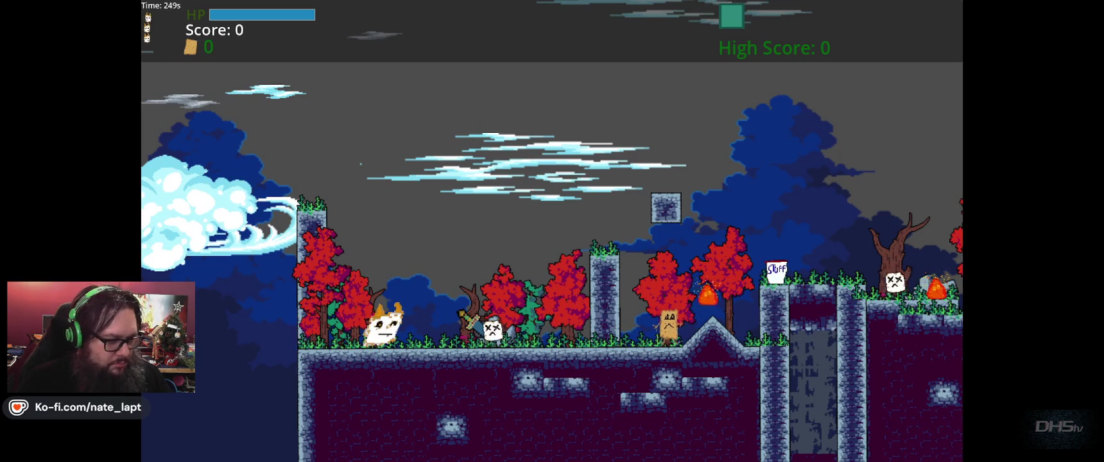
{"action": "key", "text": "Right"}
{"action": "key", "text": "space"}
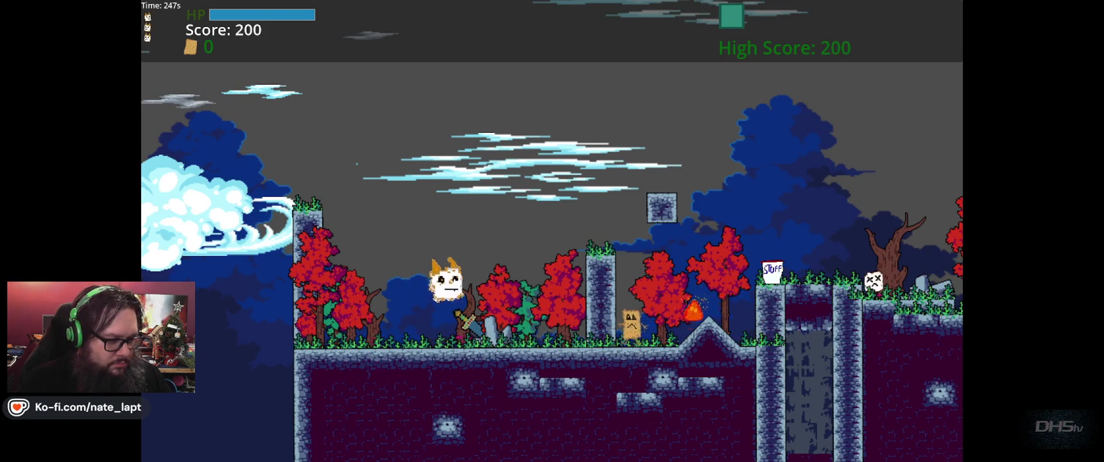
{"action": "key", "text": "Right"}
{"action": "key", "text": "space"}
{"action": "key", "text": "x"}
{"action": "key", "text": "Right"}
{"action": "key", "text": "x"}
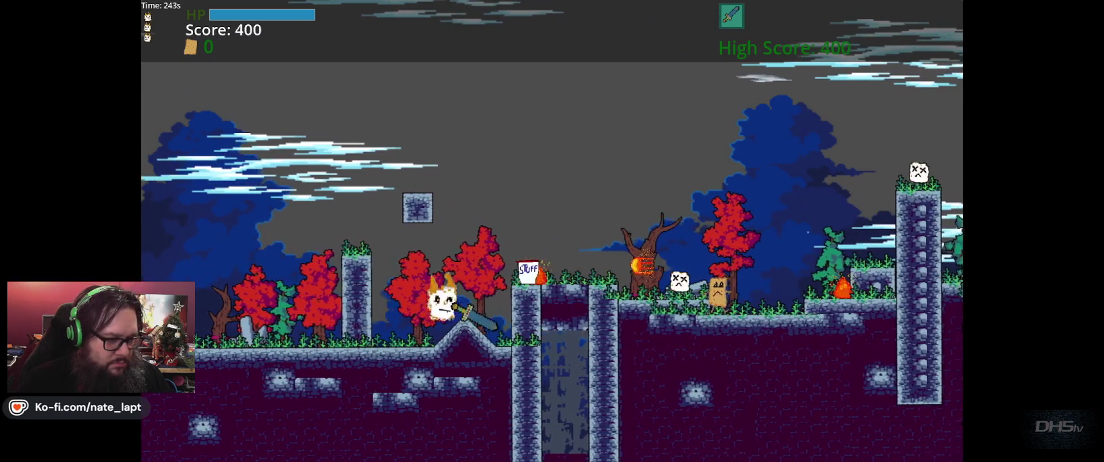
{"action": "key", "text": "Right"}
{"action": "key", "text": "space"}
{"action": "key", "text": "x"}
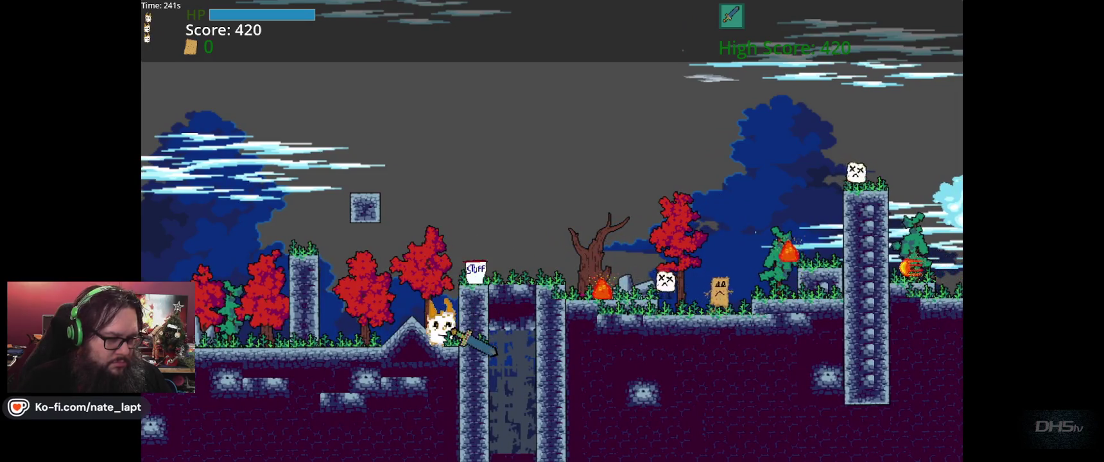
{"action": "key", "text": "space"}
{"action": "key", "text": "Right"}
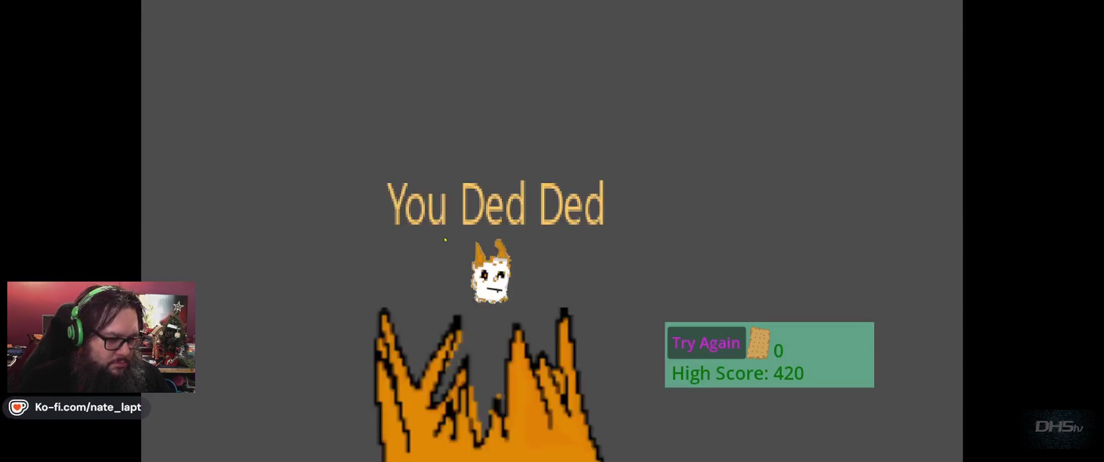
- Try again and play a second run rightward, ending on game over with high score 1000
{"action": "key", "text": "Return"}
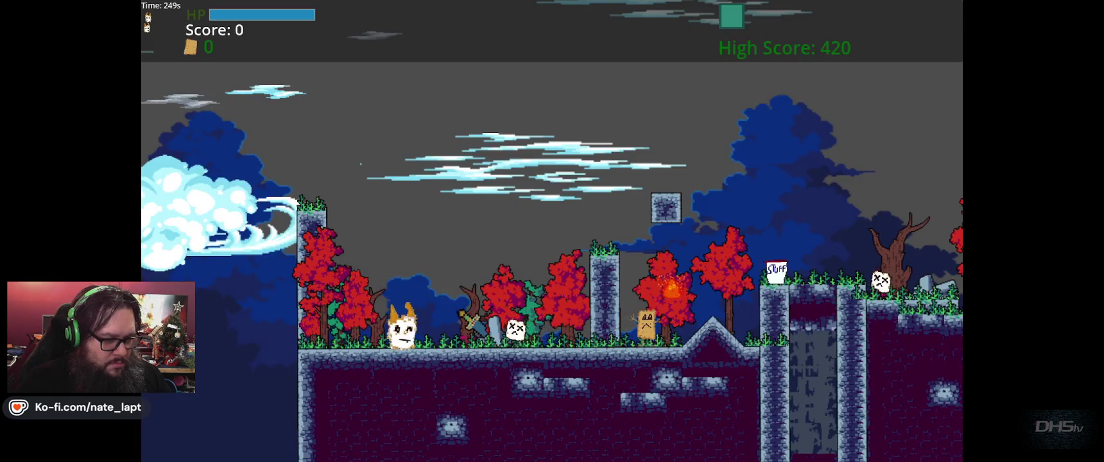
{"action": "key", "text": "Right"}
{"action": "key", "text": "space"}
{"action": "key", "text": "space"}
{"action": "key", "text": "Right"}
{"action": "key", "text": "space"}
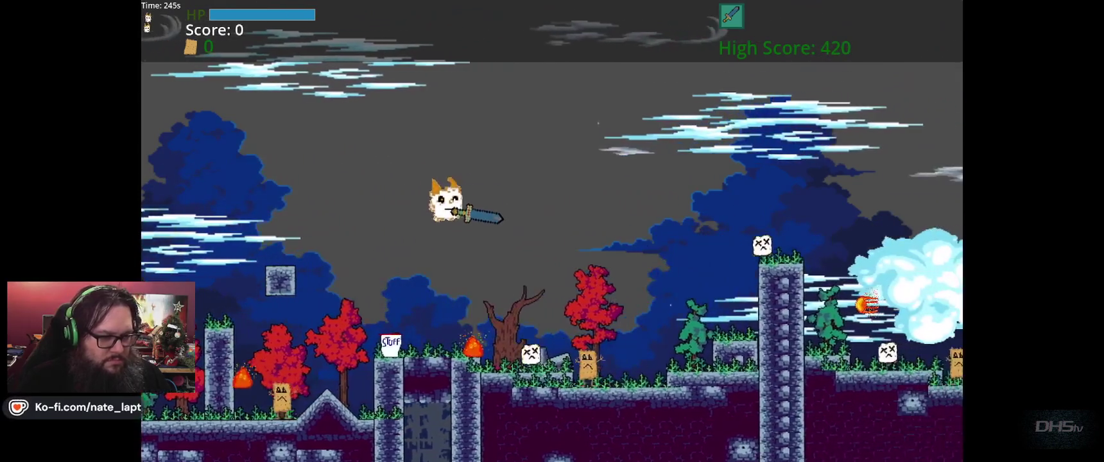
{"action": "key", "text": "Right"}
{"action": "key", "text": "space"}
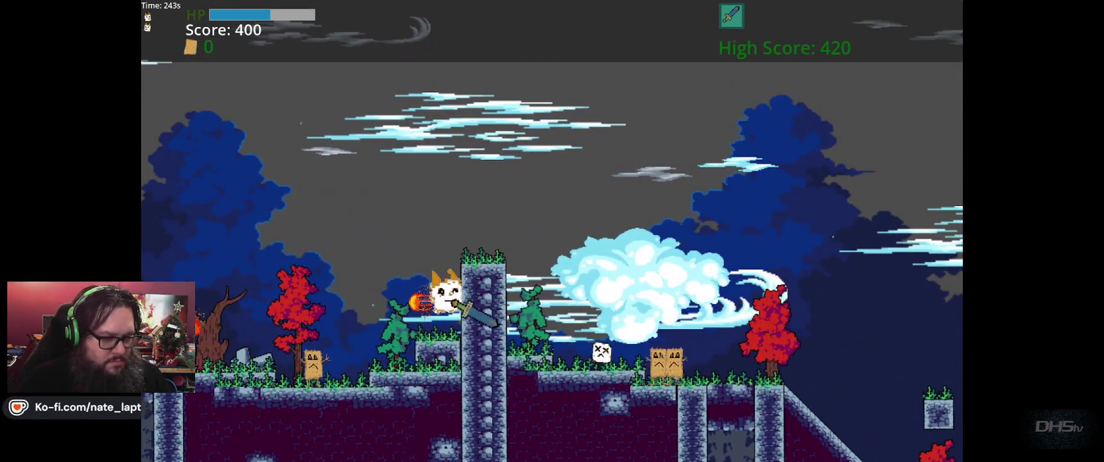
{"action": "key", "text": "Right"}
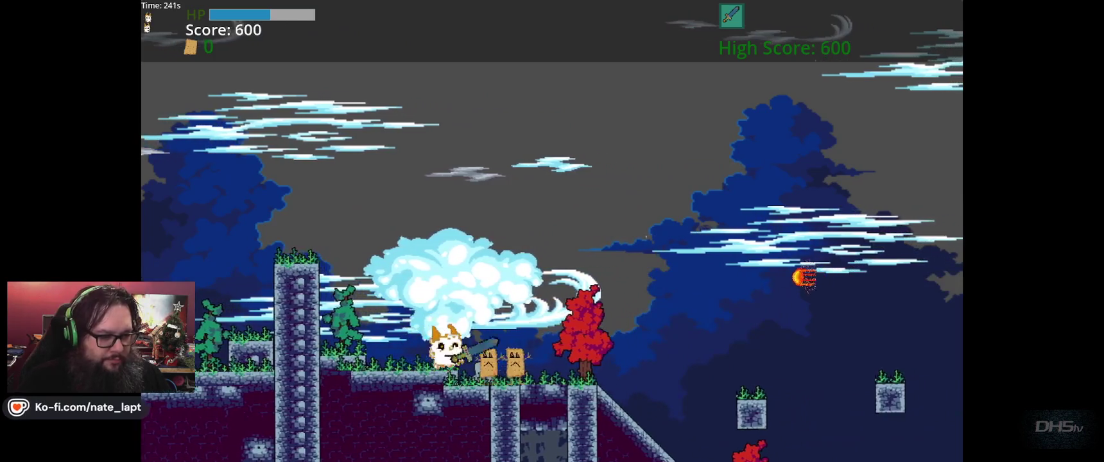
{"action": "key", "text": "Right"}
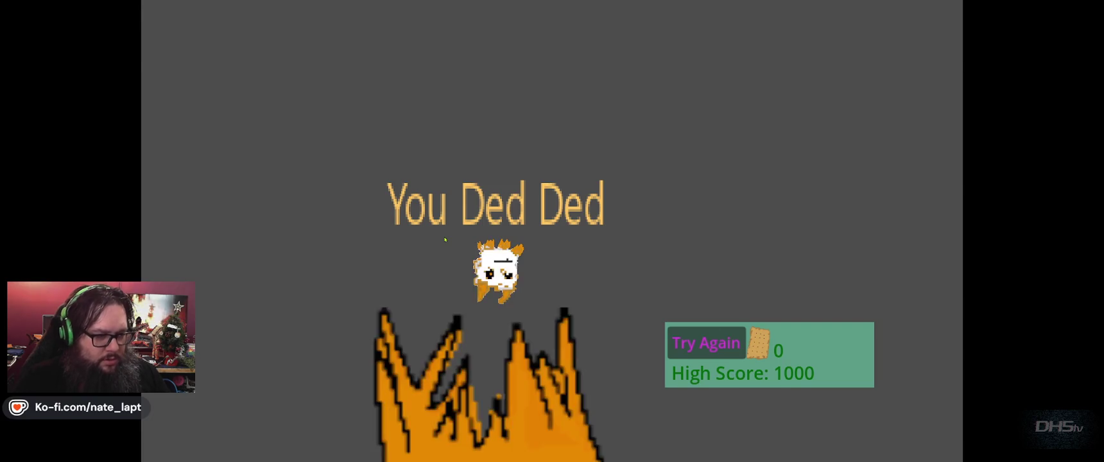
- Restart the level, grab the sword, kill the first enemies and climb past the stone pillar
{"action": "key", "text": "space"}
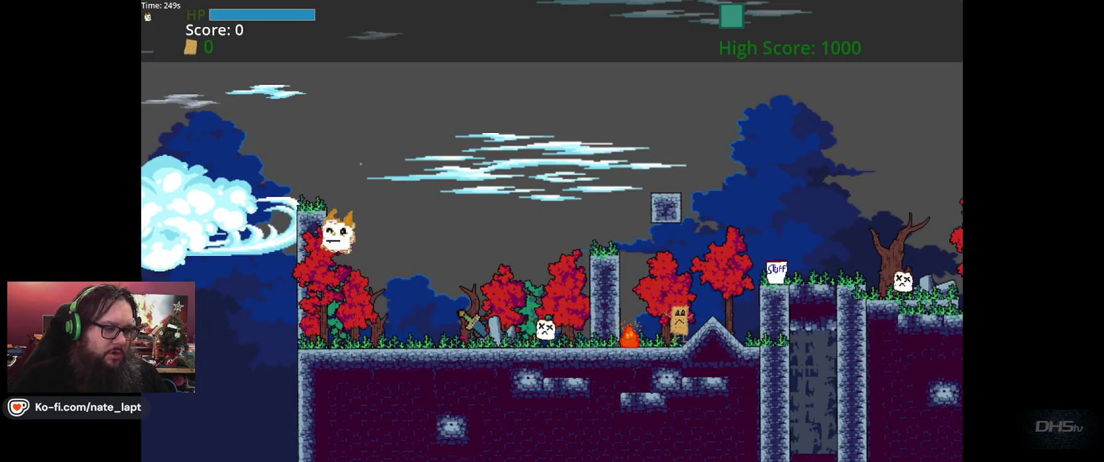
{"action": "key", "text": "Right"}
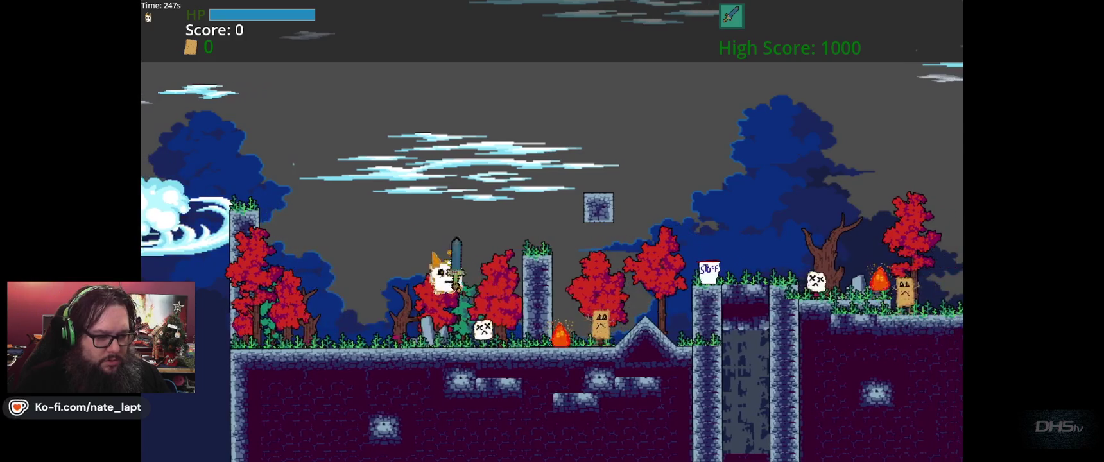
{"action": "key", "text": "space"}
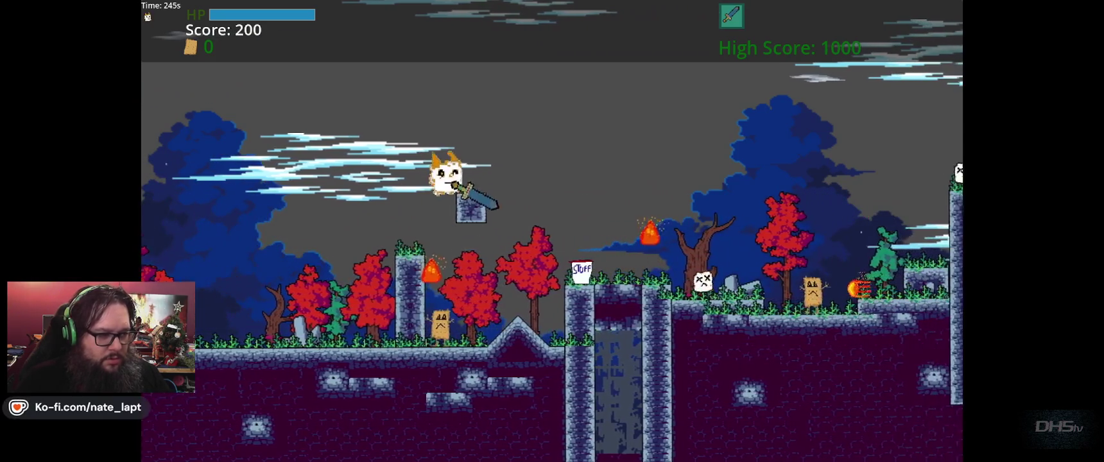
{"action": "key", "text": "Right"}
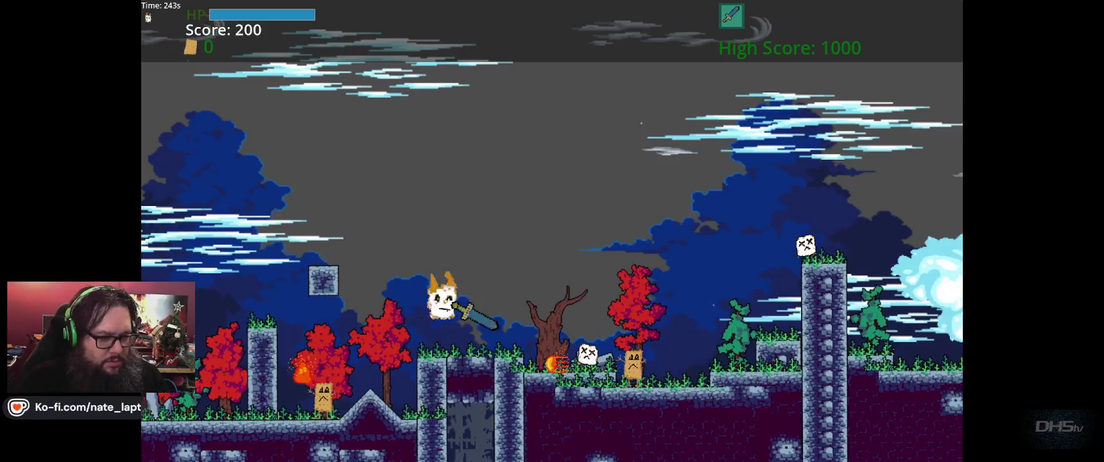
{"action": "key", "text": "Right"}
{"action": "key", "text": "space"}
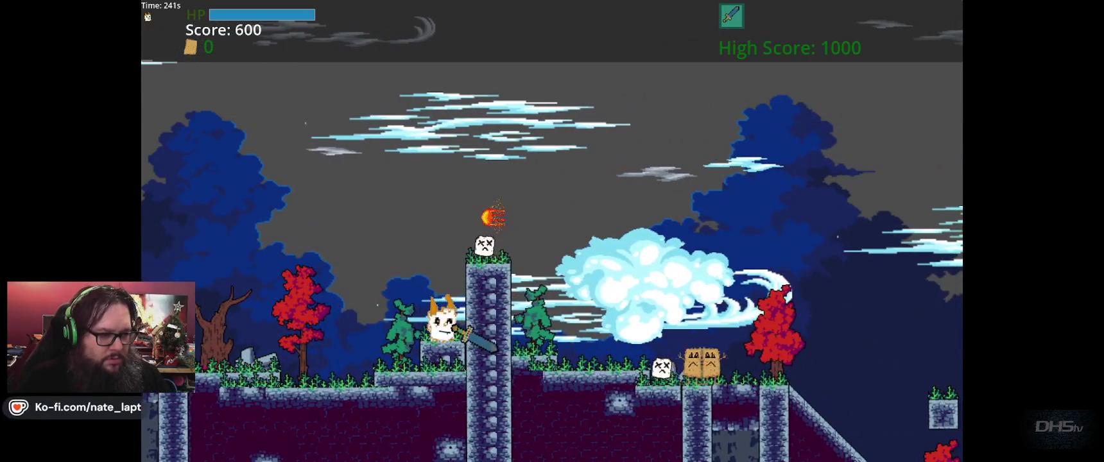
{"action": "key", "text": "Right"}
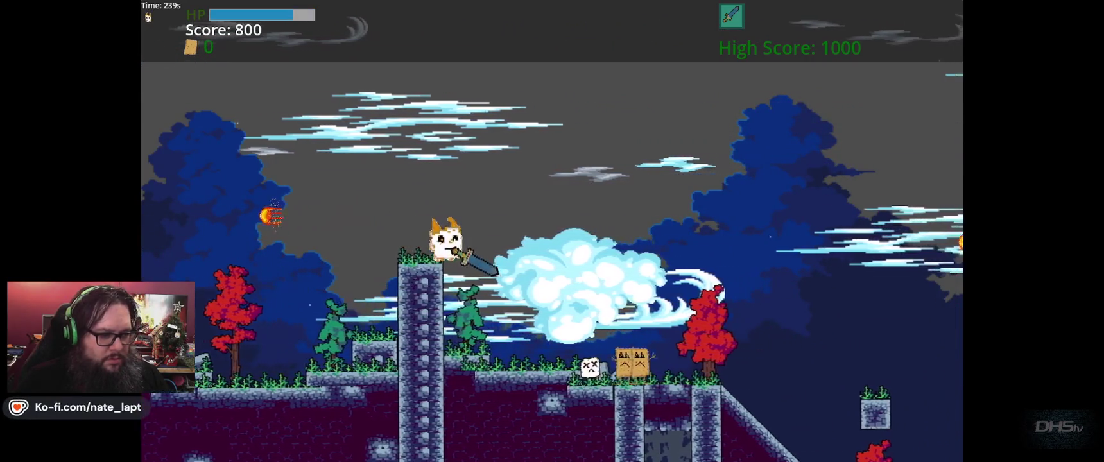
- Run down the slope attacking enemies, reach 2600 points, and fall into the pit
{"action": "key", "text": "Right"}
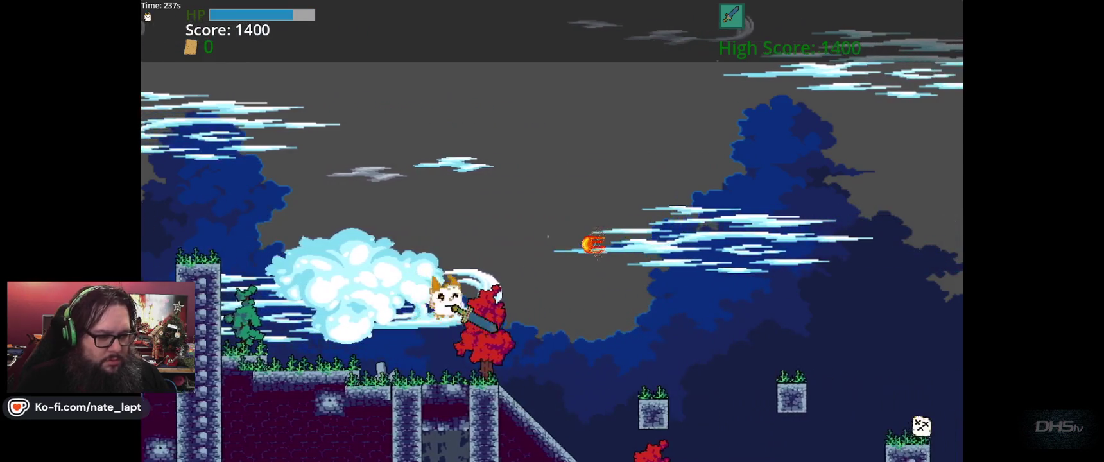
{"action": "key", "text": "Right"}
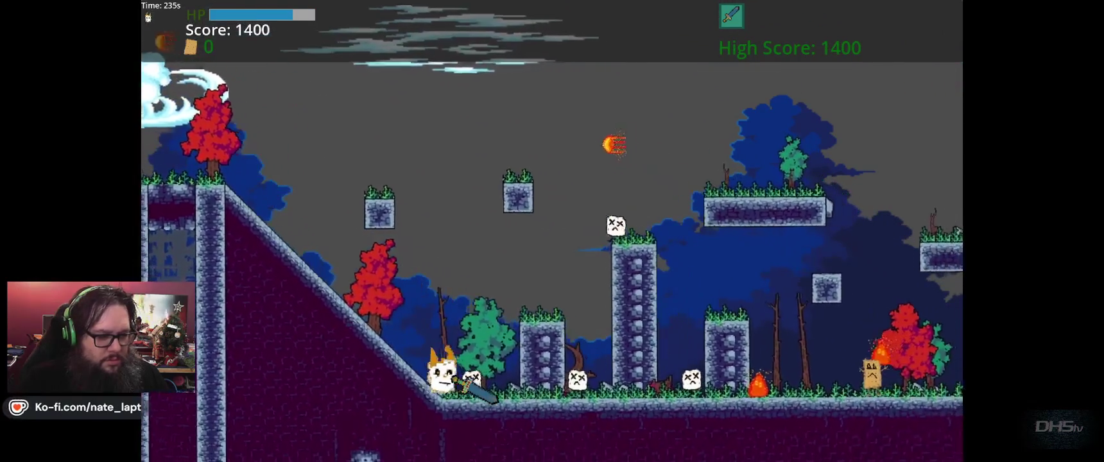
{"action": "key", "text": "Right"}
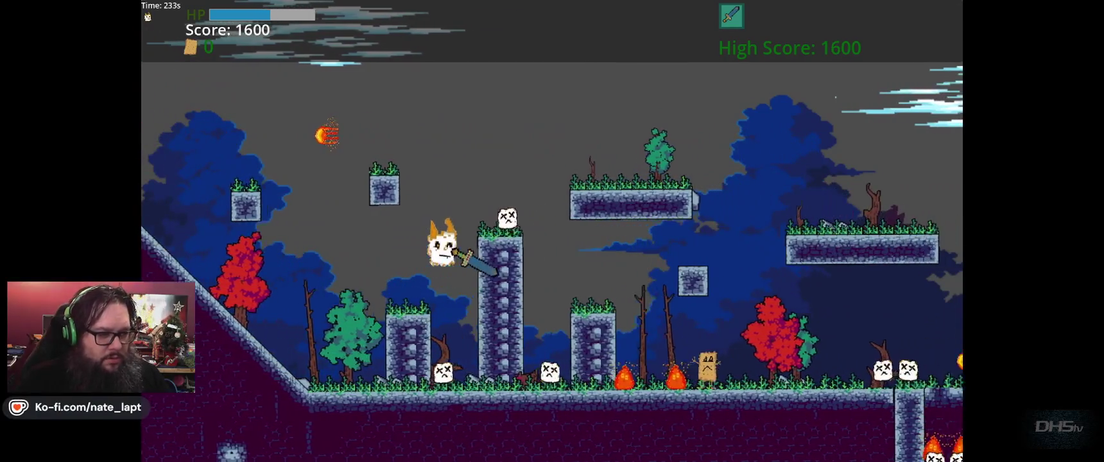
{"action": "key", "text": "Right"}
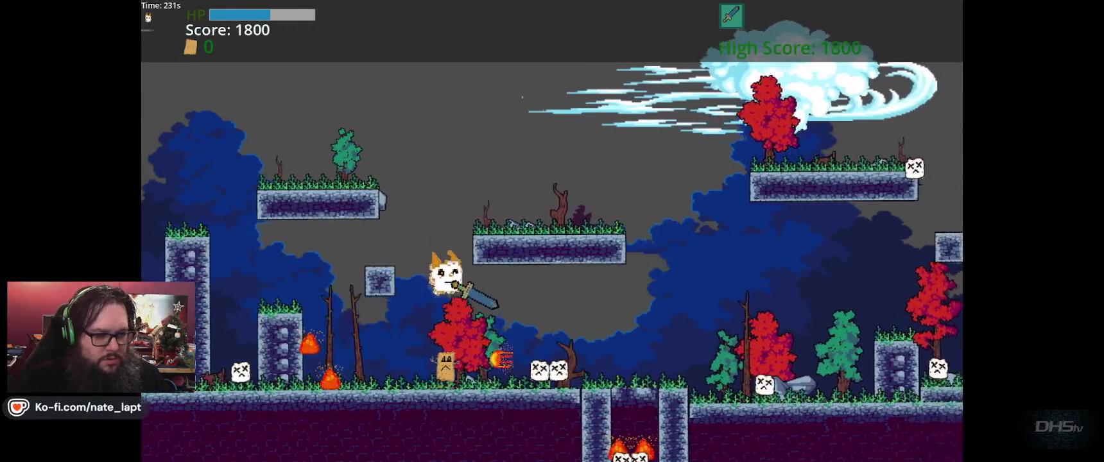
{"action": "key", "text": "Right"}
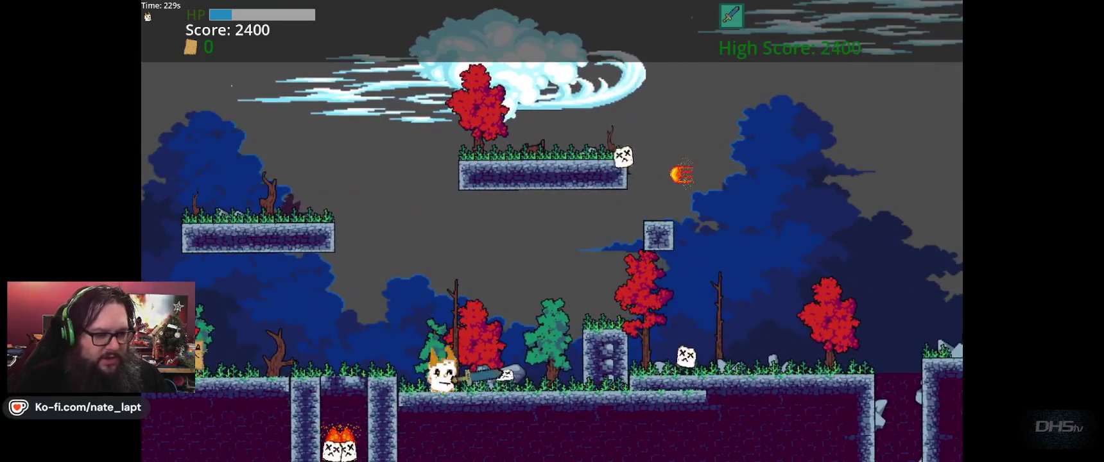
{"action": "key", "text": "Right"}
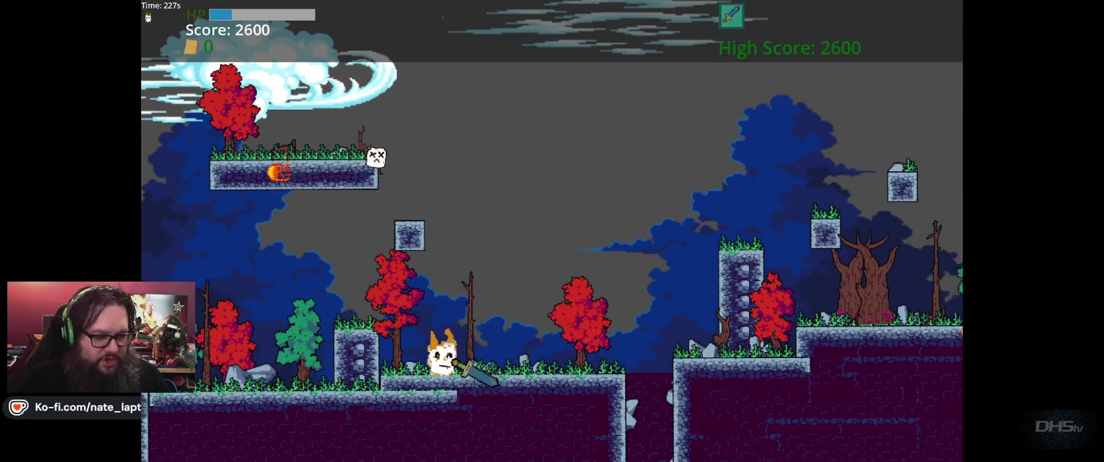
{"action": "key", "text": "Right"}
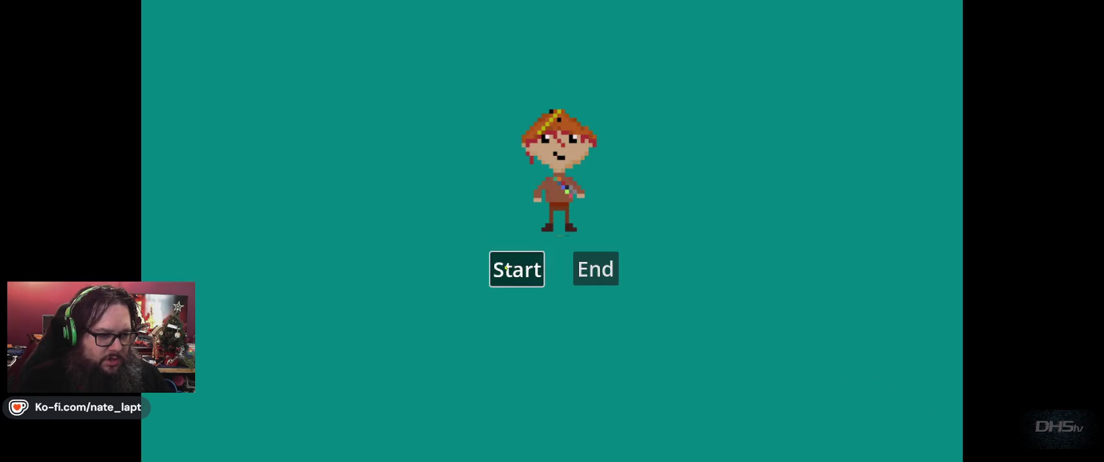
- Start a new run, jumping onto the floating block and tall pillars while defeating an enemy
{"action": "key", "text": "Return"}
{"action": "key", "text": "Right"}
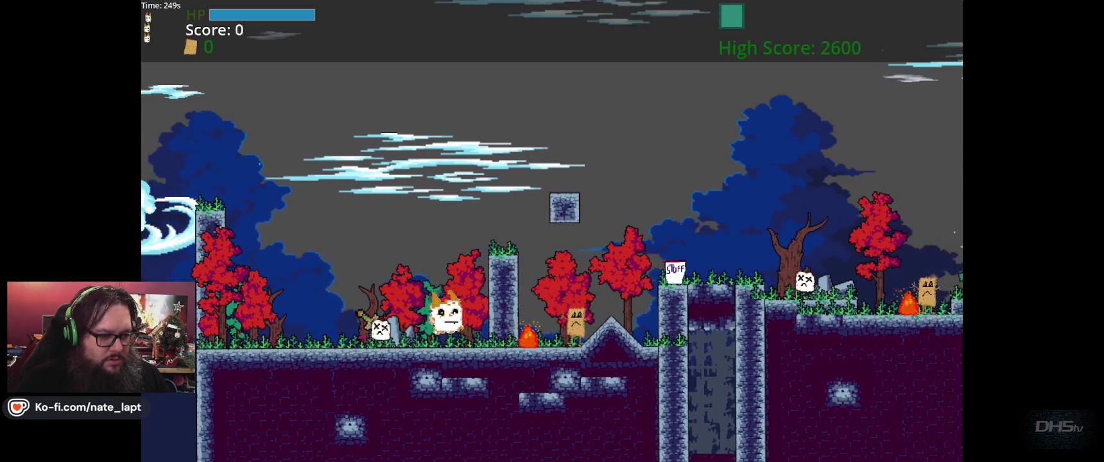
{"action": "key", "text": "space"}
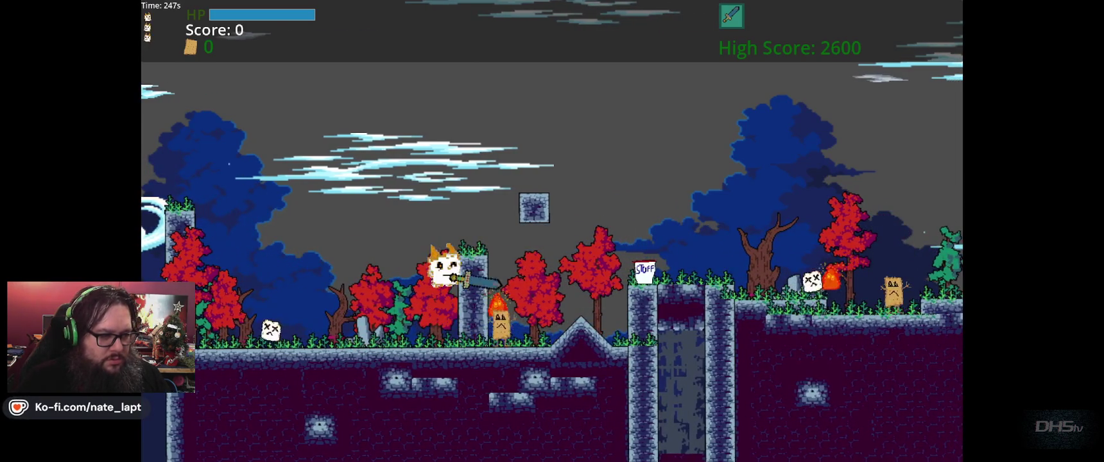
{"action": "key", "text": "Right"}
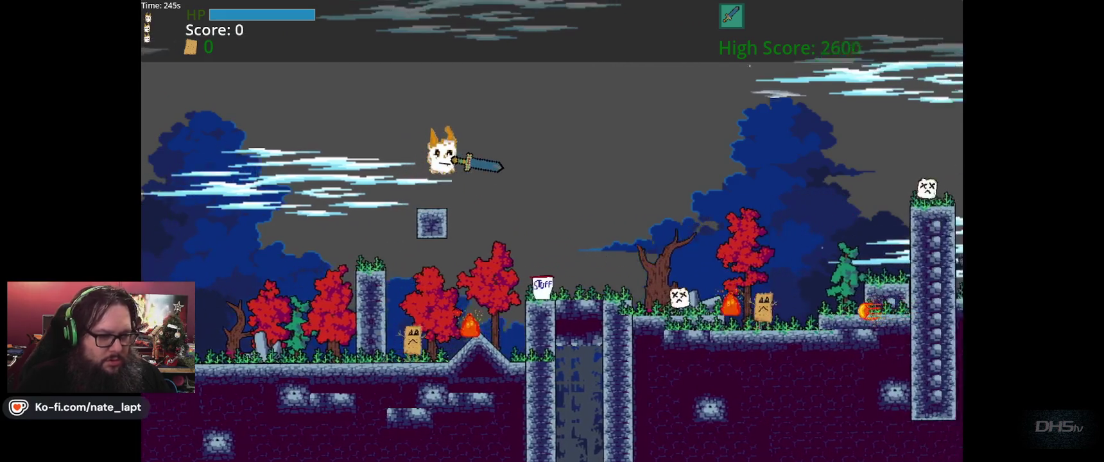
{"action": "key", "text": "Right"}
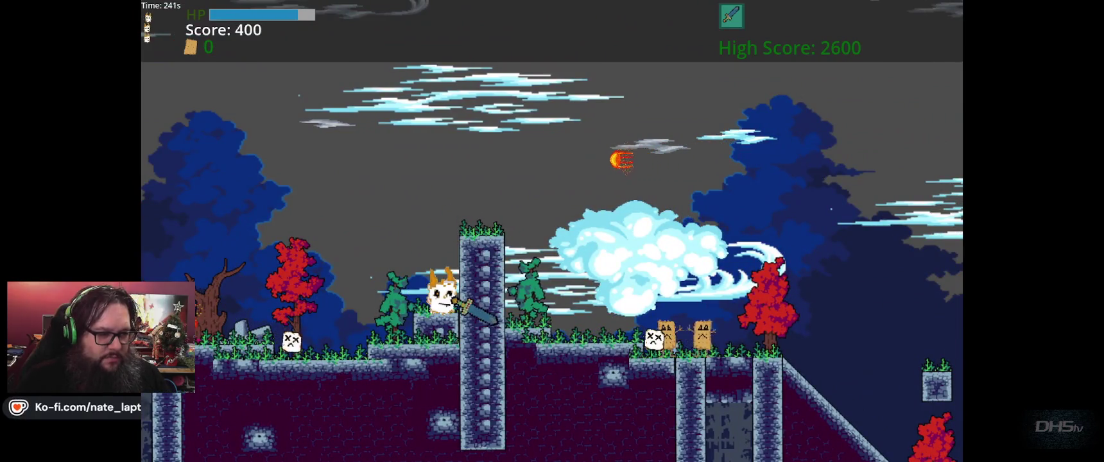
{"action": "key", "text": "space"}
{"action": "key", "text": "Right"}
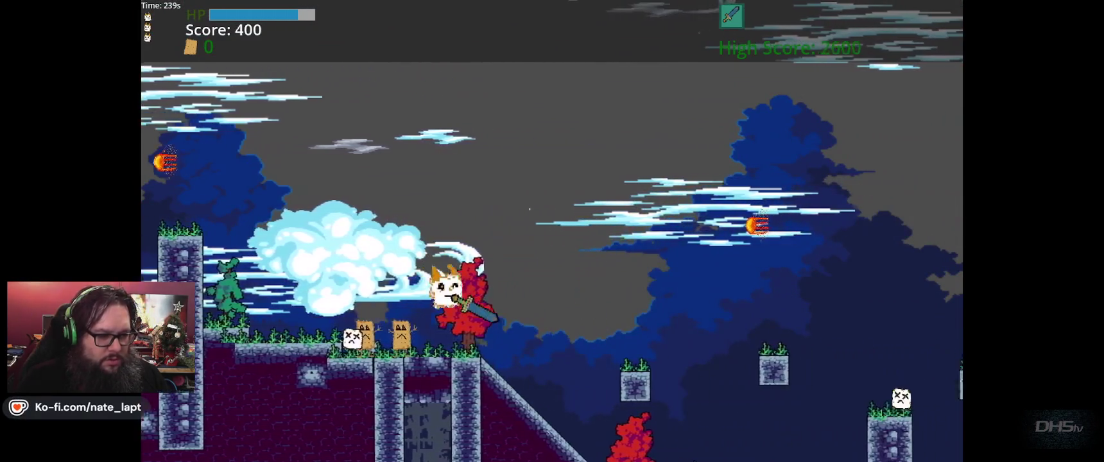
{"action": "key", "text": "Right"}
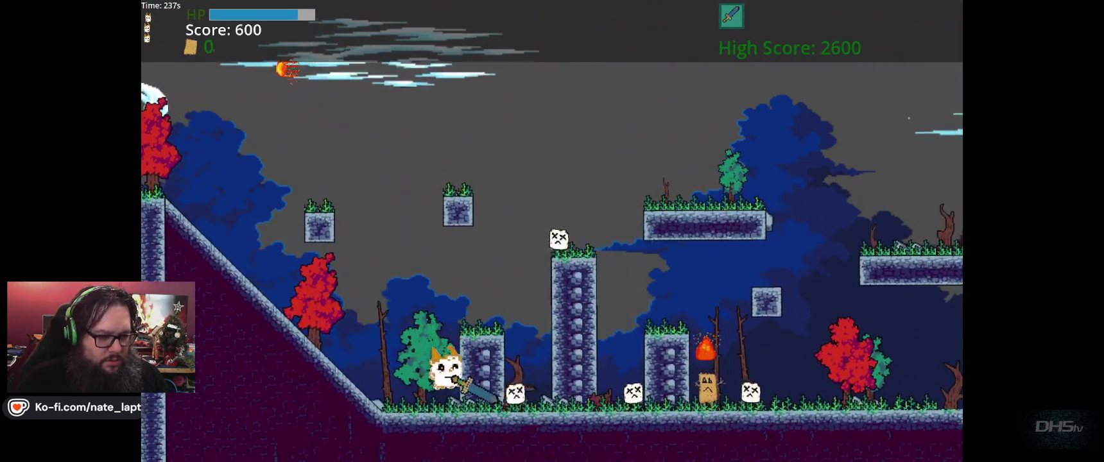
{"action": "key", "text": "space"}
{"action": "key", "text": "Right"}
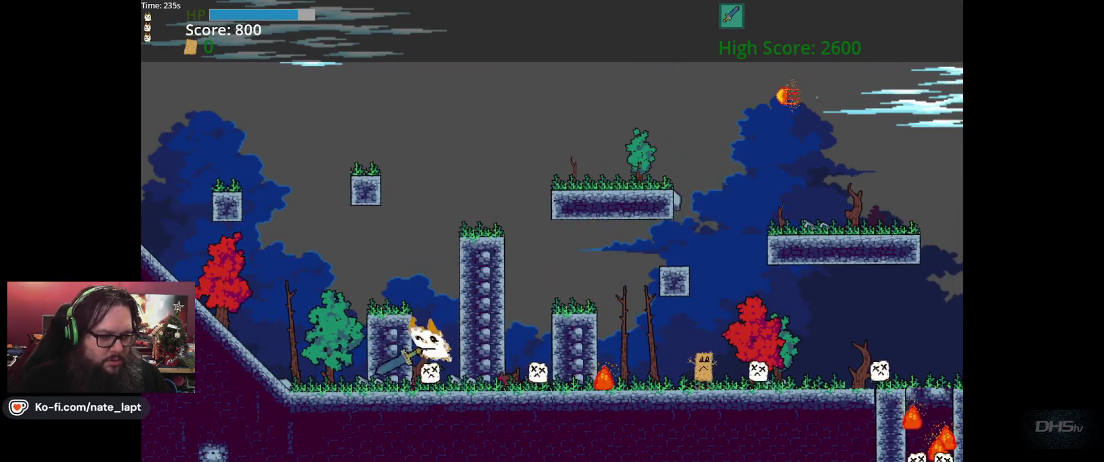
{"action": "key", "text": "Right"}
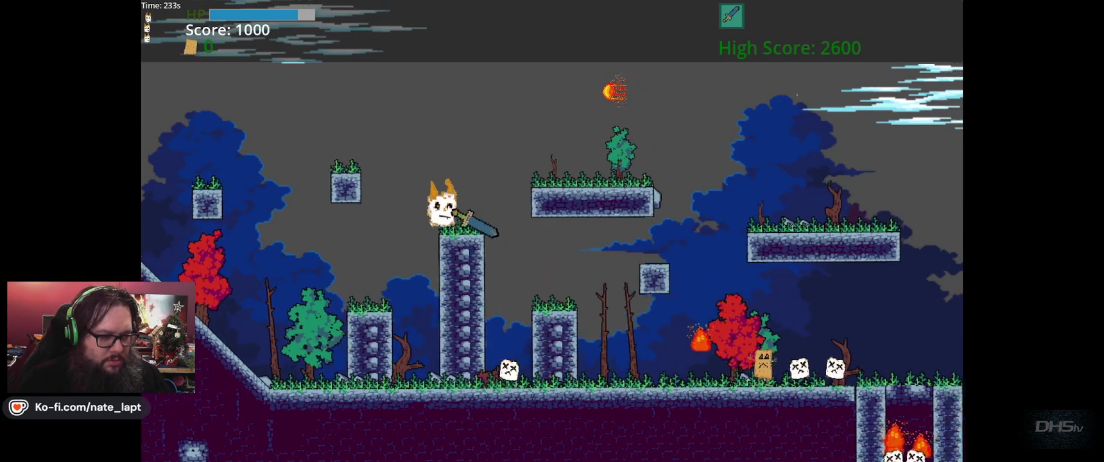
- Keep running right over obstacles and up ledges until dropping down the deep shaft
{"action": "key", "text": "Right"}
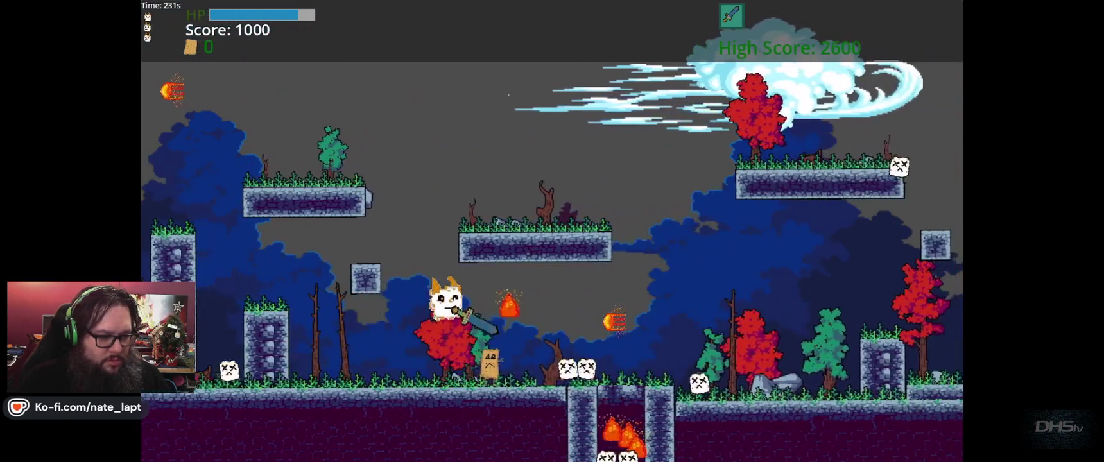
{"action": "key", "text": "Right"}
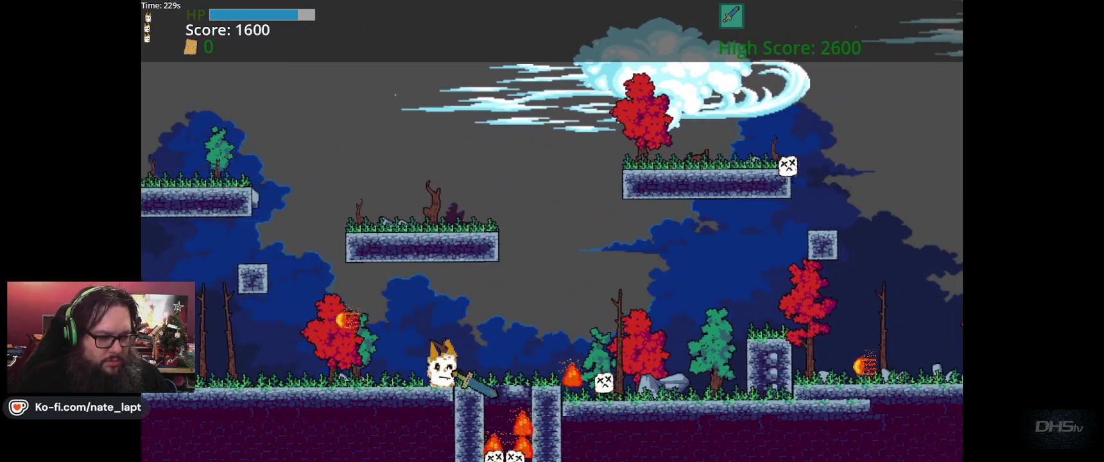
{"action": "key", "text": "Right"}
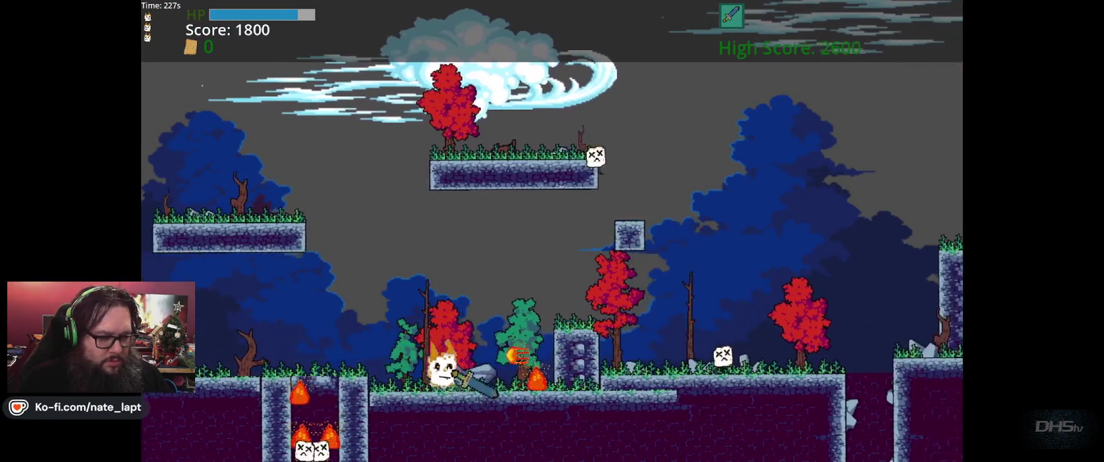
{"action": "key", "text": "Up"}
{"action": "key", "text": "Right"}
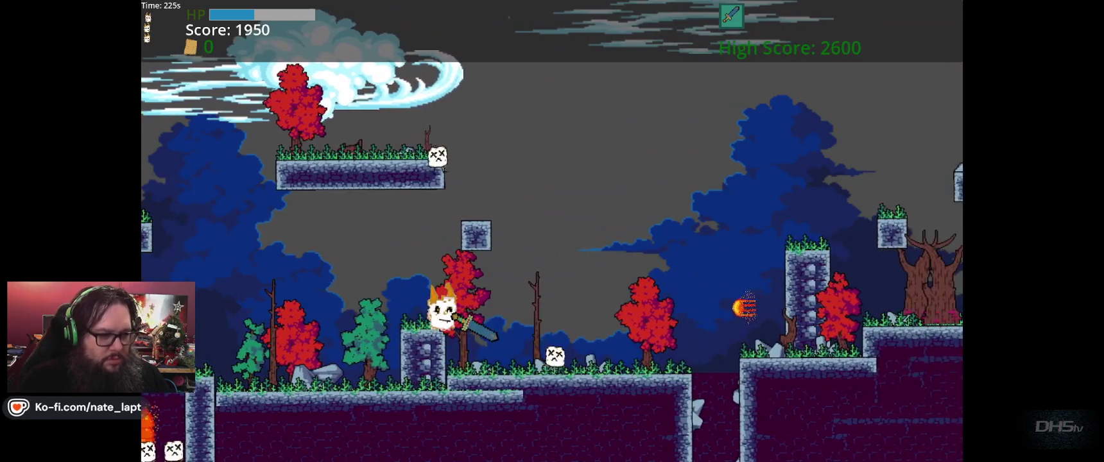
{"action": "key", "text": "Right"}
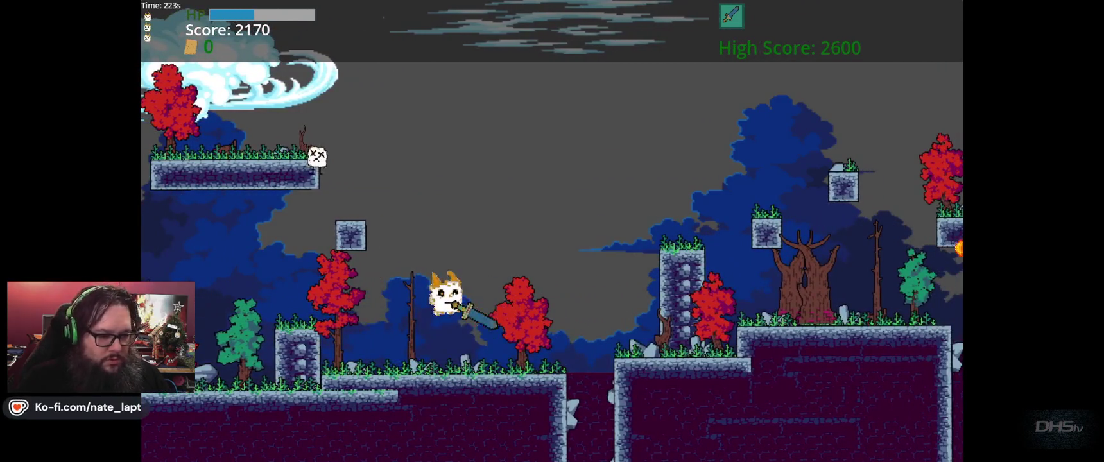
{"action": "key", "text": "Up"}
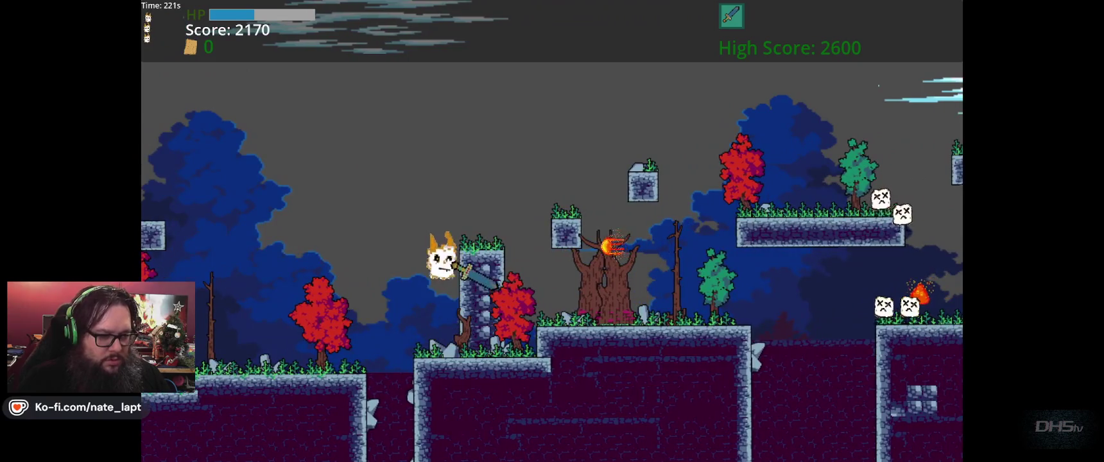
{"action": "key", "text": "Right"}
{"action": "key", "text": "Up"}
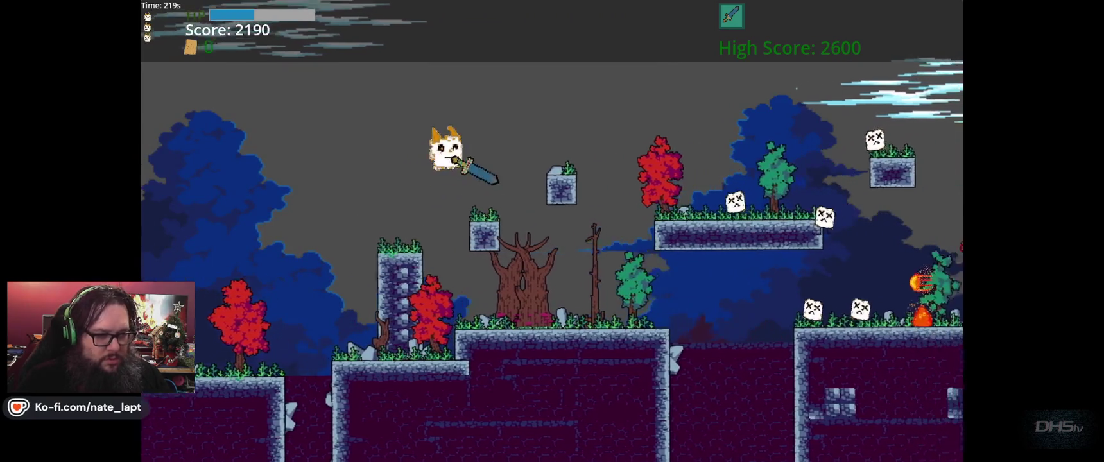
{"action": "key", "text": "Right"}
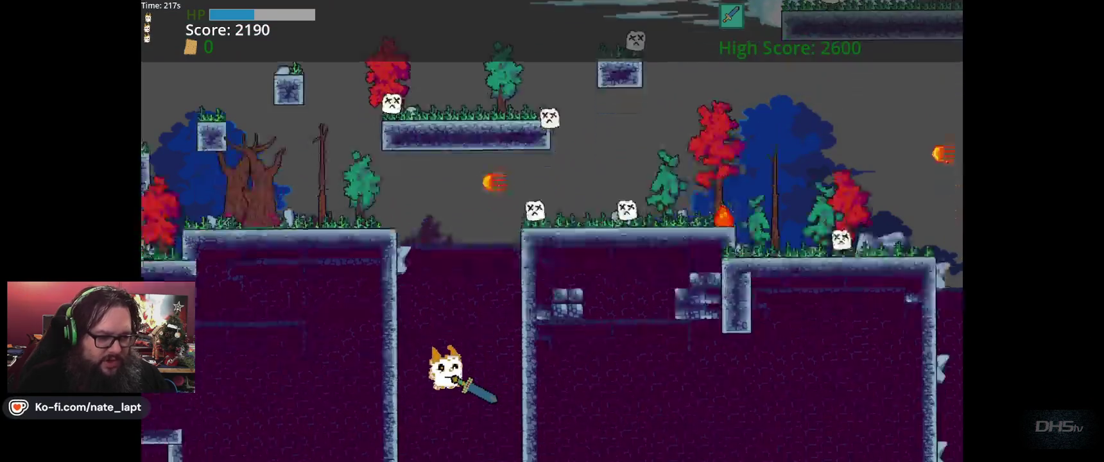
- Restart after game over, jump past the stone pillar, and defeat the flame enemy
{"action": "key", "text": "Return"}
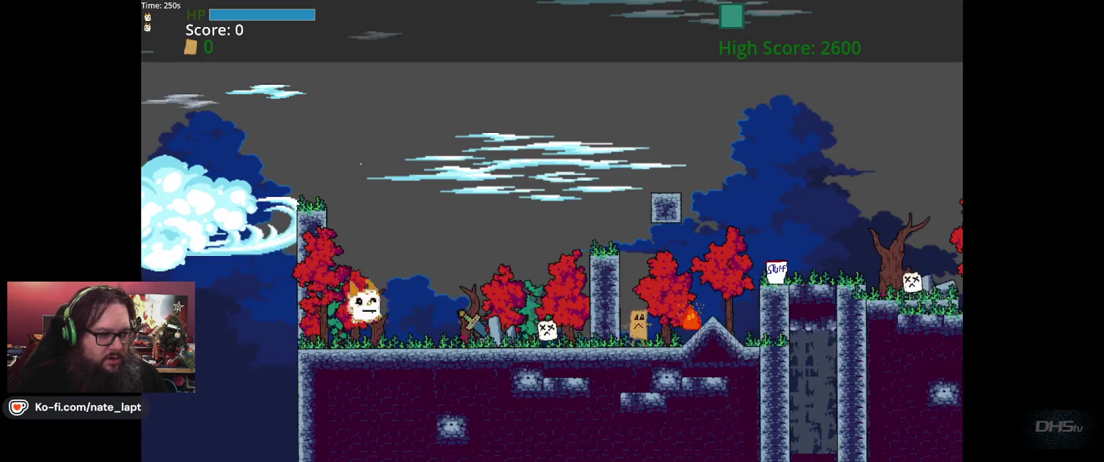
{"action": "key", "text": "Right"}
{"action": "key", "text": "space"}
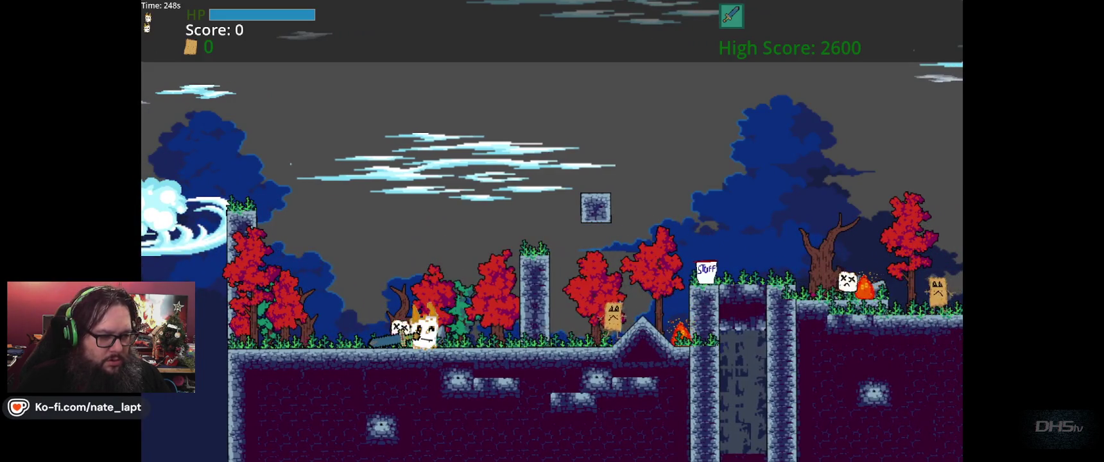
{"action": "key", "text": "Right"}
{"action": "key", "text": "space"}
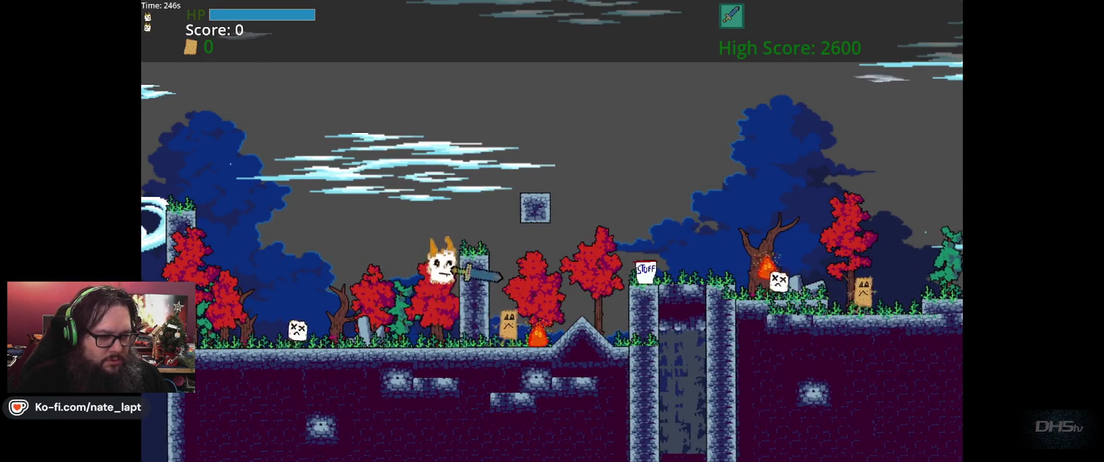
{"action": "key", "text": "Right"}
{"action": "key", "text": "space"}
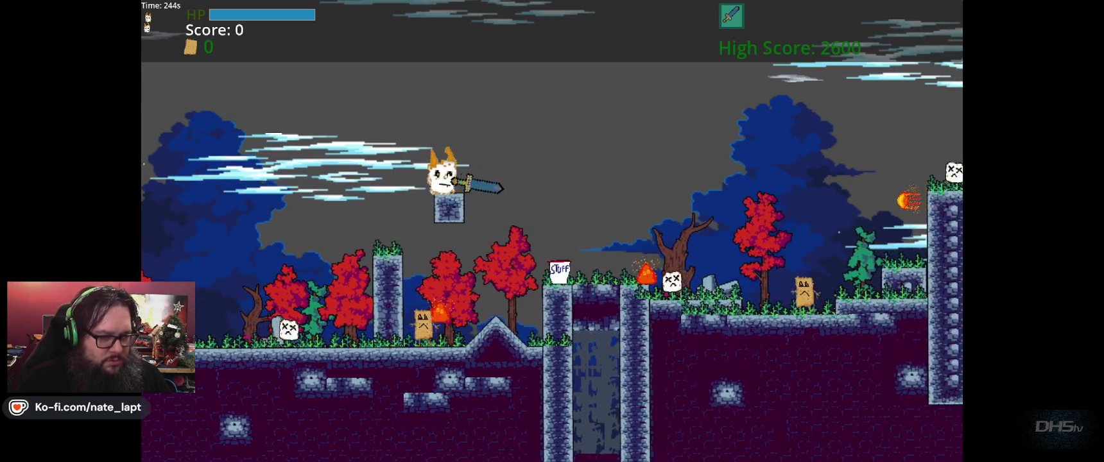
{"action": "key", "text": "Right"}
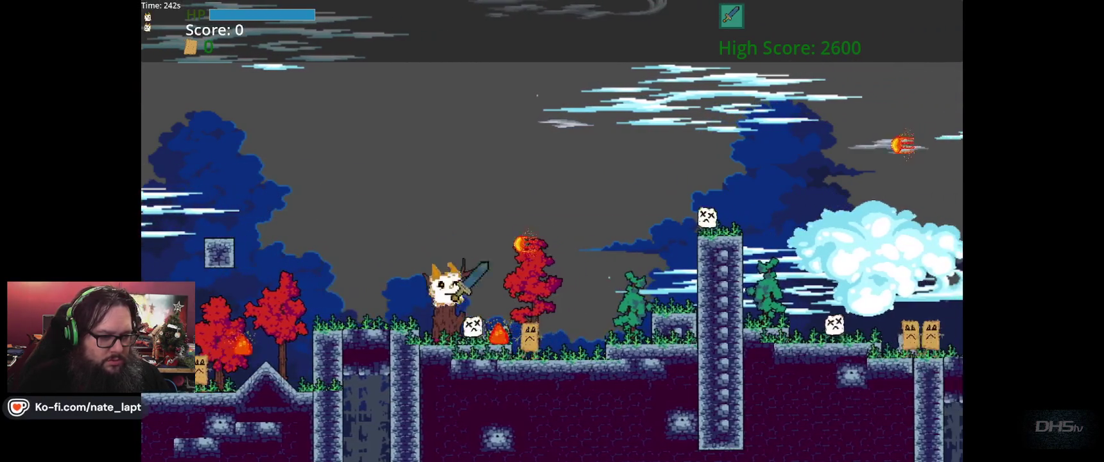
{"action": "key", "text": "Right"}
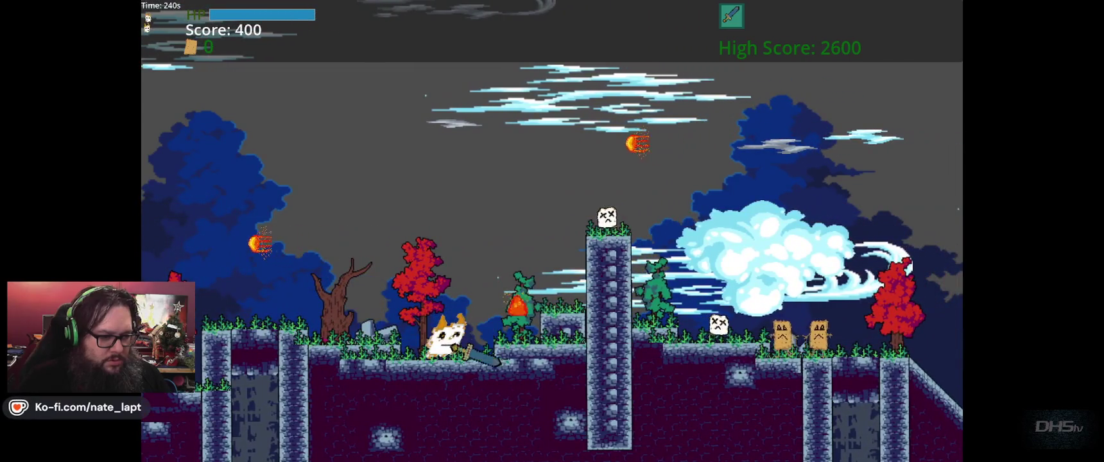
{"action": "key", "text": "Right"}
{"action": "key", "text": "space"}
{"action": "key", "text": "space"}
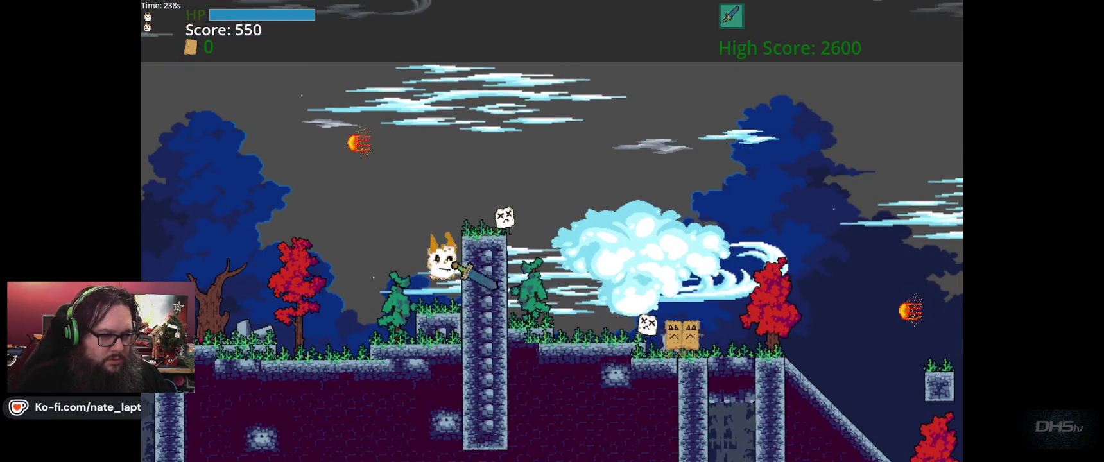
{"action": "key", "text": "space"}
{"action": "key", "text": "Right"}
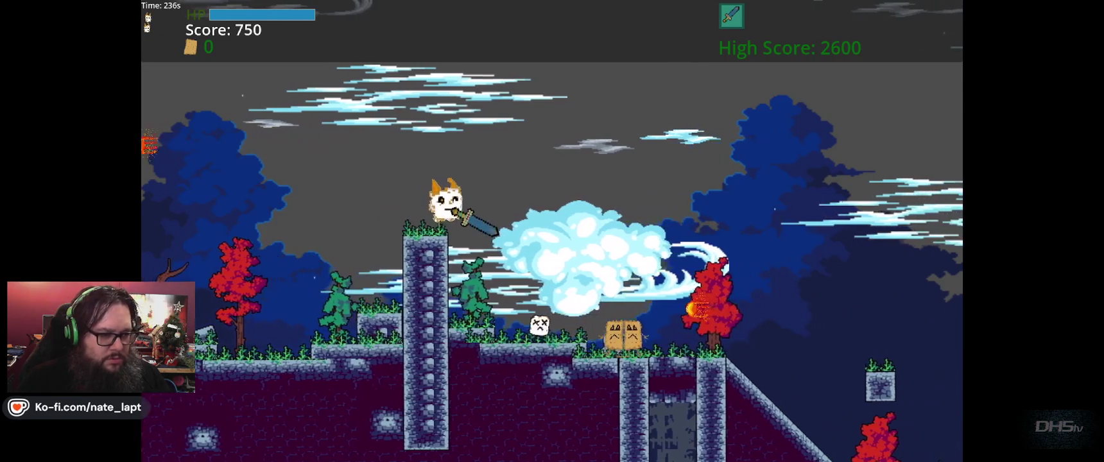
- Double-jump rightward across pillars, floating platforms and gaps
{"action": "key", "text": "Right"}
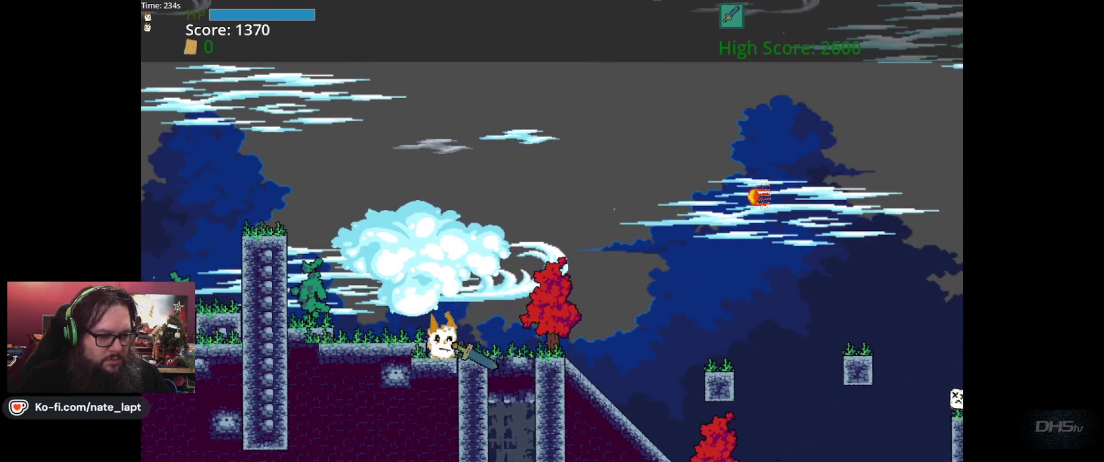
{"action": "key", "text": "space"}
{"action": "key", "text": "space"}
{"action": "key", "text": "Right"}
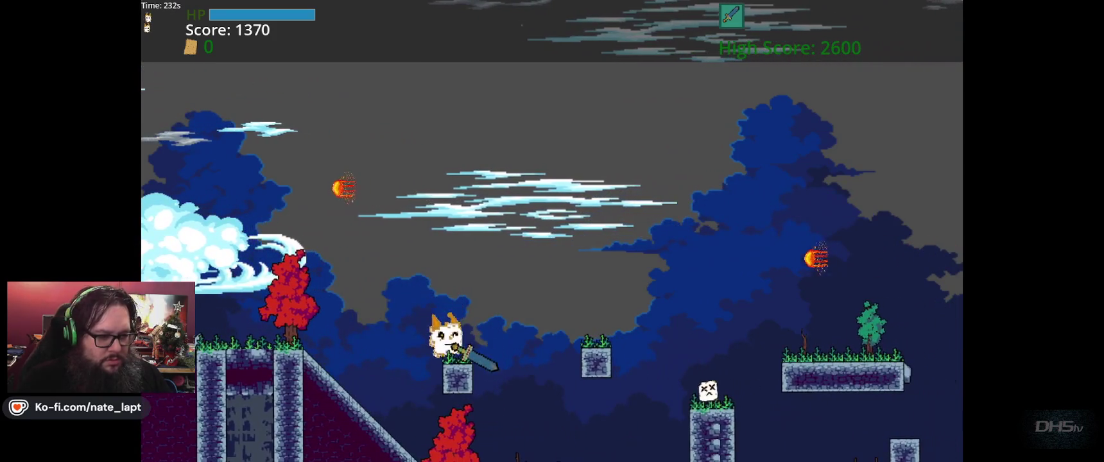
{"action": "key", "text": "space"}
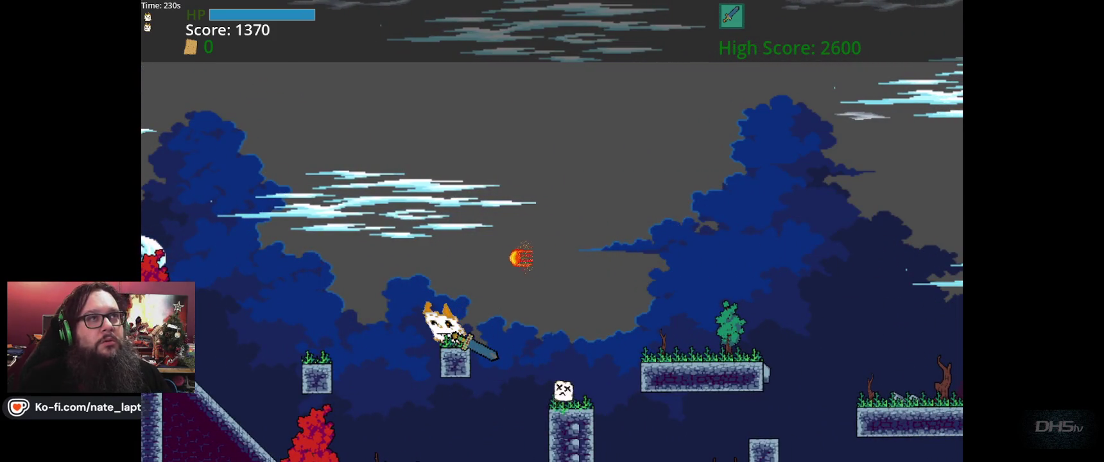
{"action": "key", "text": "Right"}
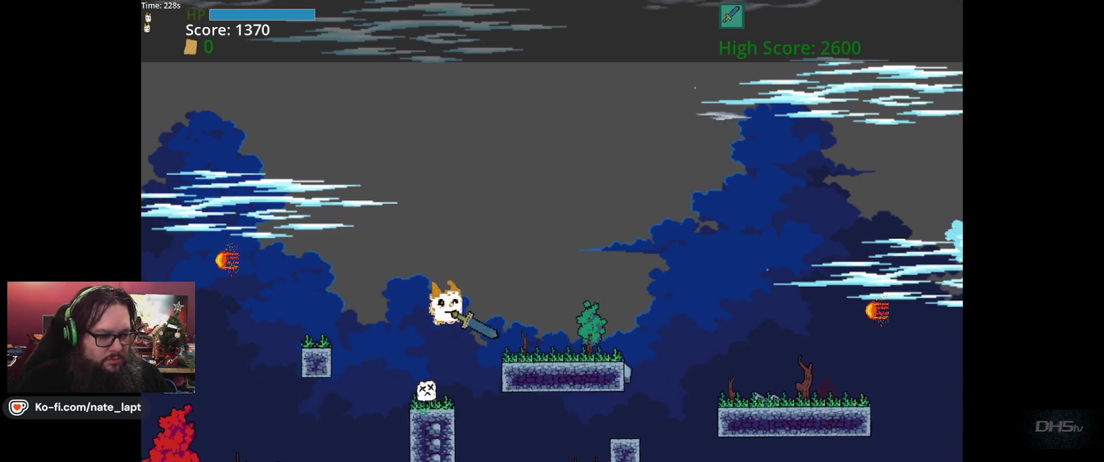
{"action": "key", "text": "Right"}
{"action": "key", "text": "space"}
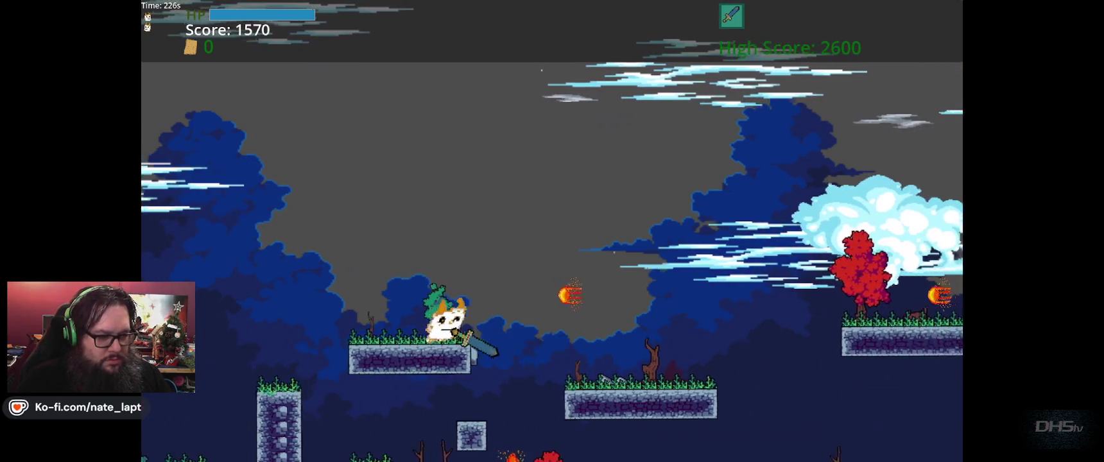
{"action": "key", "text": "Right"}
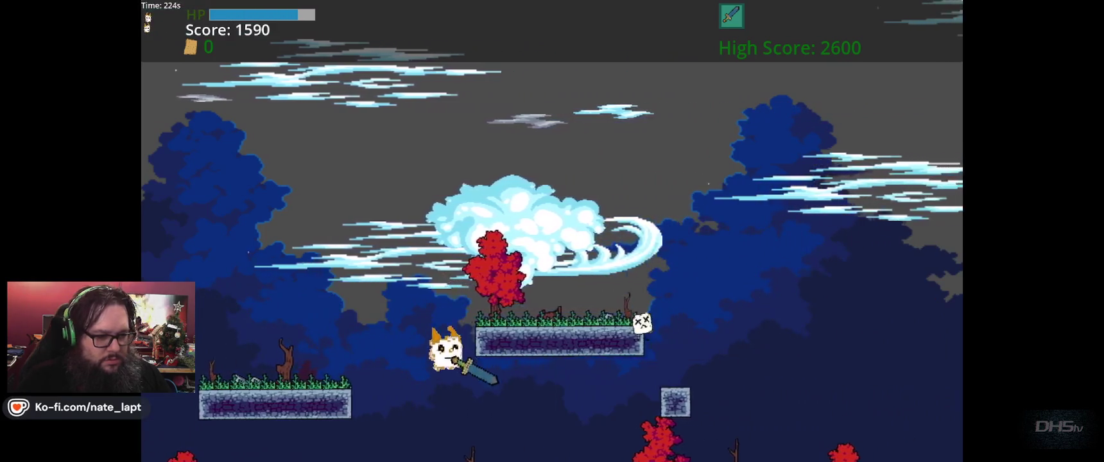
{"action": "key", "text": "space"}
{"action": "key", "text": "Right"}
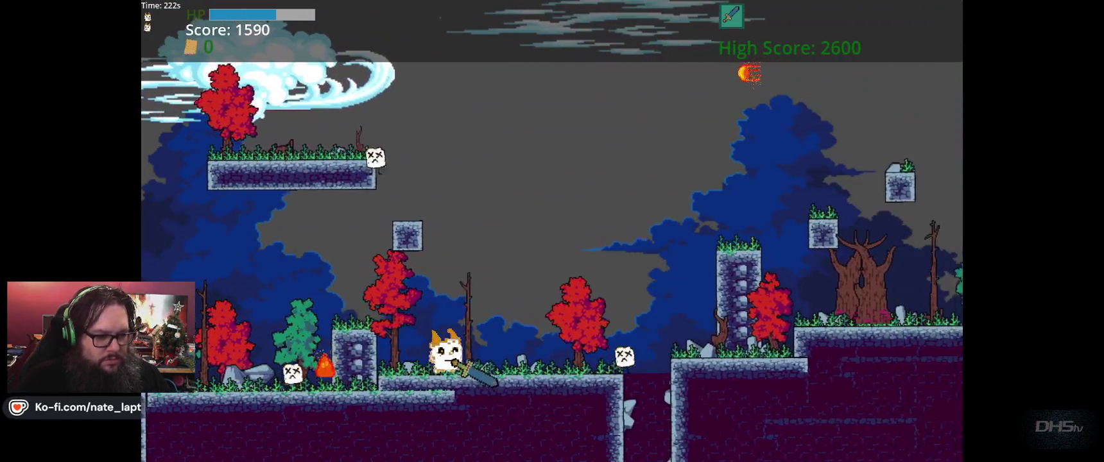
{"action": "key", "text": "space"}
{"action": "key", "text": "Right"}
{"action": "key", "text": "space"}
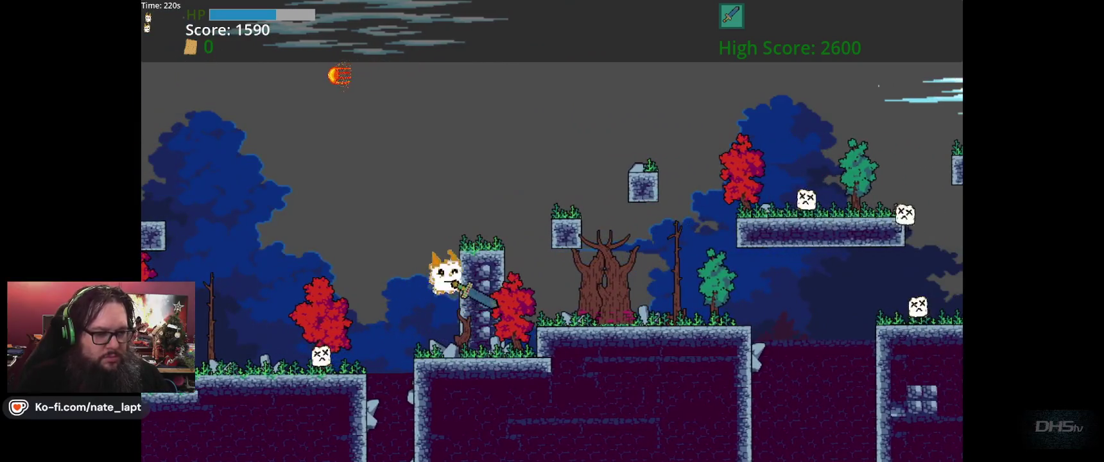
{"action": "key", "text": "Right"}
{"action": "key", "text": "space"}
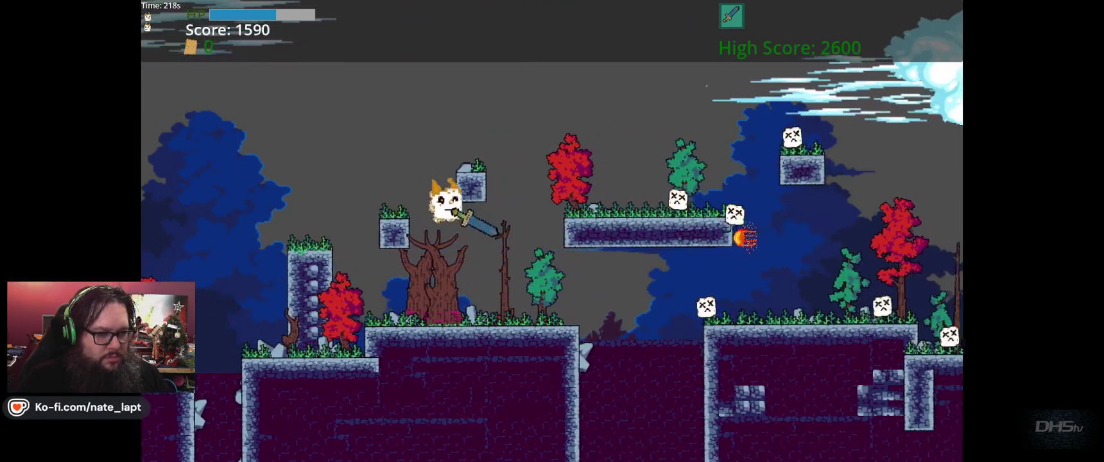
- Push right past enemies to 2190 points, then fail the pit jump and reach You Ded Ded
{"action": "key", "text": "Right"}
{"action": "key", "text": "space"}
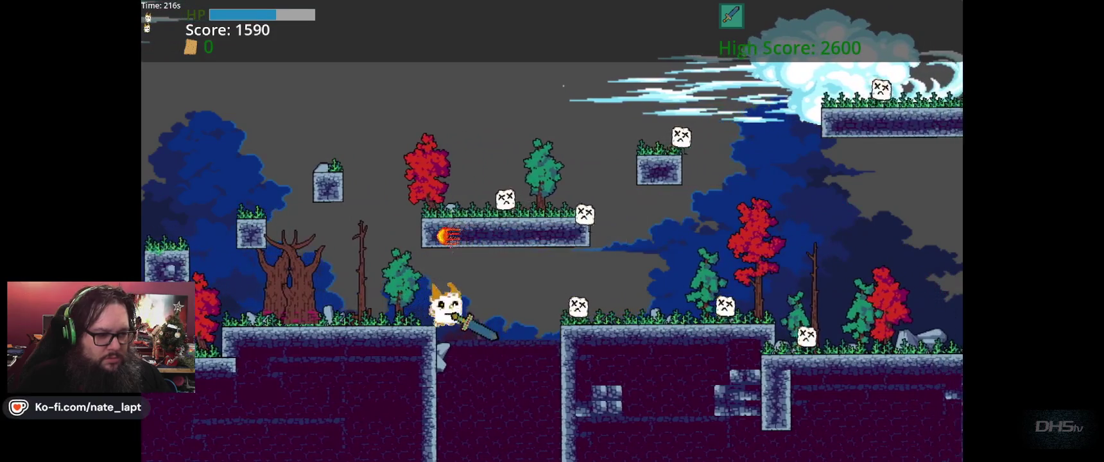
{"action": "key", "text": "Right"}
{"action": "key", "text": "space"}
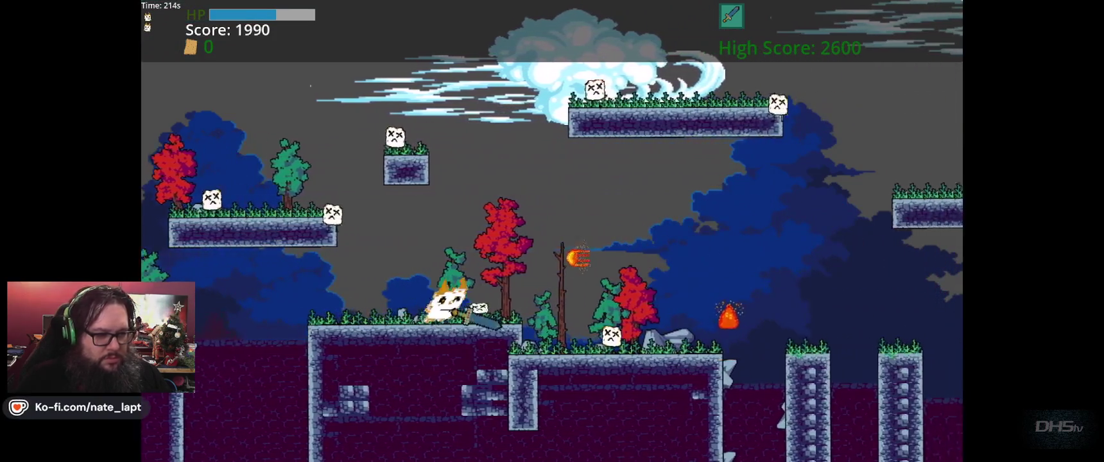
{"action": "key", "text": "space"}
{"action": "key", "text": "Right"}
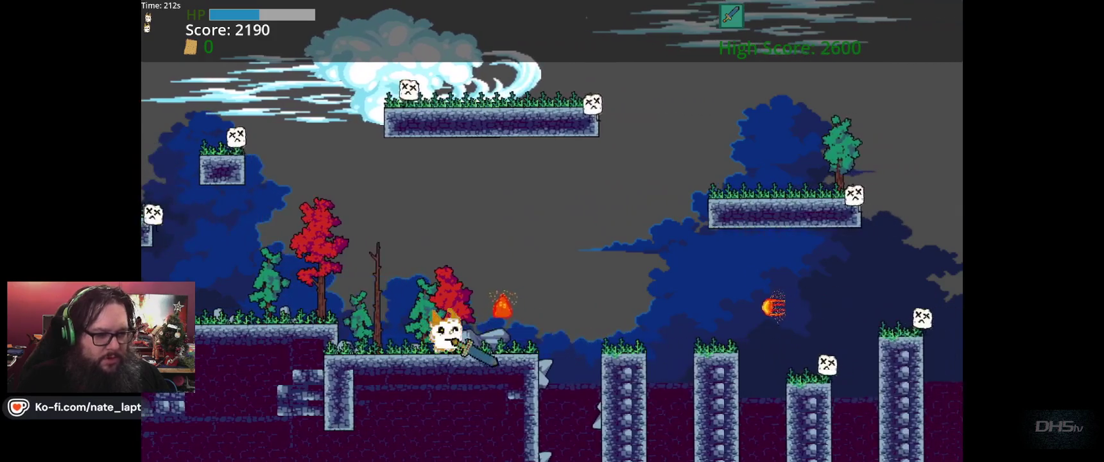
{"action": "key", "text": "Right"}
{"action": "key", "text": "space"}
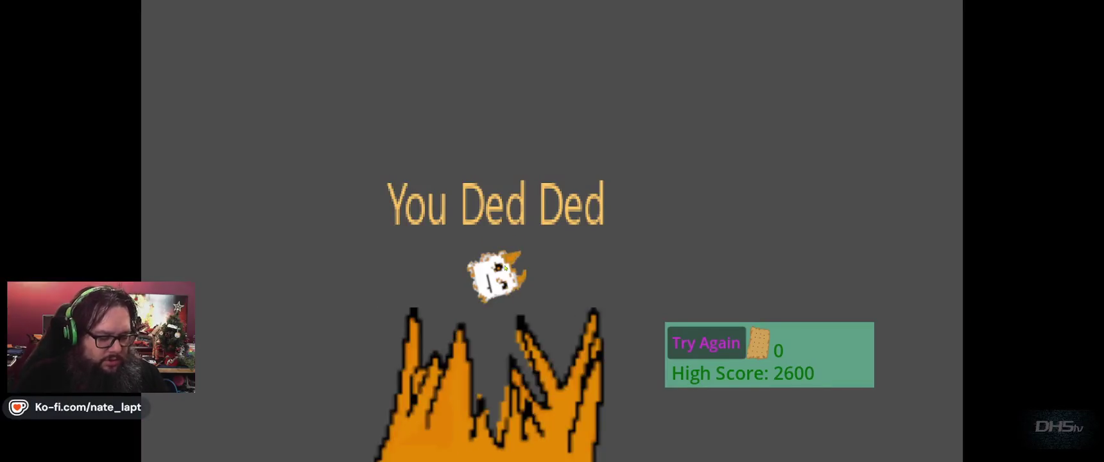
- Stop the debug run with F8 and switch to the 2D level editor
{"action": "key", "text": "F8"}
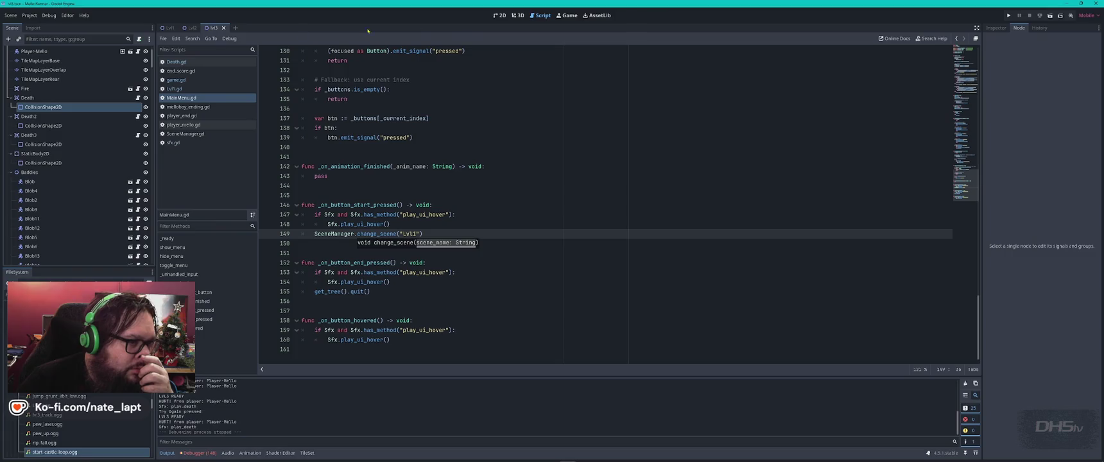
{"action": "left_click", "coordinate": [499, 16]}
- Scroll around the Lvl3 canvas to survey the layout, then nudge the Death collision band down
{"action": "scroll", "coordinate": [600, 283], "scroll_direction": "right", "scroll_amount": 10}
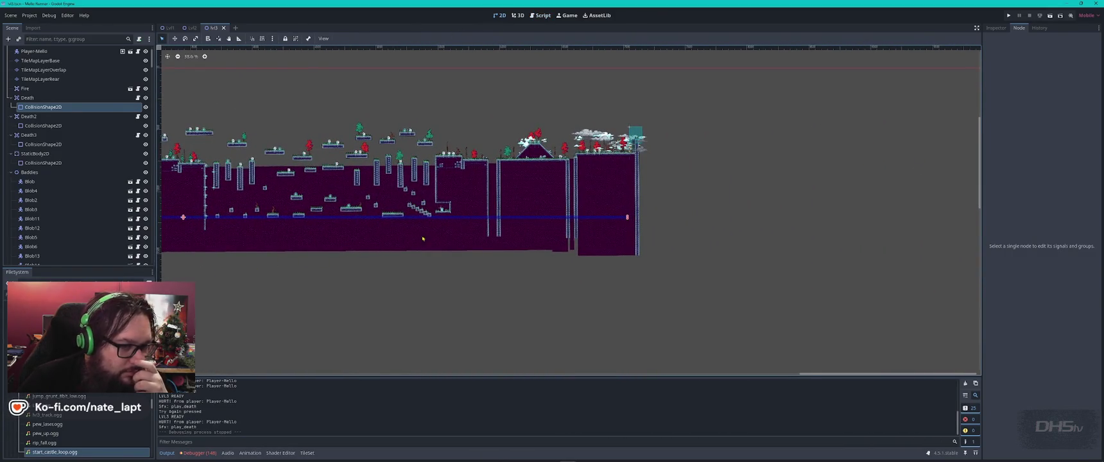
{"action": "scroll", "coordinate": [567, 201], "scroll_direction": "up", "scroll_amount": 5}
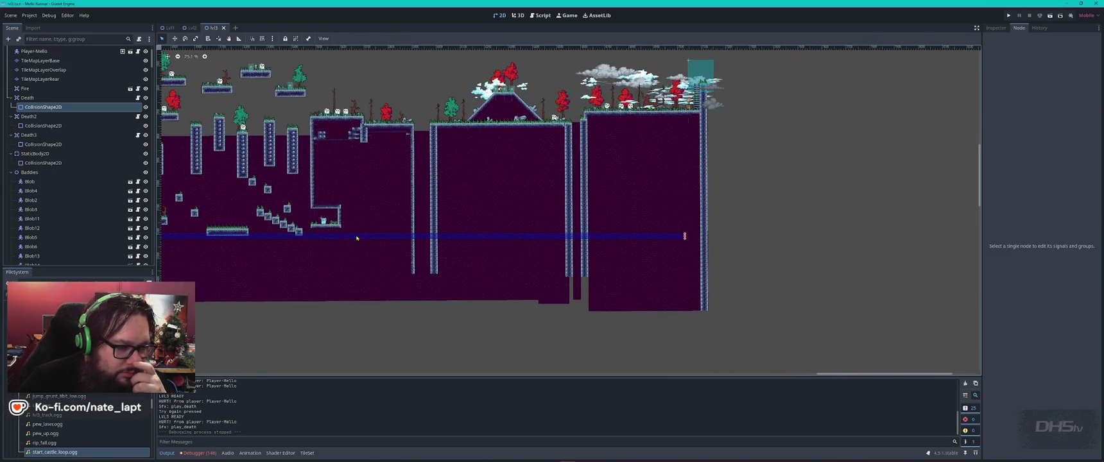
{"action": "scroll", "coordinate": [431, 238], "scroll_direction": "left", "scroll_amount": 1}
{"action": "scroll", "coordinate": [416, 270], "scroll_direction": "left", "scroll_amount": 7}
{"action": "scroll", "coordinate": [295, 300], "scroll_direction": "up", "scroll_amount": 8}
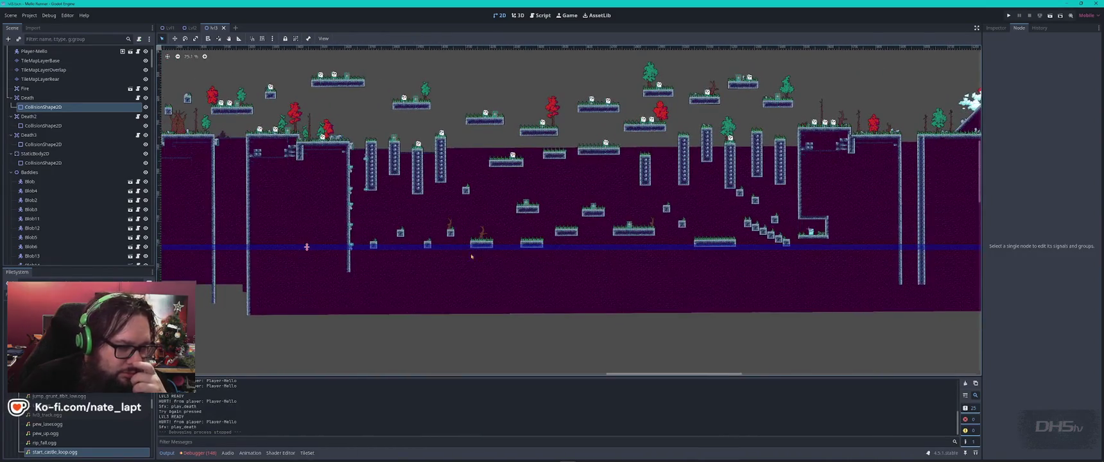
{"action": "scroll", "coordinate": [295, 299], "scroll_direction": "up", "scroll_amount": 1}
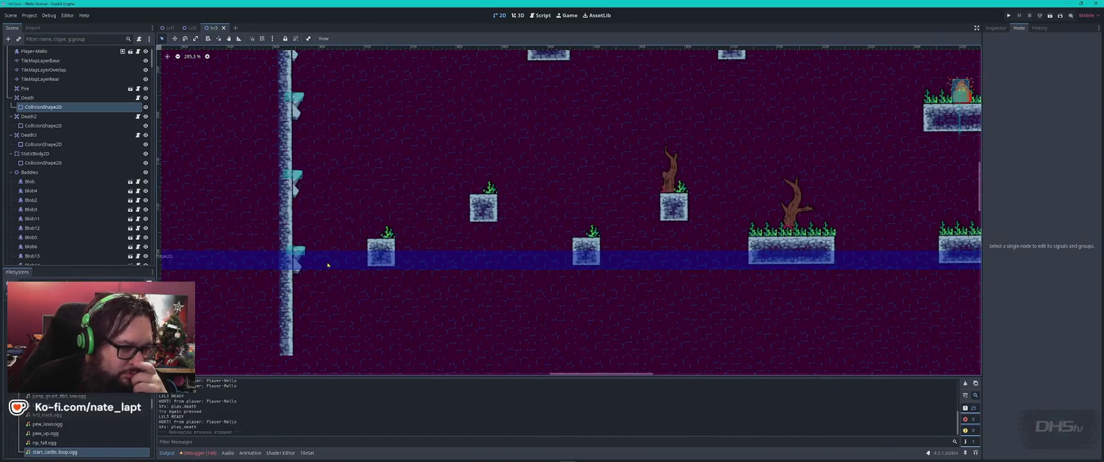
{"action": "scroll", "coordinate": [323, 309], "scroll_direction": "down", "scroll_amount": 10}
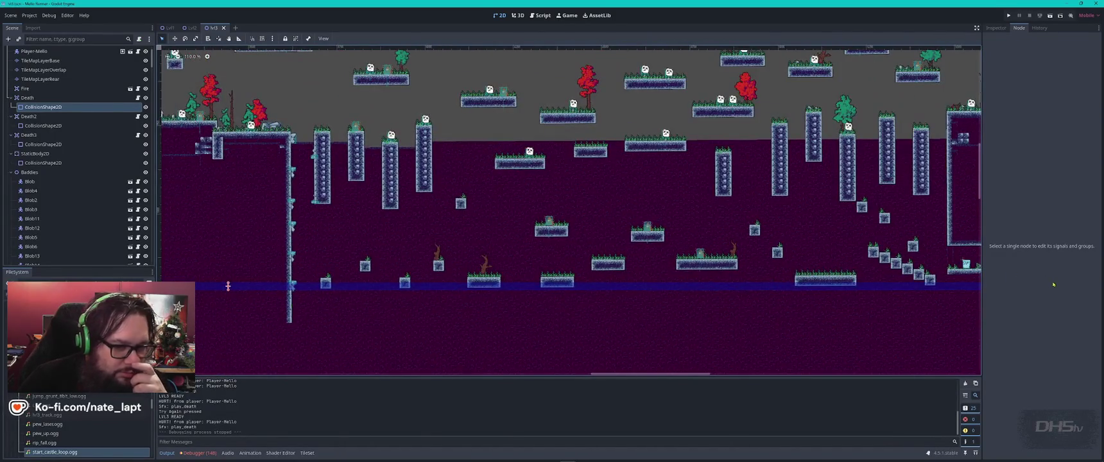
{"action": "scroll", "coordinate": [448, 302], "scroll_direction": "down", "scroll_amount": 15}
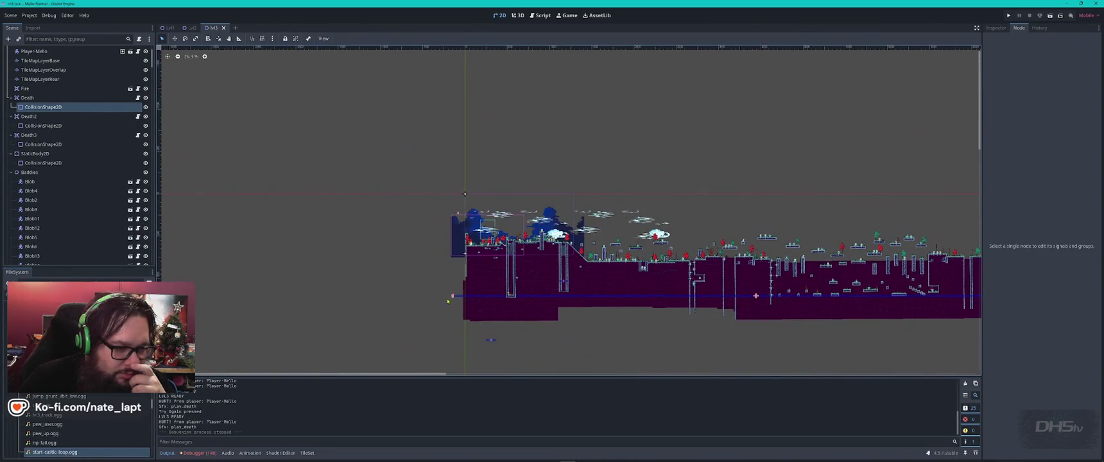
{"action": "left_click_drag", "start_coordinate": [452, 296], "coordinate": [461, 300]}
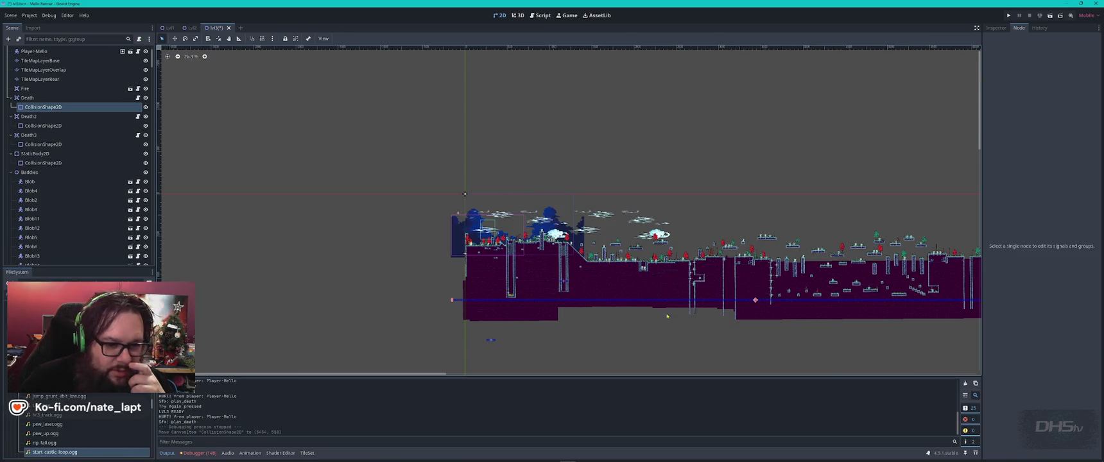
- Reposition the Death collision band and stretch it taller, then zoom out to verify it spans the bottom
{"action": "scroll", "coordinate": [594, 289], "scroll_direction": "up", "scroll_amount": 17}
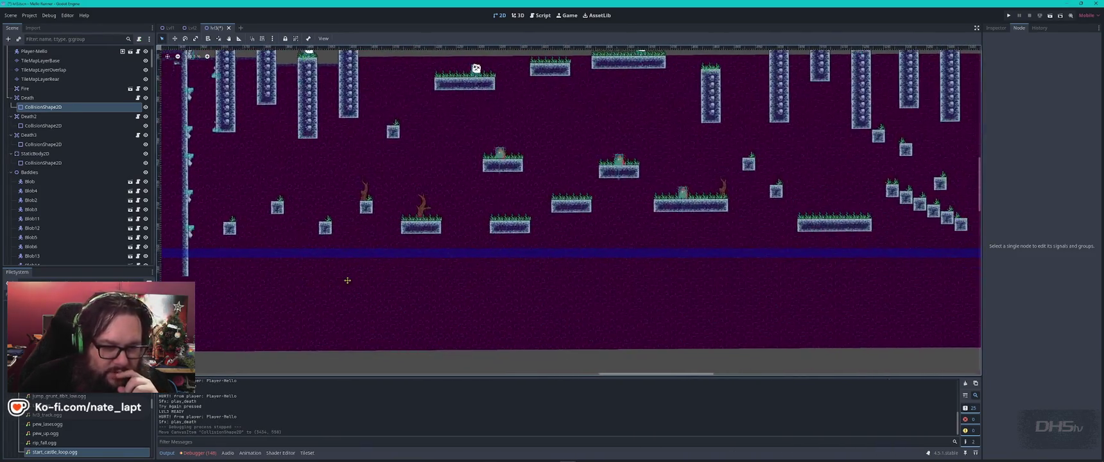
{"action": "scroll", "coordinate": [571, 278], "scroll_direction": "up", "scroll_amount": 6}
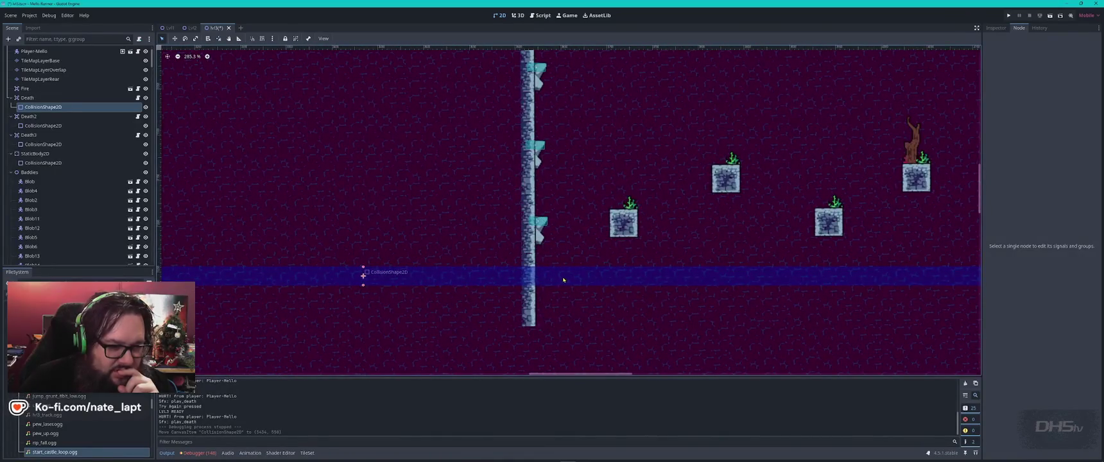
{"action": "left_click_drag", "start_coordinate": [567, 277], "coordinate": [566, 275]}
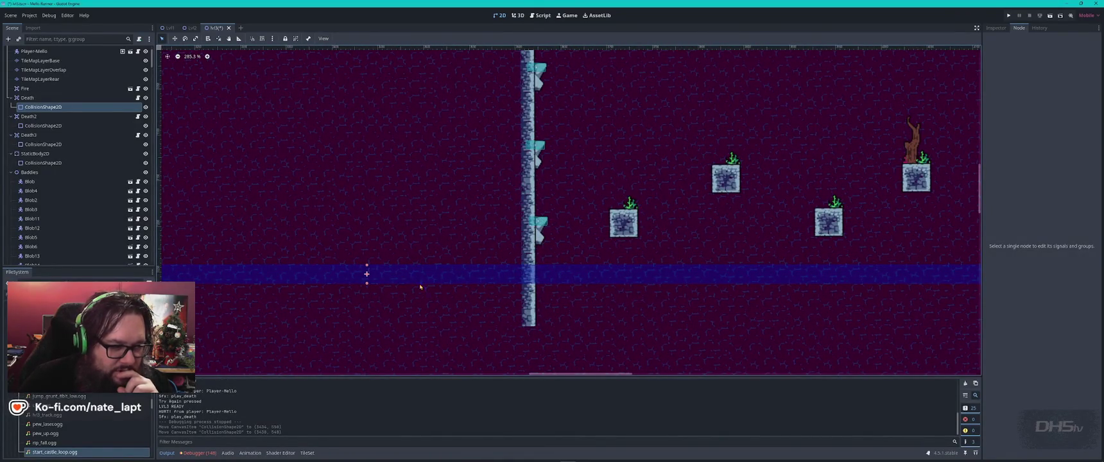
{"action": "left_click_drag", "start_coordinate": [367, 285], "coordinate": [368, 293]}
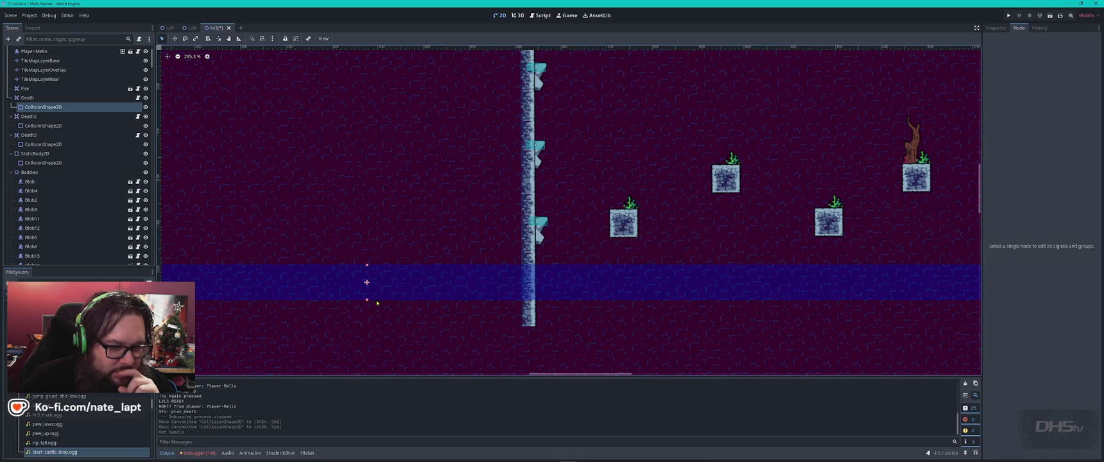
{"action": "left_click_drag", "start_coordinate": [574, 282], "coordinate": [575, 283]}
{"action": "scroll", "coordinate": [578, 283], "scroll_direction": "down", "scroll_amount": 10}
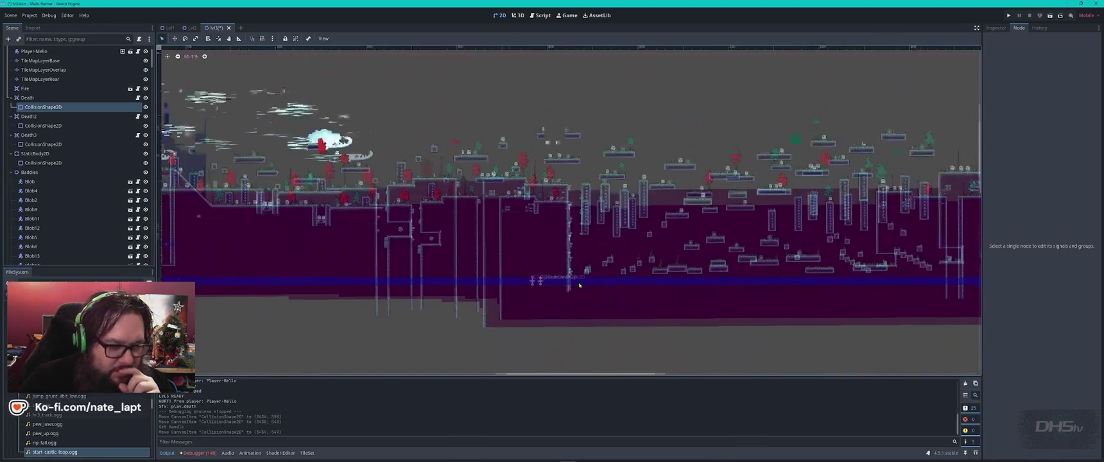
{"action": "scroll", "coordinate": [578, 285], "scroll_direction": "down", "scroll_amount": 1}
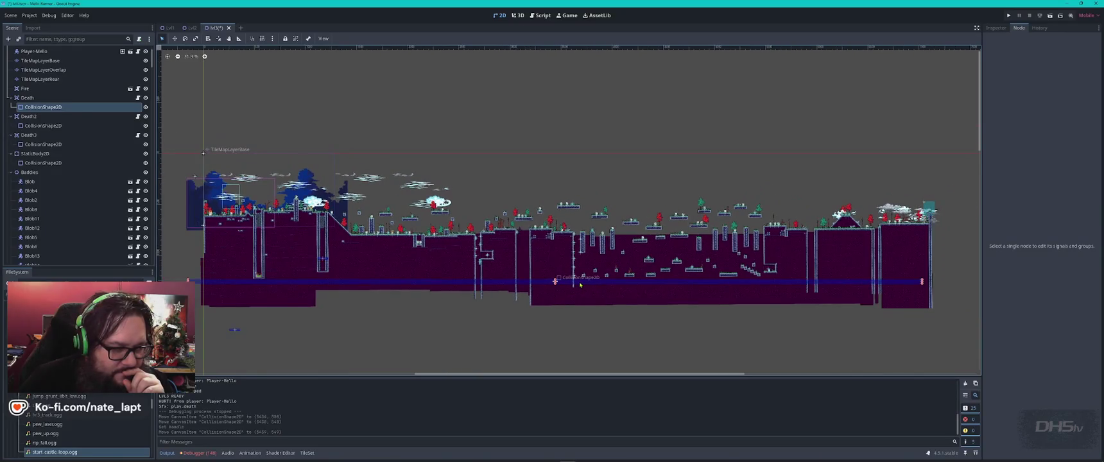
{"action": "scroll", "coordinate": [579, 284], "scroll_direction": "up", "scroll_amount": 4}
{"action": "scroll", "coordinate": [583, 279], "scroll_direction": "left", "scroll_amount": 10}
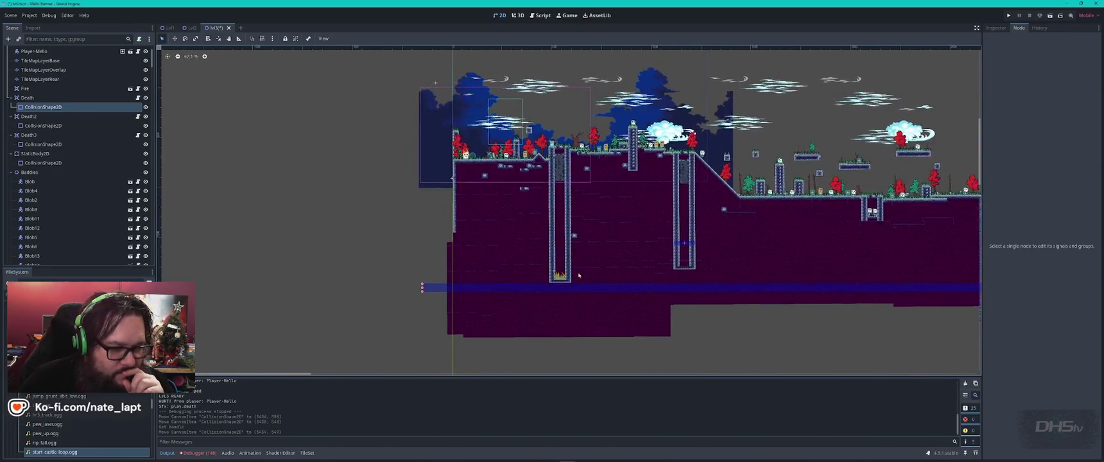
{"action": "scroll", "coordinate": [584, 277], "scroll_direction": "up", "scroll_amount": 6}
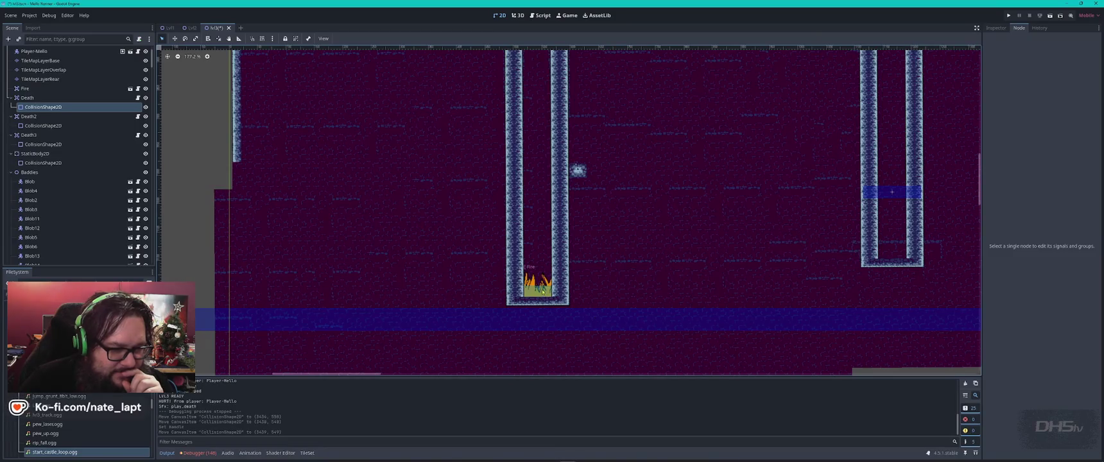
{"action": "scroll", "coordinate": [587, 302], "scroll_direction": "down", "scroll_amount": 7}
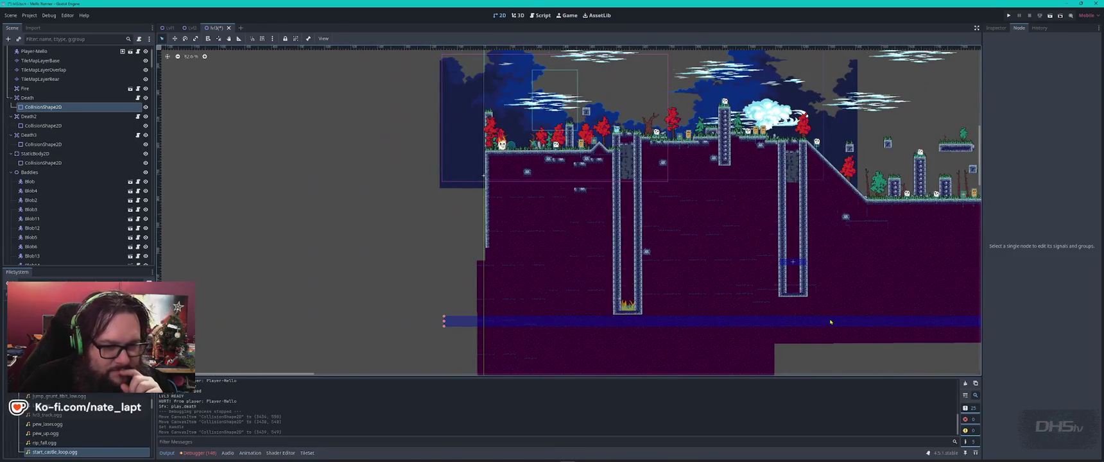
{"action": "left_click", "coordinate": [796, 263]}
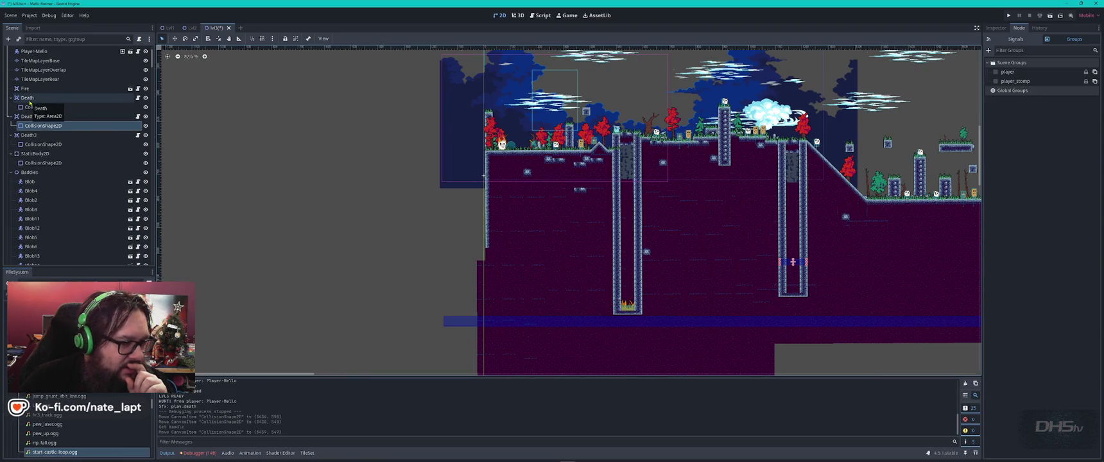
- Inspect the Death collision shape and the Death2 area's properties
{"action": "left_click", "coordinate": [471, 321]}
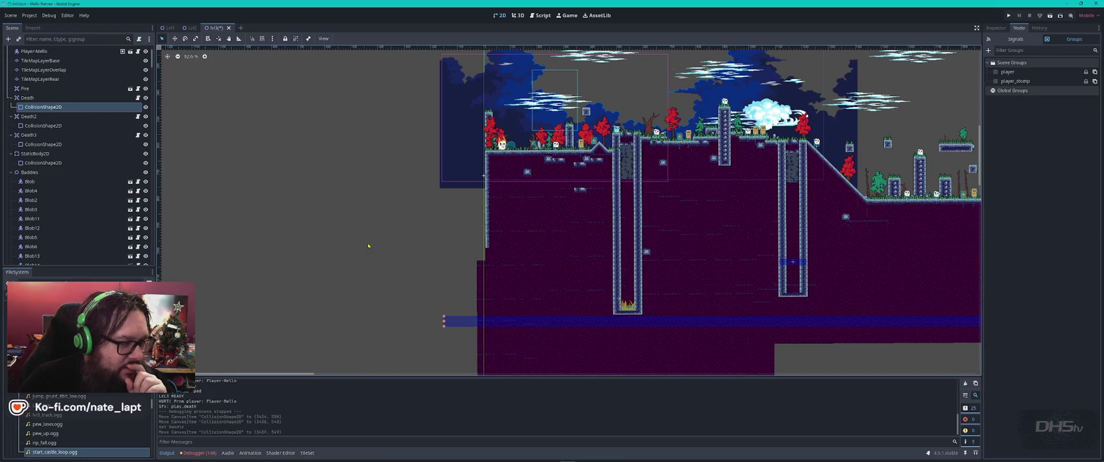
{"action": "left_click", "coordinate": [58, 106]}
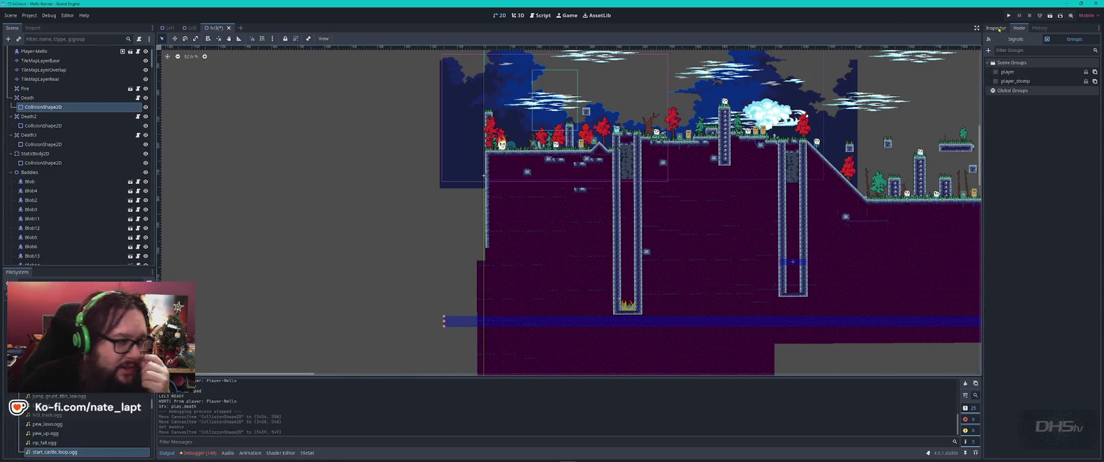
{"action": "left_click", "coordinate": [46, 118]}
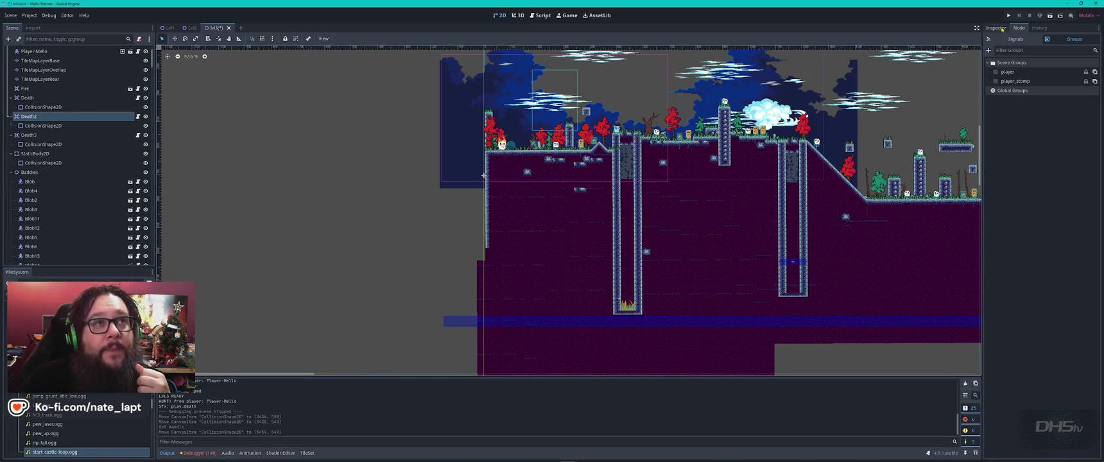
{"action": "left_click", "coordinate": [1002, 29]}
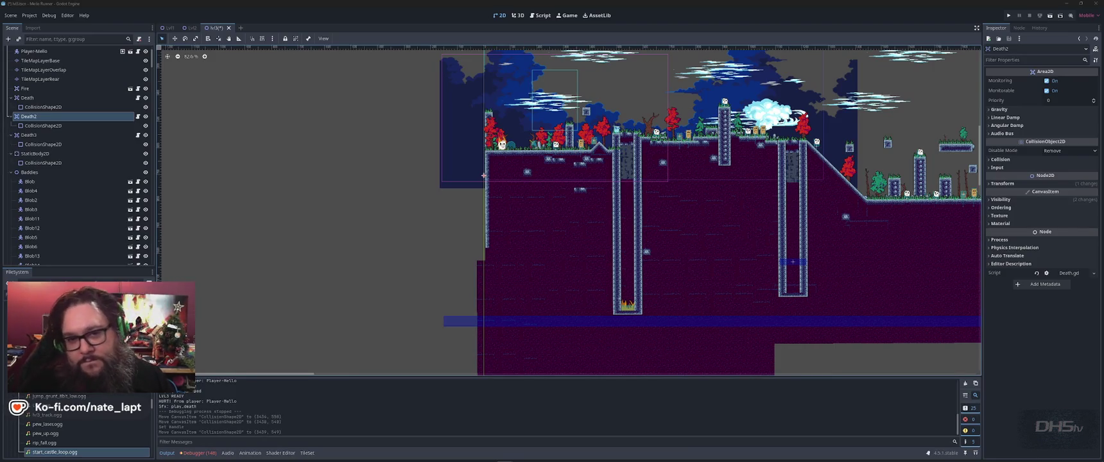
- Save the Lvl3 scene and return to the MainMenu.gd script
{"action": "left_click", "coordinate": [892, 16]}
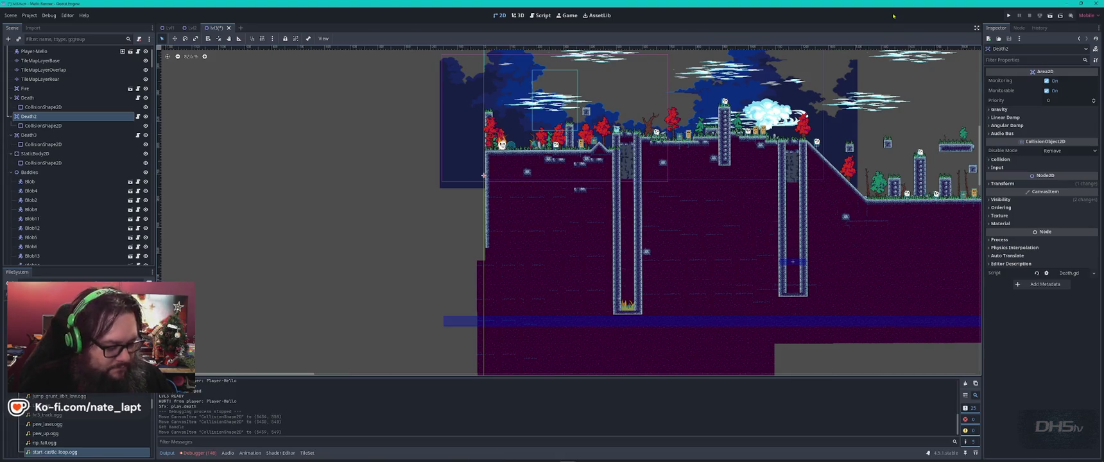
{"action": "key", "text": "ctrl+s"}
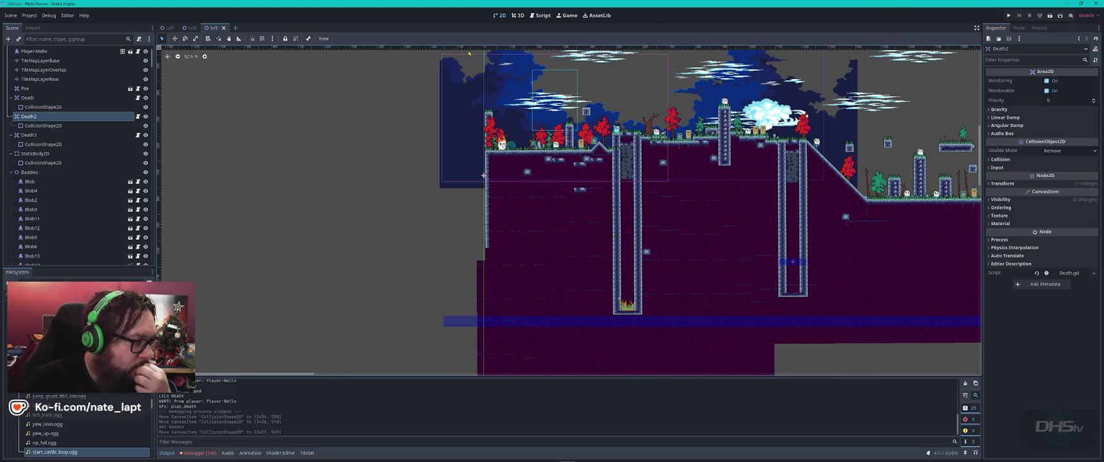
{"action": "left_click", "coordinate": [540, 15]}
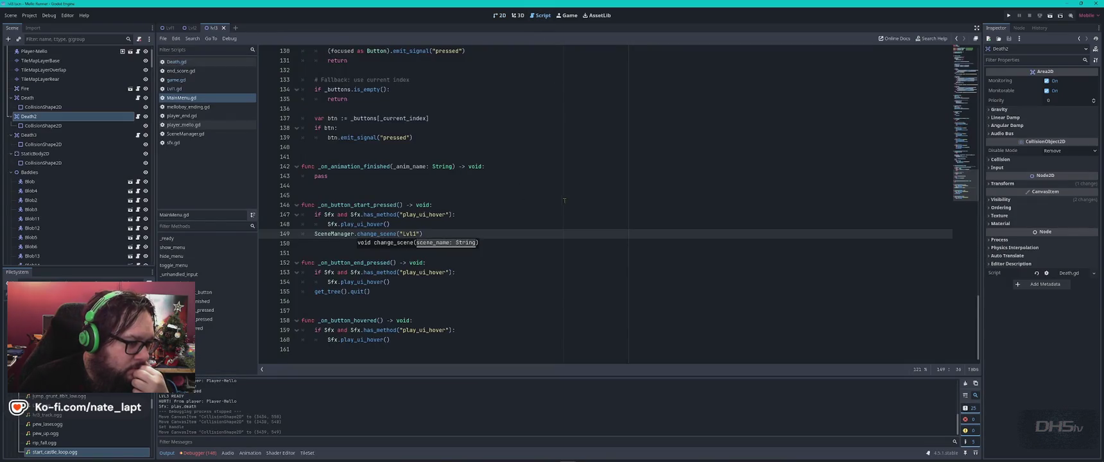
- Open sfx.gd and change the Level 1 music volume from linear_to_db(0.45) to 0.4
{"action": "key", "text": "Up"}
{"action": "key", "text": "Up"}
{"action": "key", "text": "Up"}
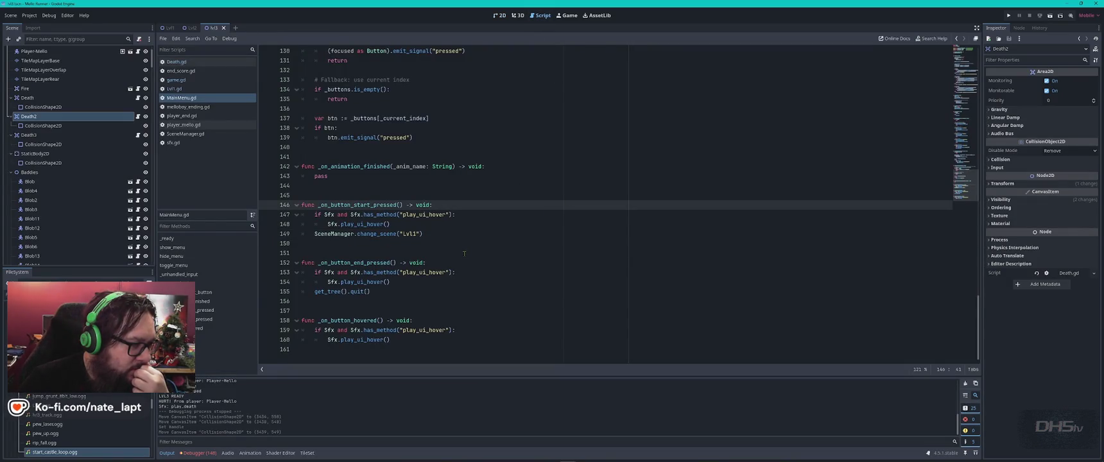
{"action": "left_click", "coordinate": [213, 89]}
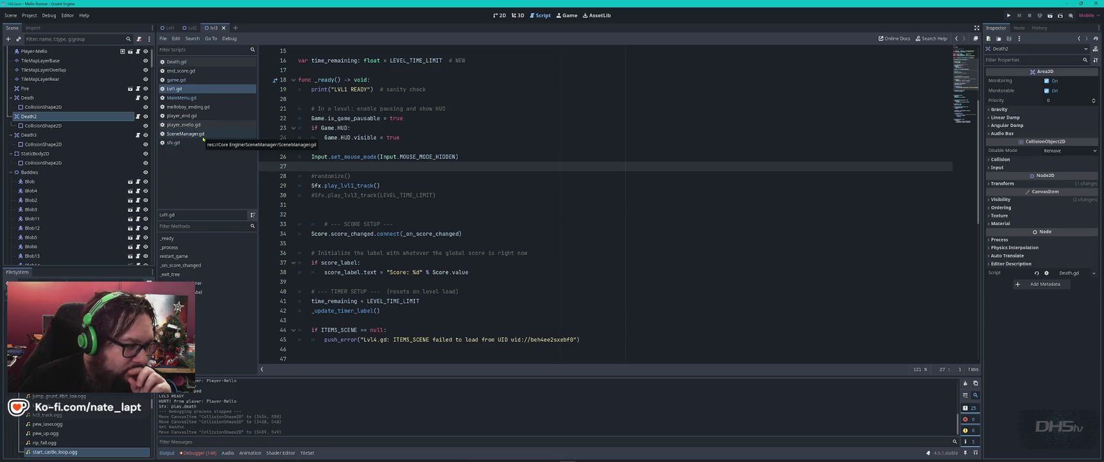
{"action": "left_click", "coordinate": [182, 145]}
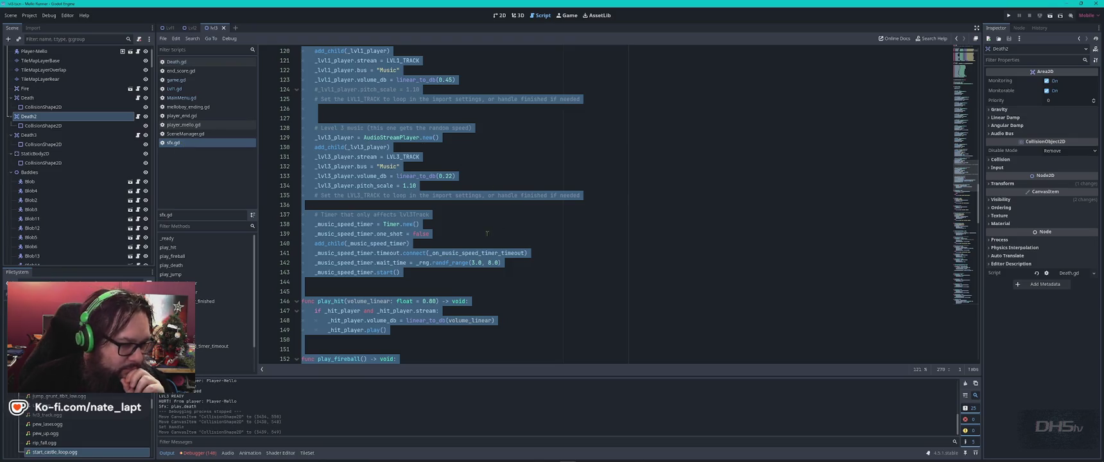
{"action": "left_click", "coordinate": [439, 224]}
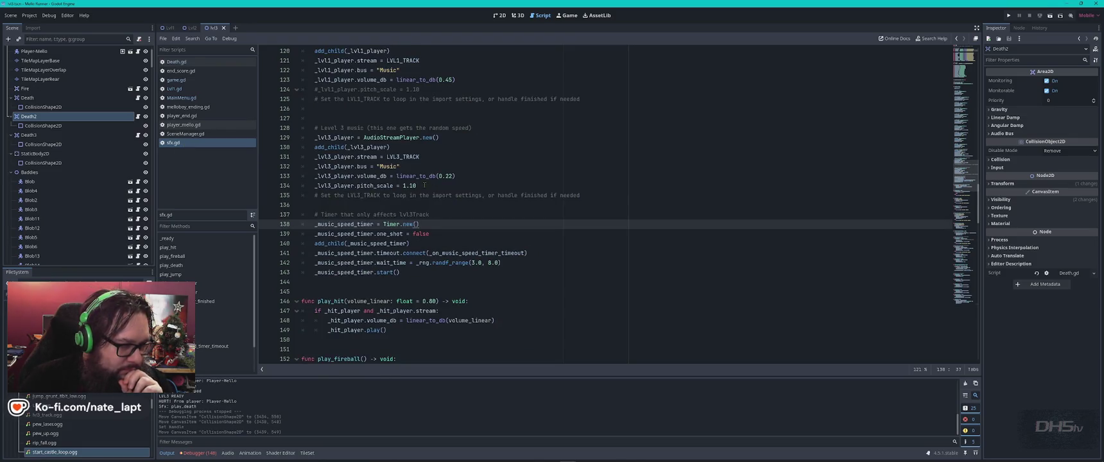
{"action": "scroll", "coordinate": [465, 180], "scroll_direction": "up", "scroll_amount": 4}
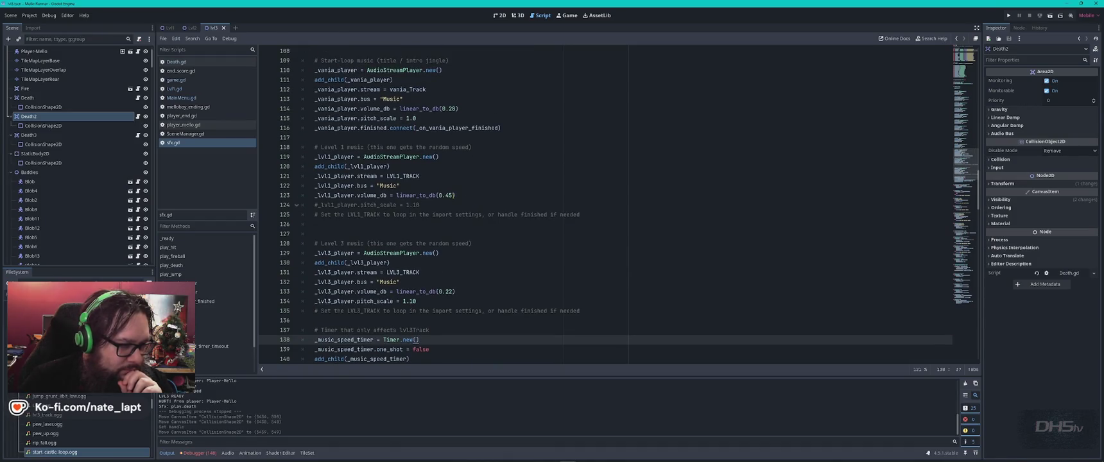
{"action": "left_click", "coordinate": [461, 197]}
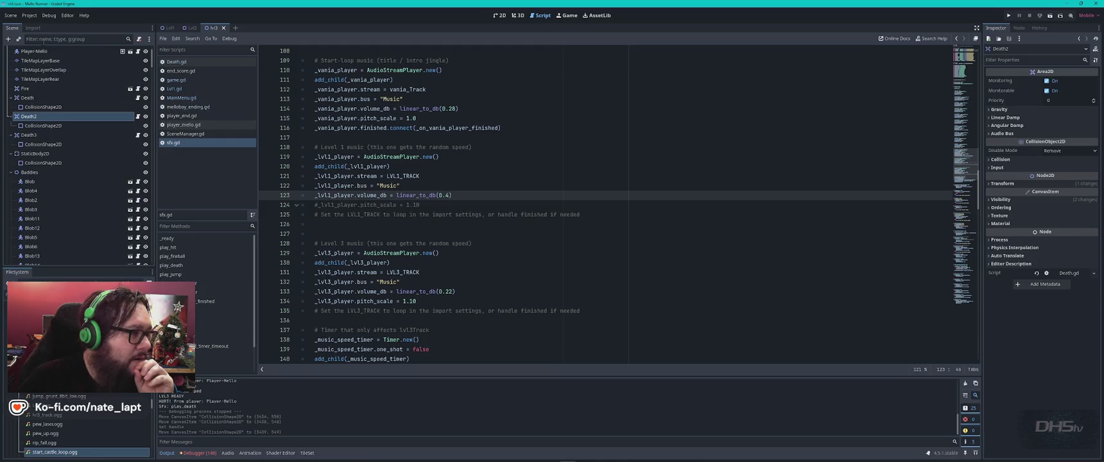
{"action": "left_click", "coordinate": [30, 15]}
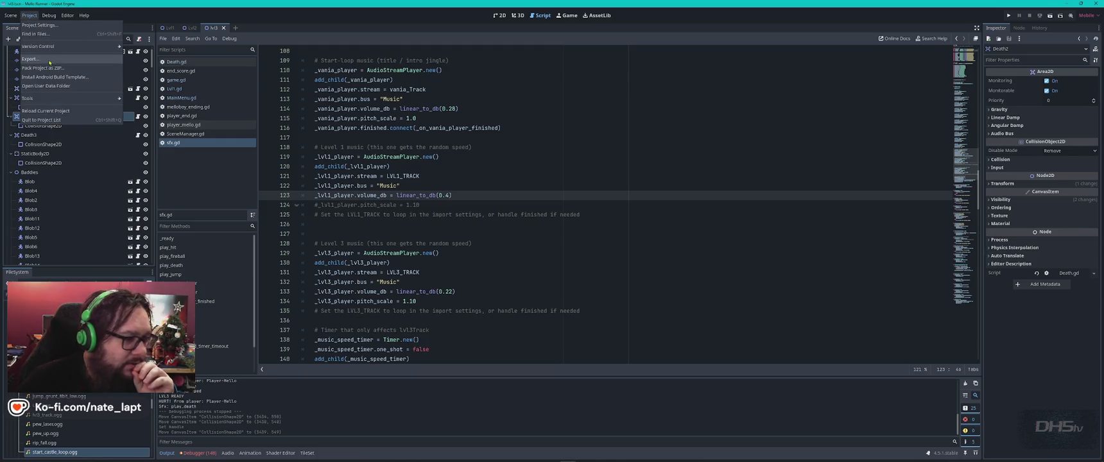
- Export all presets as a Windows Desktop release build, then close the export dialog
{"action": "left_click", "coordinate": [30, 58]}
{"action": "left_click", "coordinate": [438, 384]}
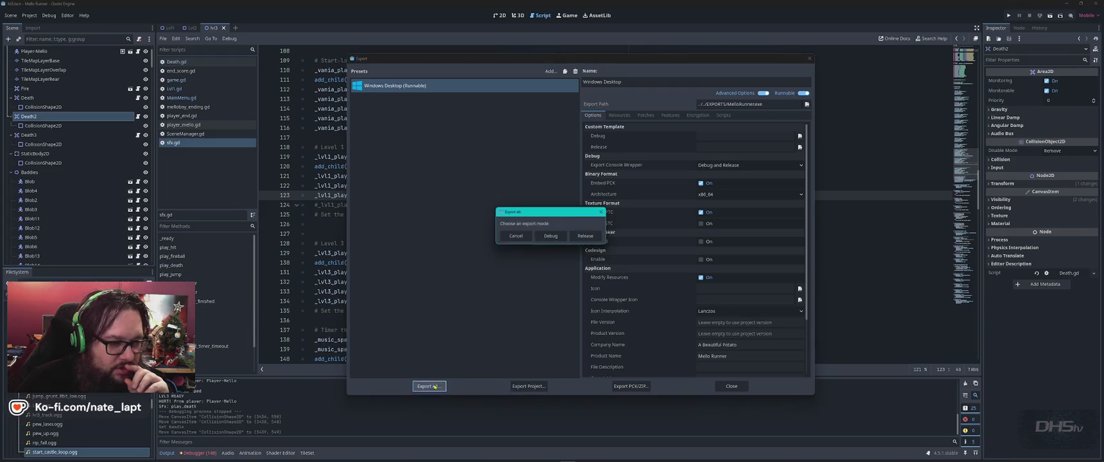
{"action": "left_click", "coordinate": [588, 239]}
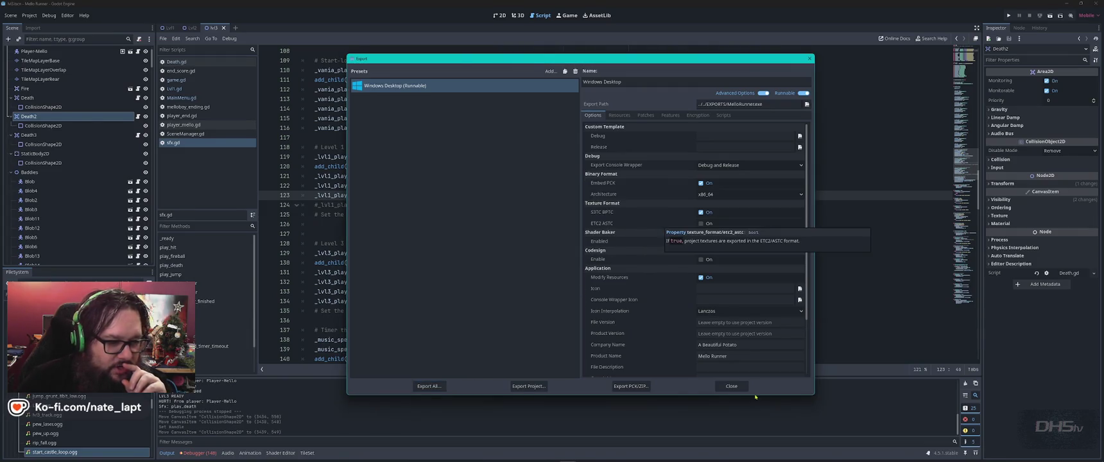
{"action": "left_click", "coordinate": [731, 384]}
{"action": "key", "text": "alt+Tab"}
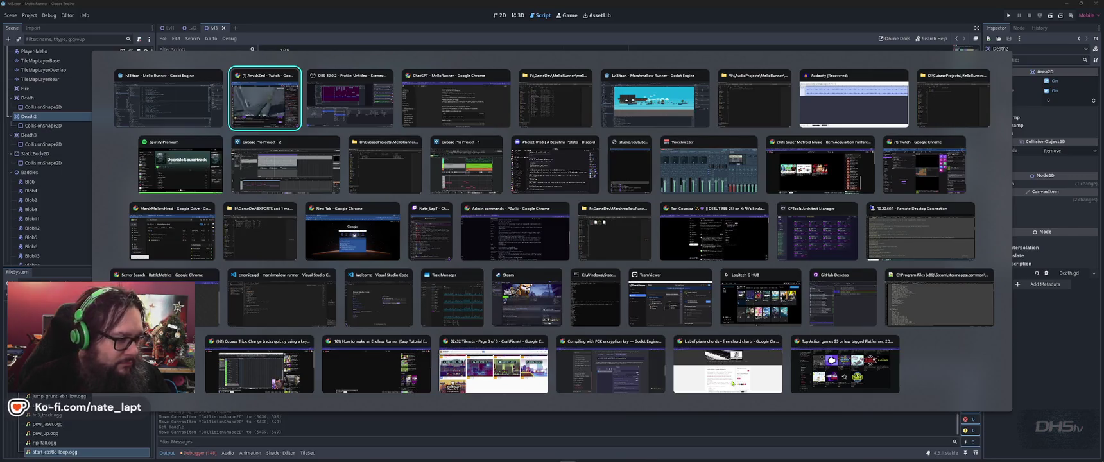
- Resume the Deerisle Soundtrack's Drowned World in Spotify, then minimize Spotify
{"action": "key", "text": "Escape"}
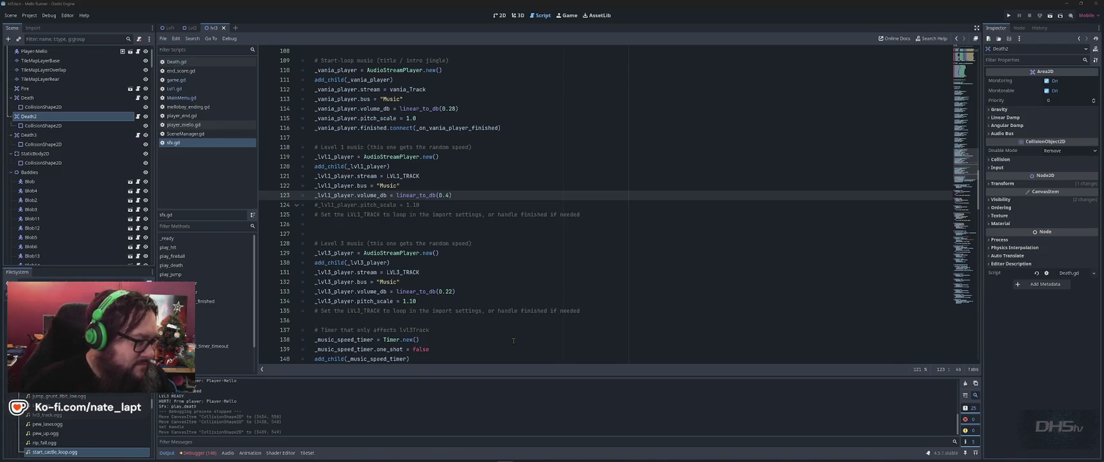
{"action": "key", "text": "alt+Tab"}
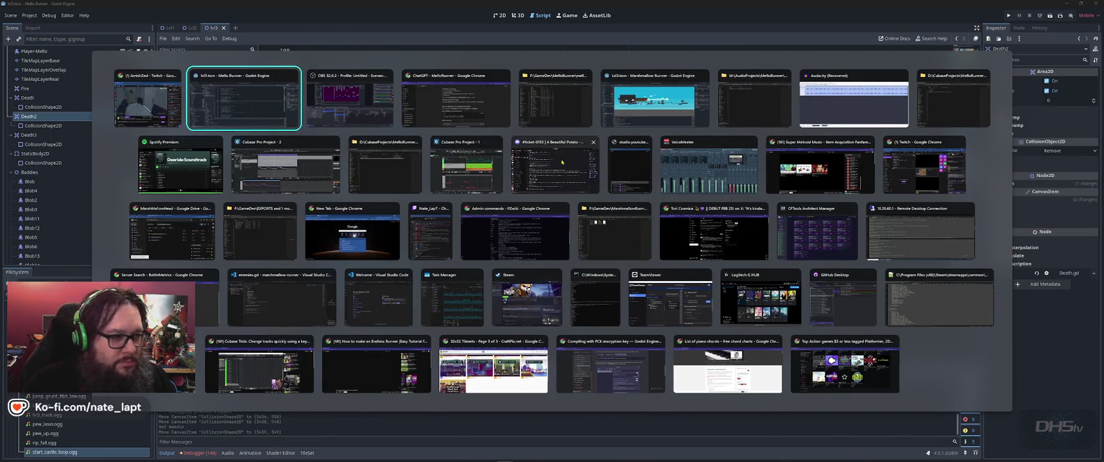
{"action": "left_click", "coordinate": [173, 169]}
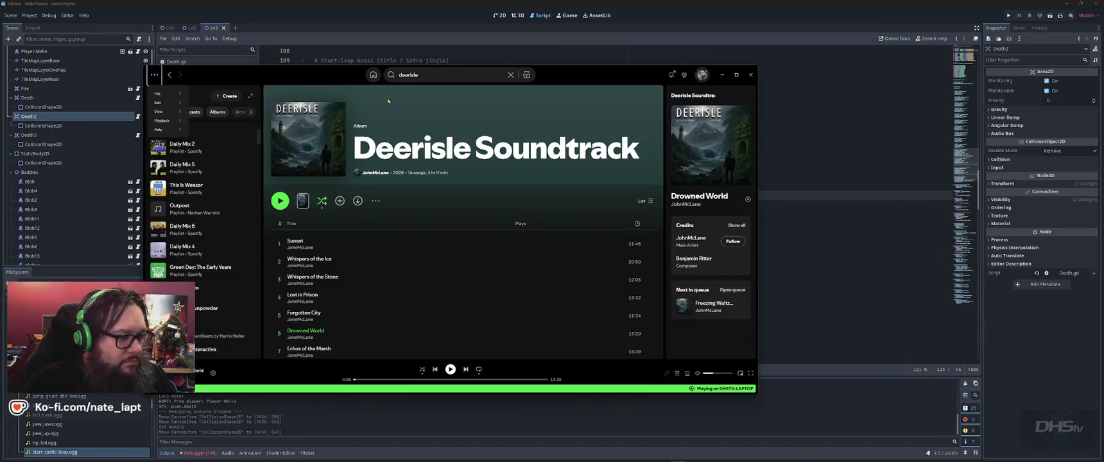
{"action": "left_click", "coordinate": [490, 109]}
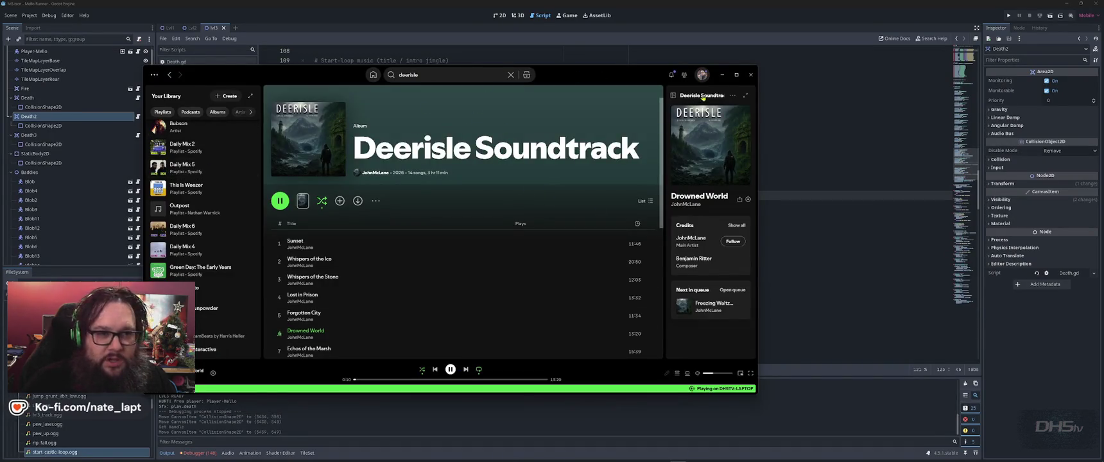
{"action": "left_click", "coordinate": [722, 75]}
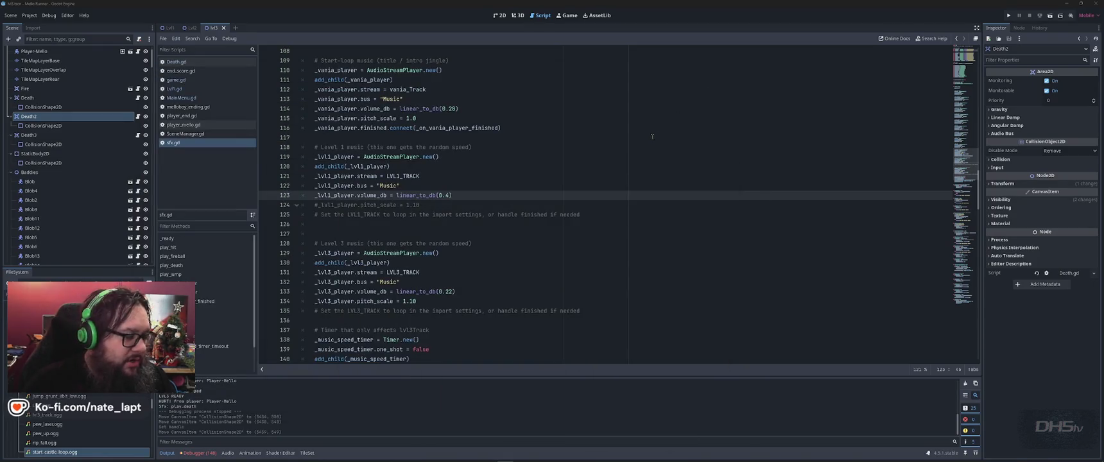
- Bring the MelloRunner Audio folder window to the front
{"action": "key", "text": "alt+Tab"}
{"action": "key", "text": "Tab"}
{"action": "key", "text": "Tab"}
{"action": "key", "text": "Tab"}
{"action": "key", "text": "Tab"}
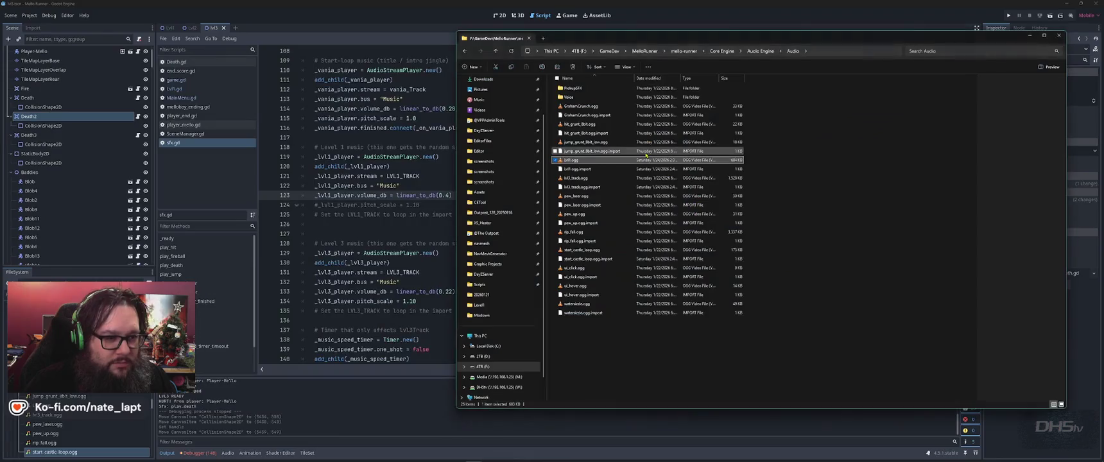
- Cycle through the open windows to bring up the EXPORTS folder window
{"action": "key", "text": "alt+Tab"}
{"action": "key", "text": "Tab"}
{"action": "key", "text": "Tab"}
{"action": "key", "text": "Tab"}
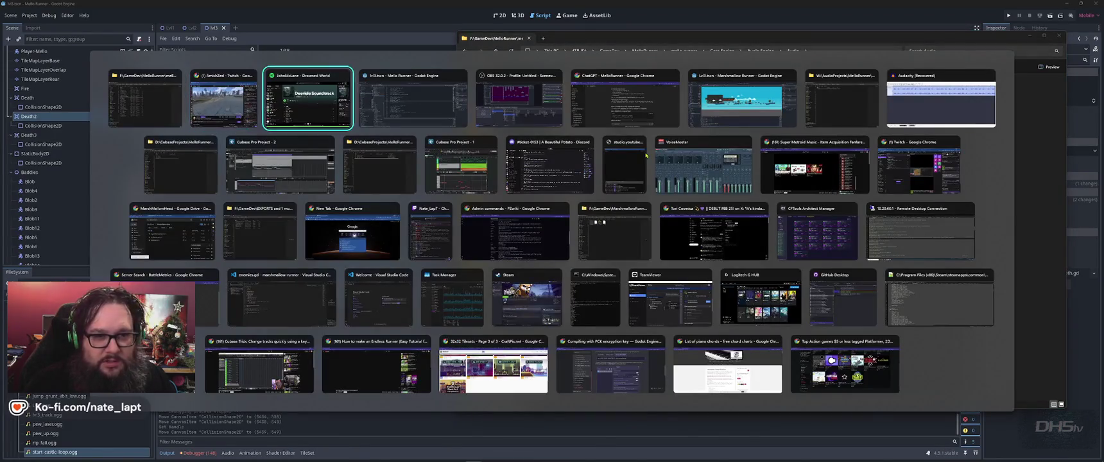
{"action": "key", "text": "Tab"}
{"action": "key", "text": "Tab"}
{"action": "key", "text": "Tab"}
{"action": "key", "text": "Tab"}
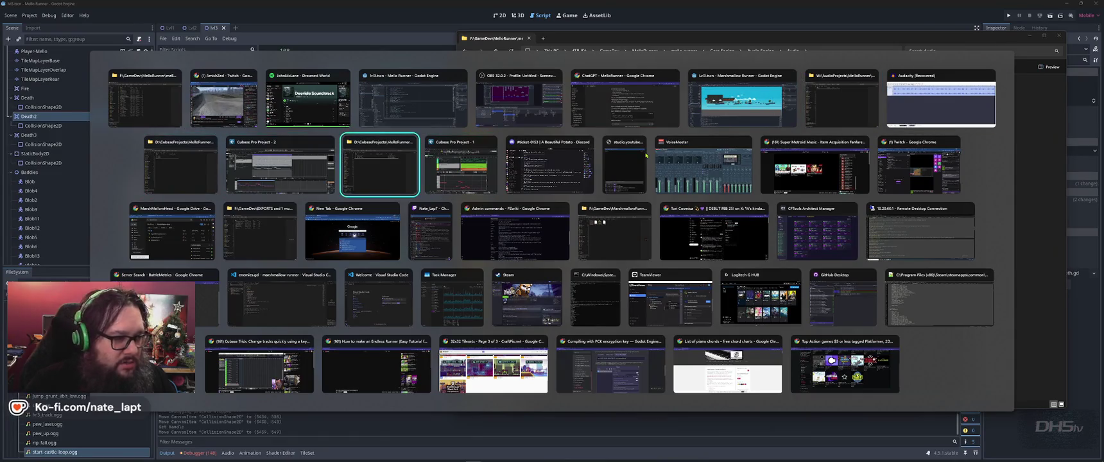
{"action": "key", "text": "alt+Tab"}
{"action": "key", "text": "alt+Tab"}
{"action": "key", "text": "Down"}
{"action": "key", "text": "alt+Tab"}
{"action": "key", "text": "alt+Tab"}
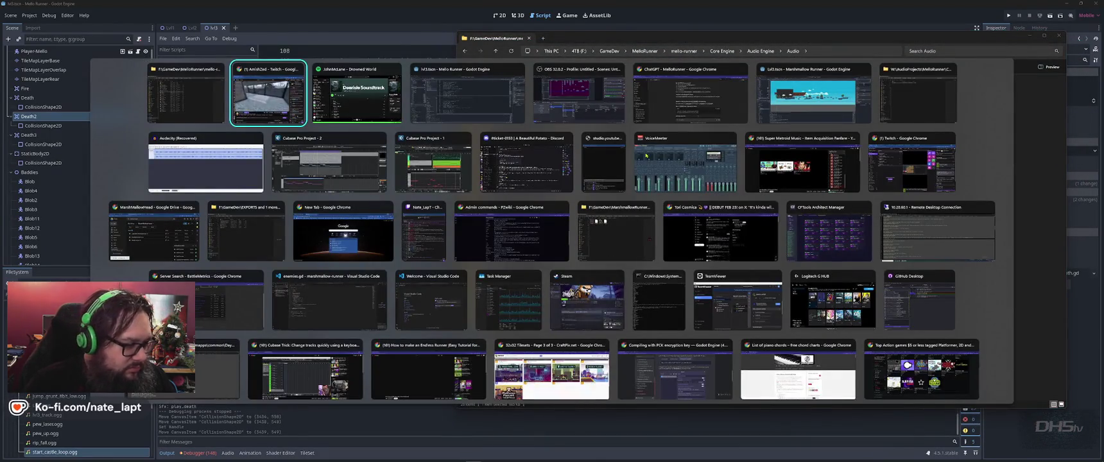
{"action": "key", "text": "Down"}
{"action": "key", "text": "Down"}
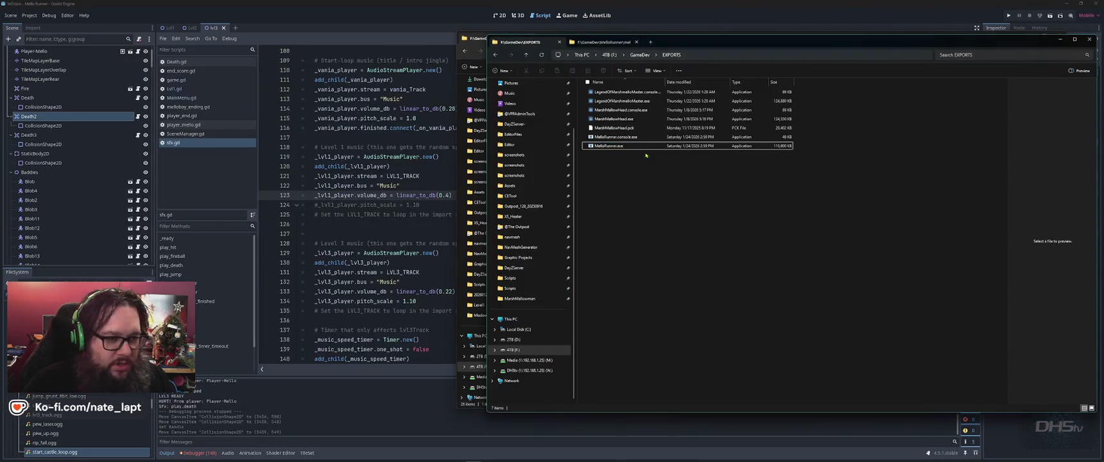
{"action": "key", "text": "alt+Tab"}
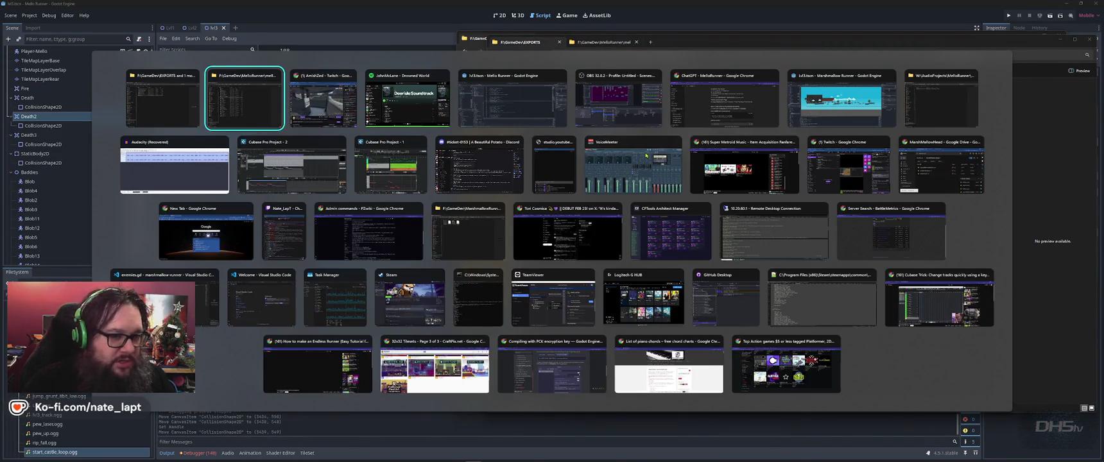
{"action": "key", "text": "Down"}
{"action": "key", "text": "Left"}
{"action": "key", "text": "Escape"}
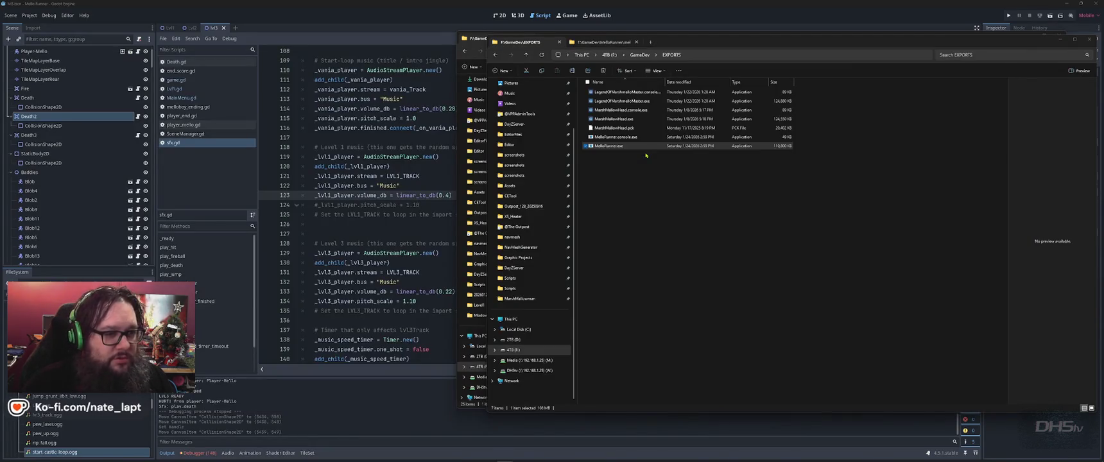
- Select and drag the exported MelloRunner.exe, then return to the Godot Lvl1 scene
{"action": "left_click", "coordinate": [606, 147]}
{"action": "left_click_drag", "start_coordinate": [607, 147], "coordinate": [665, 148]}
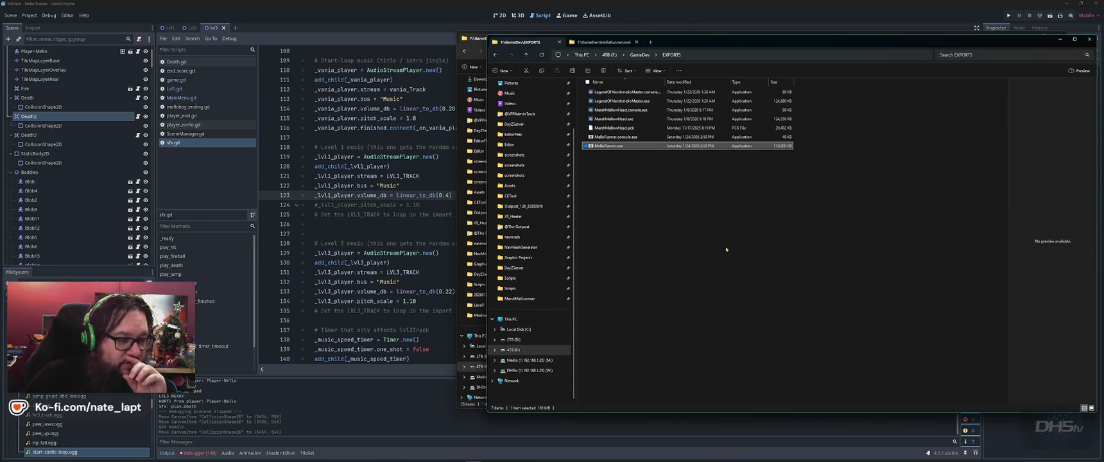
{"action": "left_click", "coordinate": [512, 9]}
{"action": "key", "text": "ctrl+Tab"}
{"action": "left_click", "coordinate": [500, 15]}
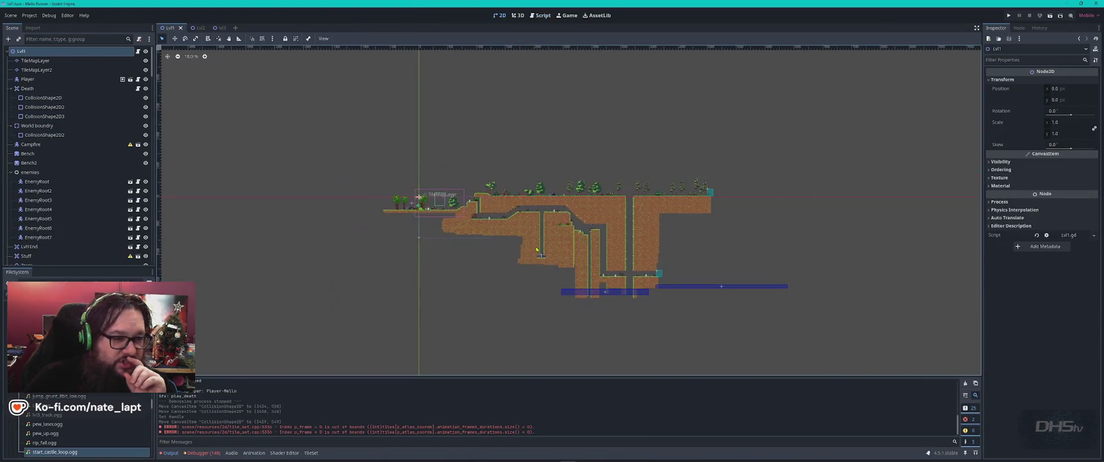
{"action": "scroll", "coordinate": [597, 223], "scroll_direction": "up", "scroll_amount": 2}
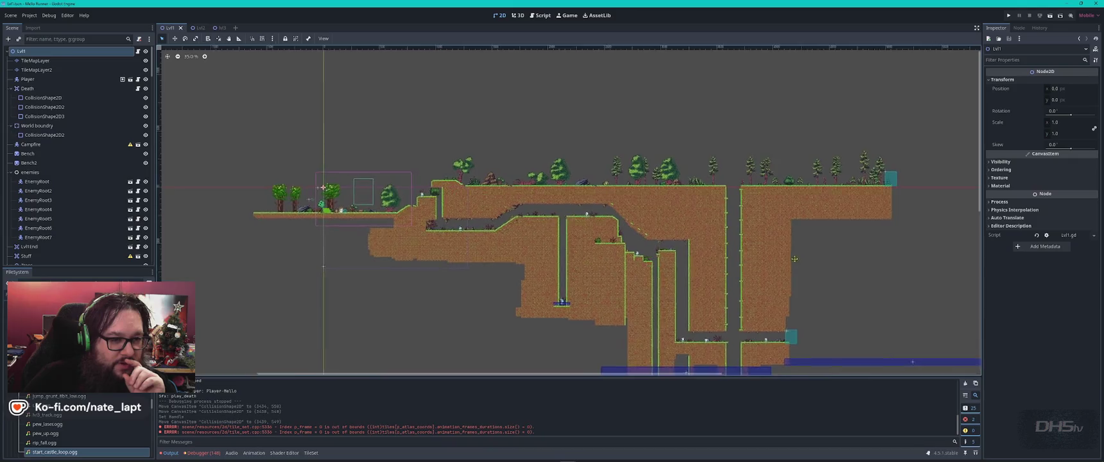
{"action": "left_click_drag", "start_coordinate": [735, 260], "coordinate": [491, 235]}
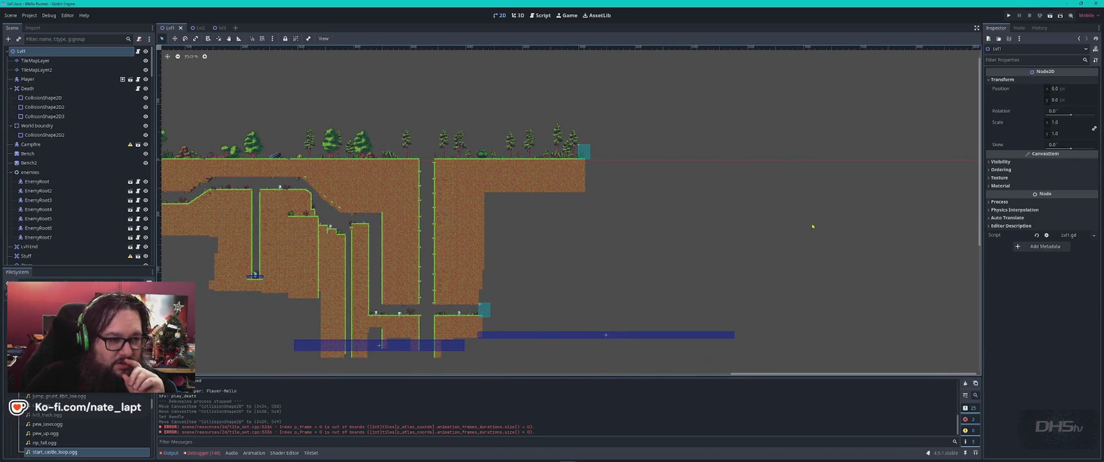
{"action": "scroll", "coordinate": [341, 214], "scroll_direction": "up", "scroll_amount": 5}
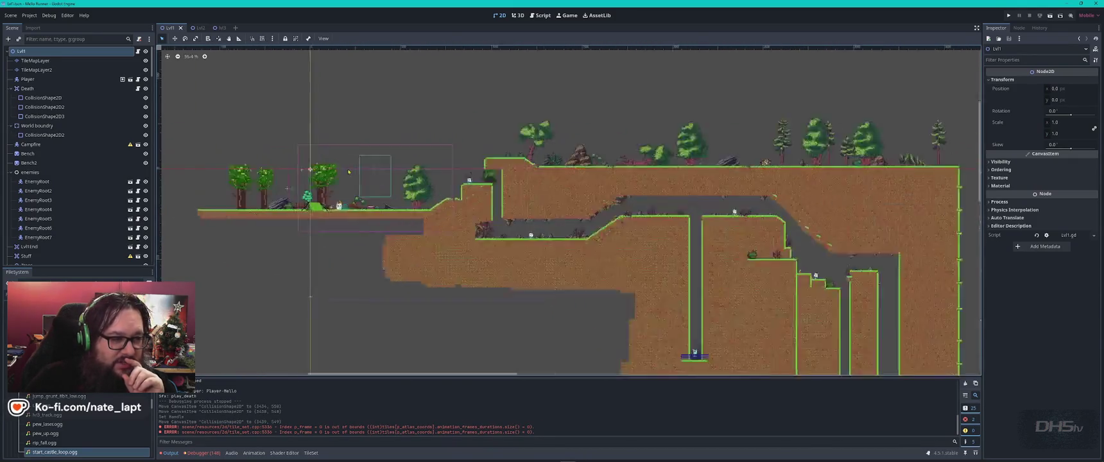
{"action": "scroll", "coordinate": [383, 196], "scroll_direction": "down", "scroll_amount": 2}
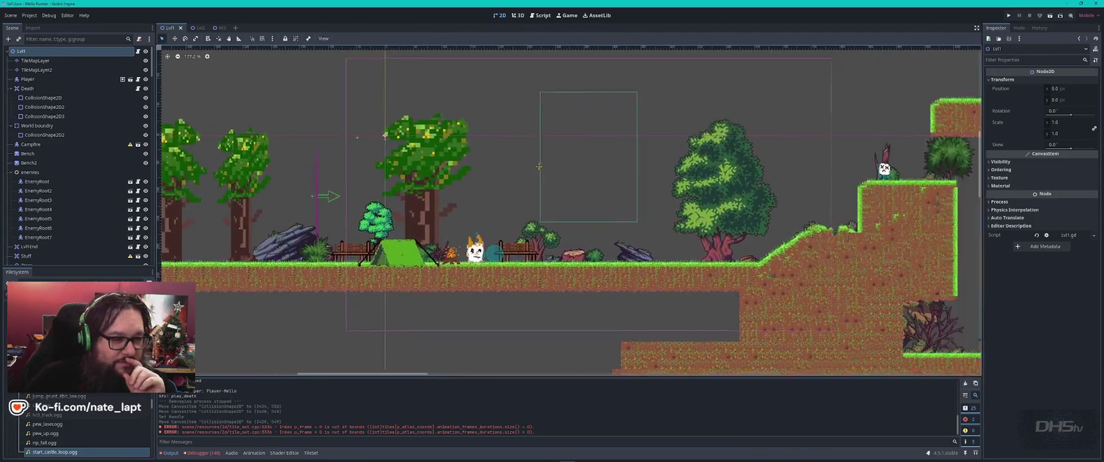
{"action": "scroll", "coordinate": [684, 192], "scroll_direction": "down", "scroll_amount": 2}
{"action": "scroll", "coordinate": [533, 246], "scroll_direction": "right", "scroll_amount": 5}
{"action": "scroll", "coordinate": [650, 275], "scroll_direction": "right", "scroll_amount": 5}
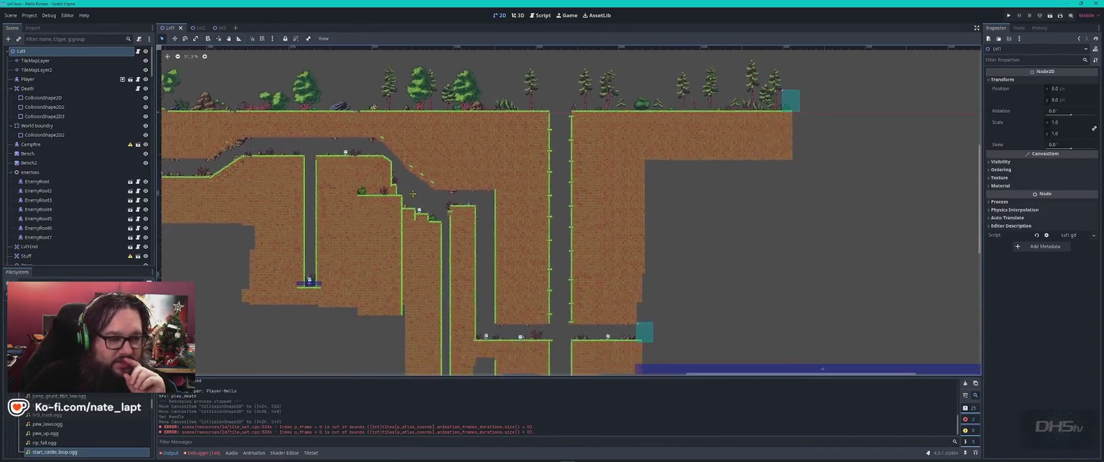
{"action": "scroll", "coordinate": [611, 210], "scroll_direction": "down", "scroll_amount": 2}
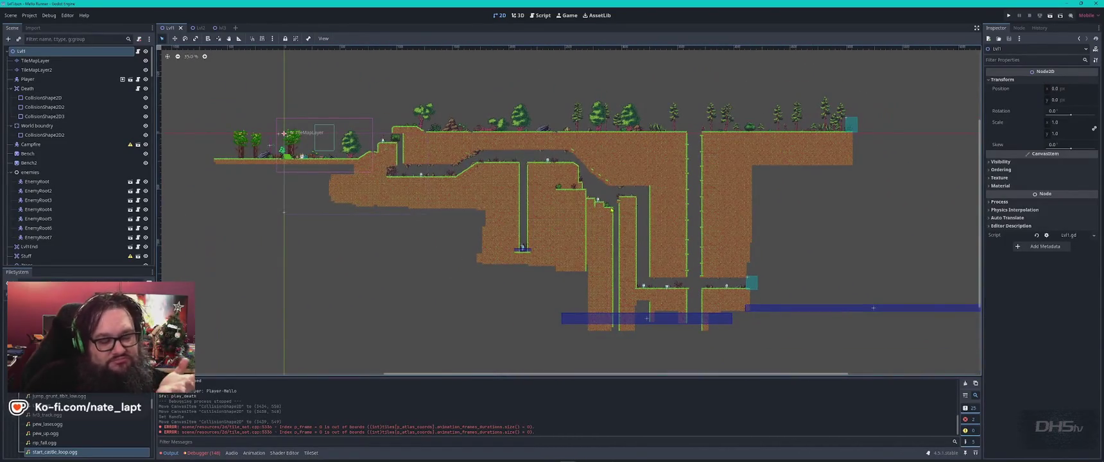
{"action": "scroll", "coordinate": [610, 211], "scroll_direction": "up", "scroll_amount": 2}
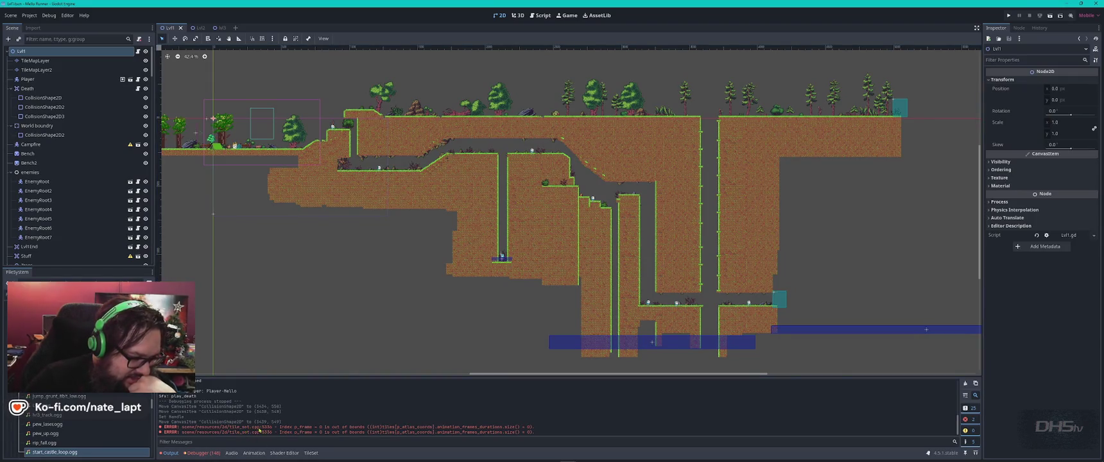
- Show the Debugger's Errors list, enlarge the panel, and inspect the first error entries
{"action": "left_click", "coordinate": [202, 453]}
{"action": "left_click", "coordinate": [214, 373]}
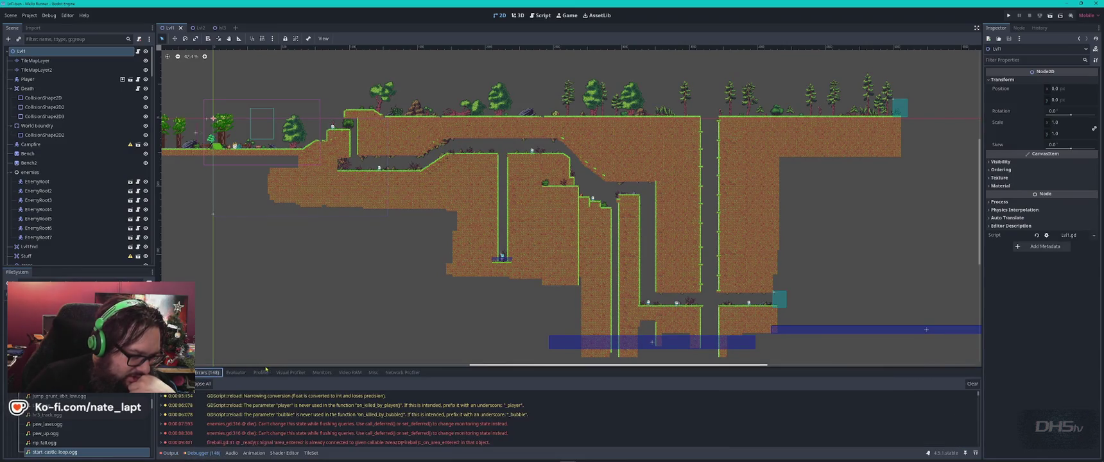
{"action": "left_click_drag", "start_coordinate": [289, 368], "coordinate": [304, 170]}
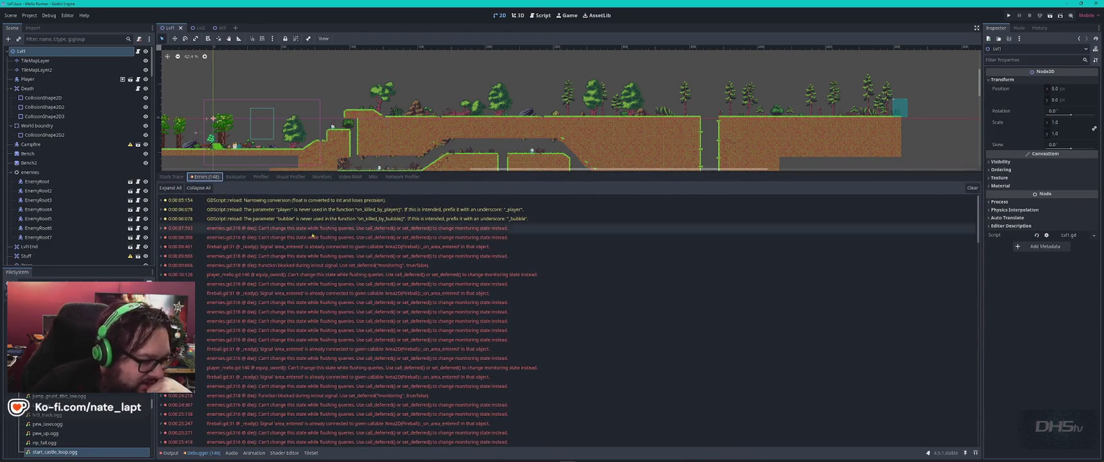
{"action": "scroll", "coordinate": [310, 262], "scroll_direction": "down", "scroll_amount": 10}
{"action": "scroll", "coordinate": [310, 262], "scroll_direction": "down", "scroll_amount": 15}
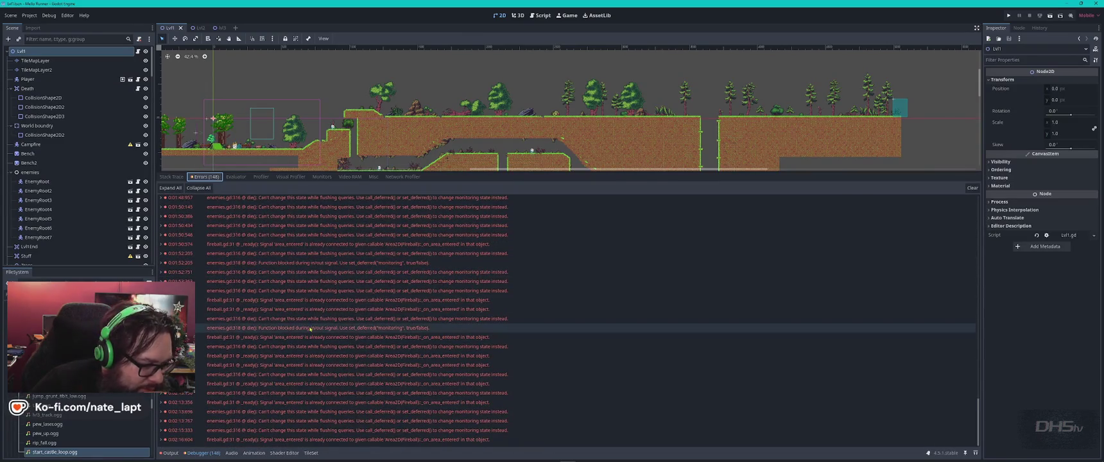
{"action": "scroll", "coordinate": [310, 330], "scroll_direction": "up", "scroll_amount": 20}
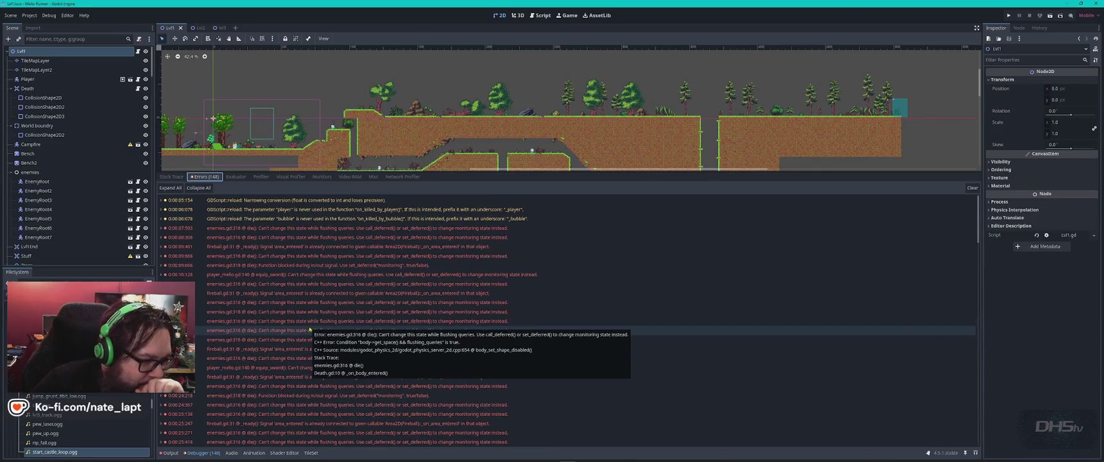
{"action": "mouse_move", "coordinate": [262, 278]}
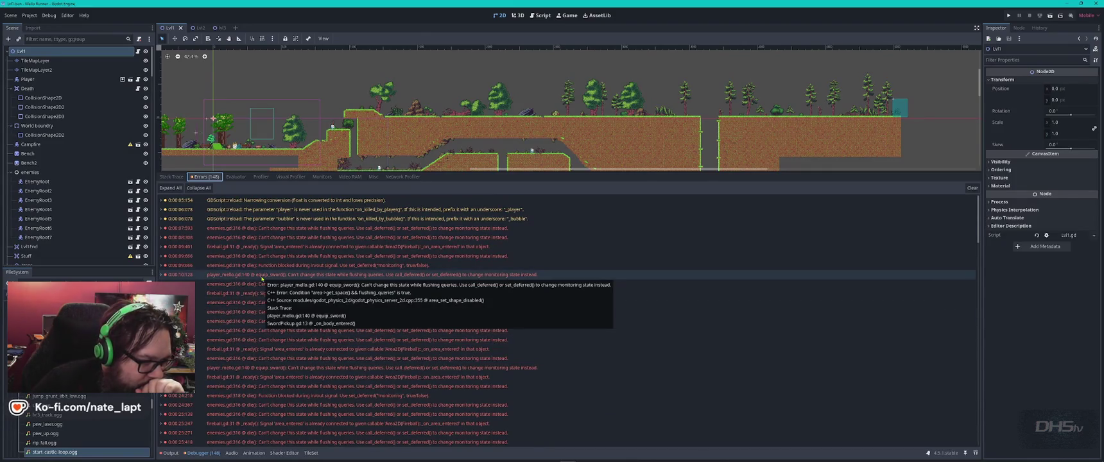
{"action": "mouse_move", "coordinate": [520, 293]}
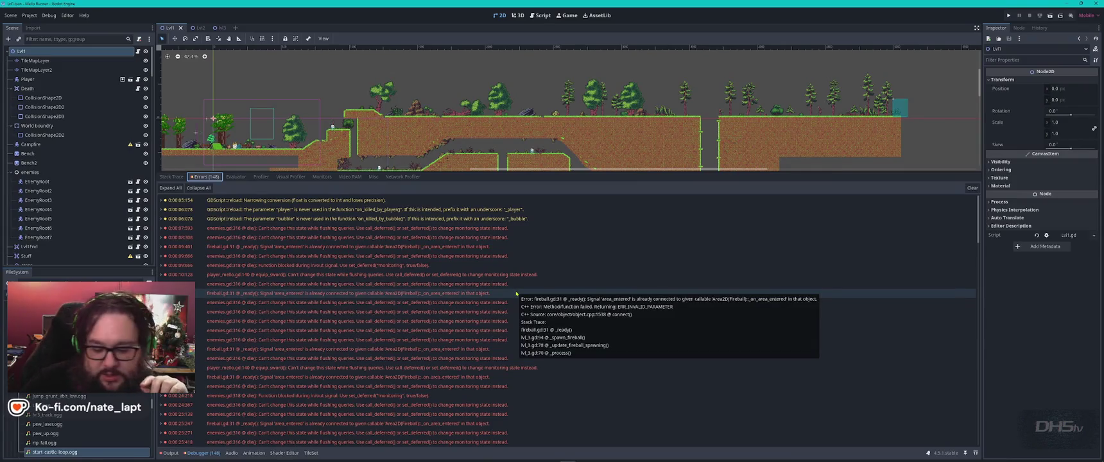
{"action": "mouse_move", "coordinate": [530, 275]}
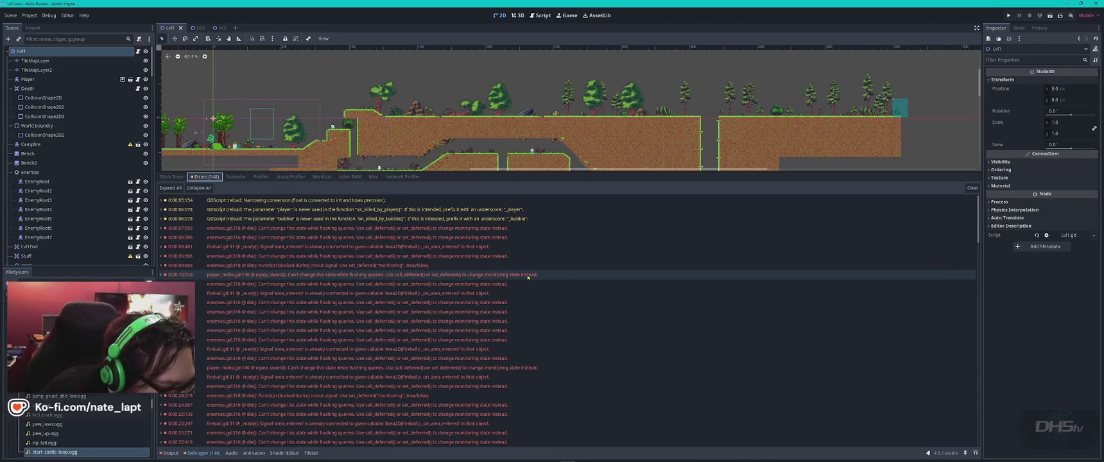
- Scroll through the remaining errors, view the Stack Trace, then minimize the Godot editor
{"action": "scroll", "coordinate": [527, 278], "scroll_direction": "down", "scroll_amount": 4}
{"action": "scroll", "coordinate": [528, 277], "scroll_direction": "down", "scroll_amount": 10}
{"action": "scroll", "coordinate": [527, 277], "scroll_direction": "down", "scroll_amount": 2}
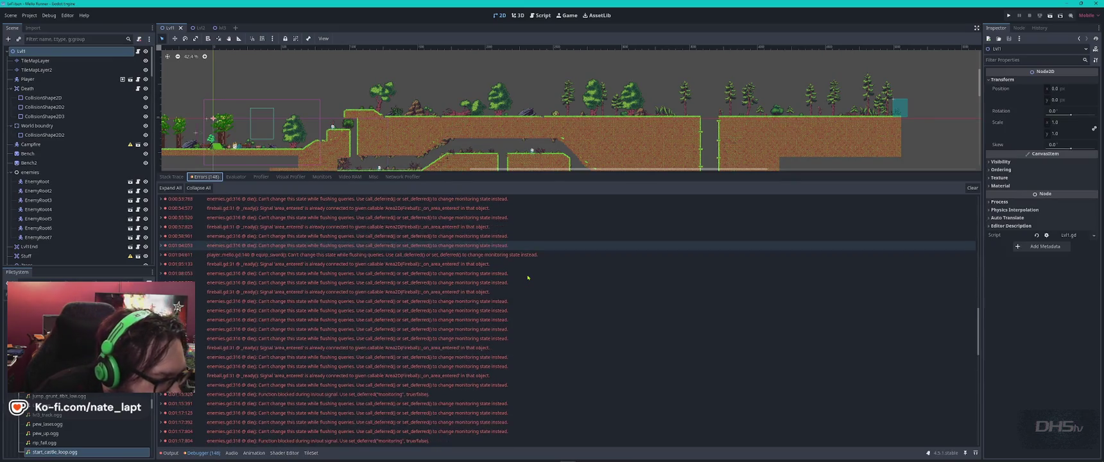
{"action": "scroll", "coordinate": [527, 277], "scroll_direction": "down", "scroll_amount": 6}
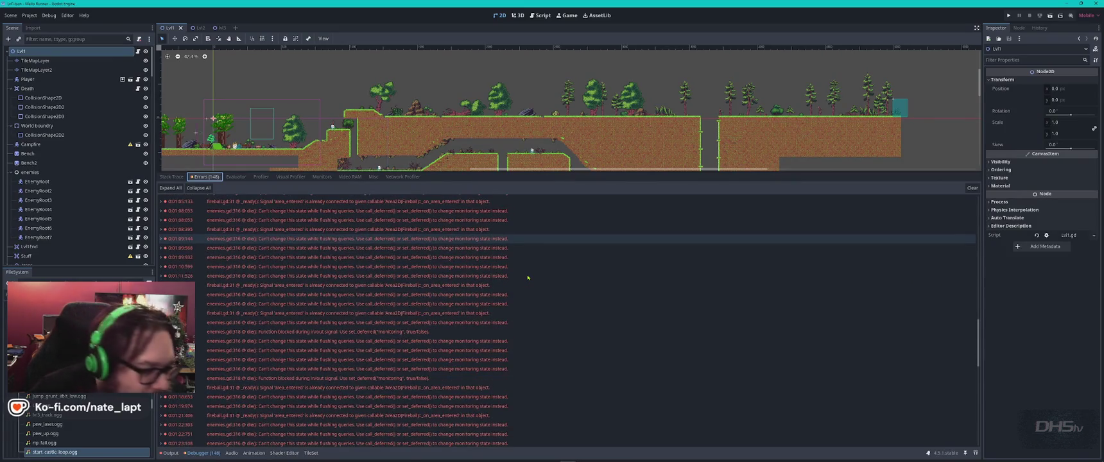
{"action": "scroll", "coordinate": [528, 277], "scroll_direction": "down", "scroll_amount": 9}
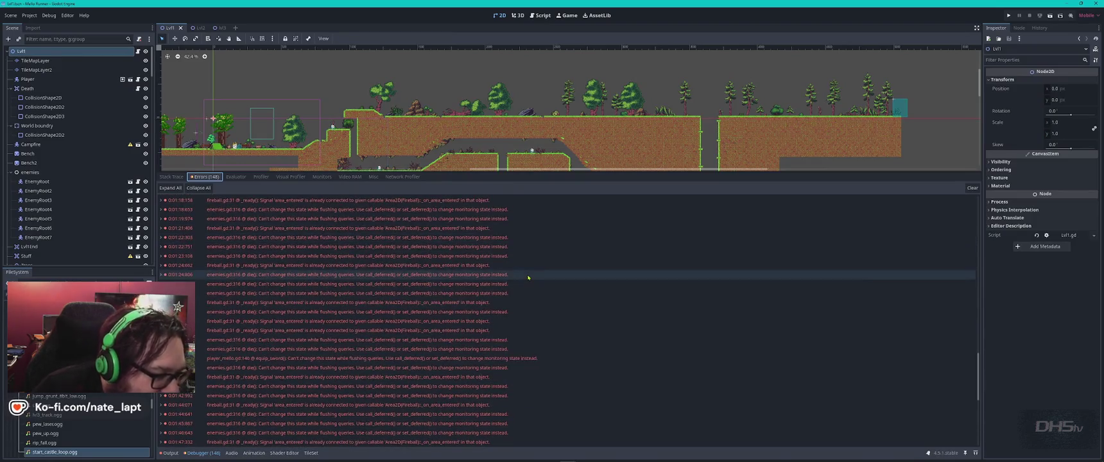
{"action": "scroll", "coordinate": [528, 277], "scroll_direction": "down", "scroll_amount": 6}
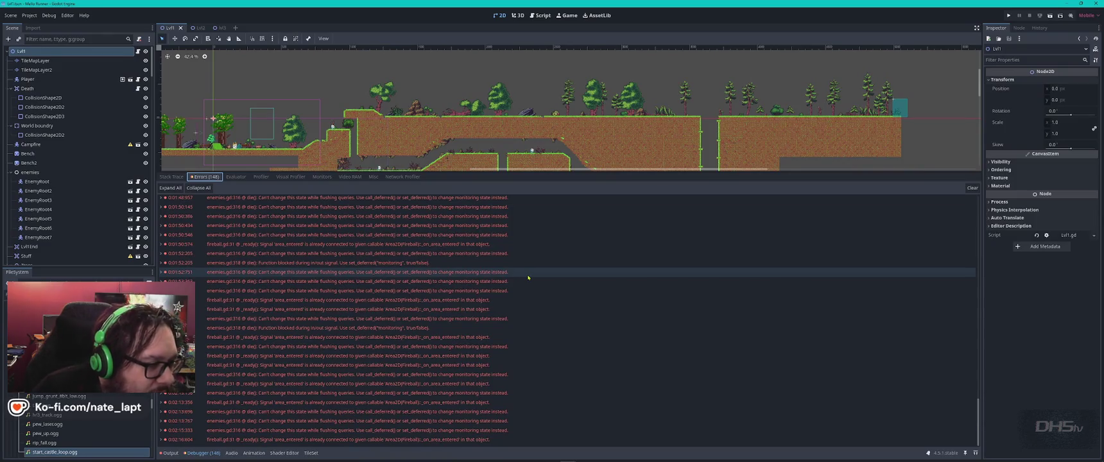
{"action": "left_click", "coordinate": [177, 177]}
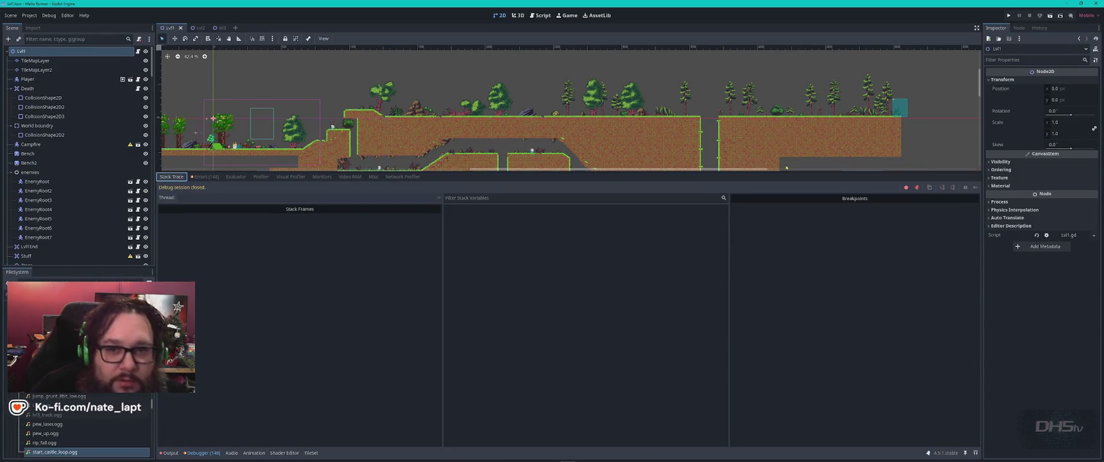
{"action": "left_click", "coordinate": [1063, 5]}
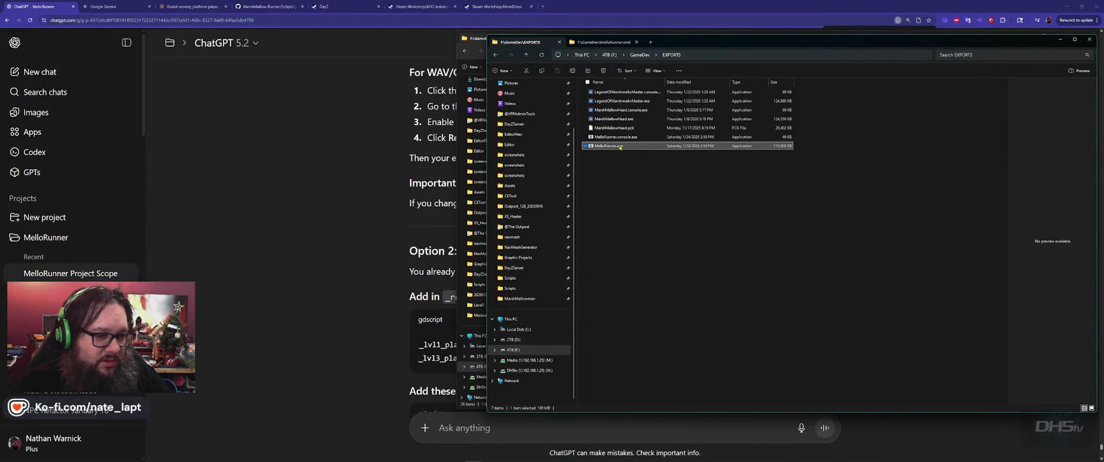
- Run MelloRunner.exe from the EXPORTS folder to reach the game's title screen
{"action": "double_click", "coordinate": [618, 147]}
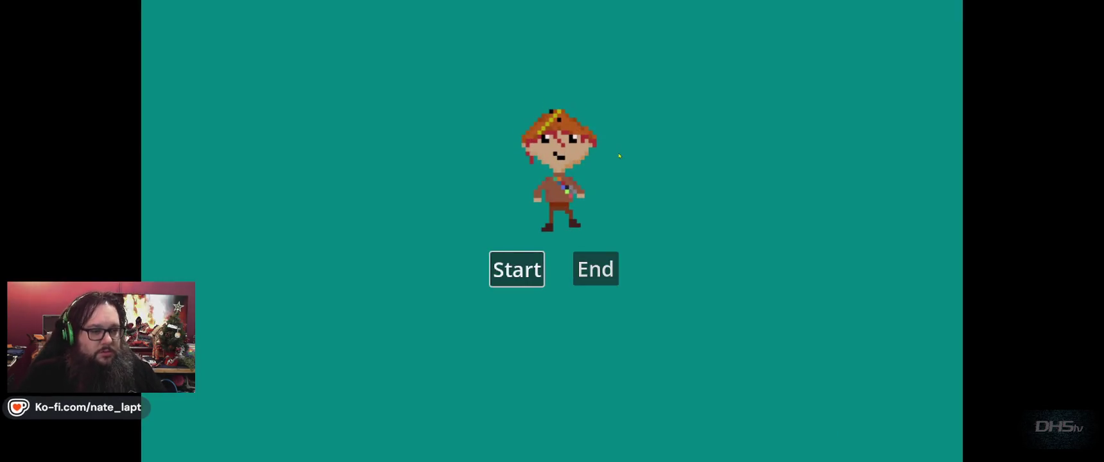
- Start a new run and jump past the campfire and meadow up onto the ledge
{"action": "key", "text": "Return"}
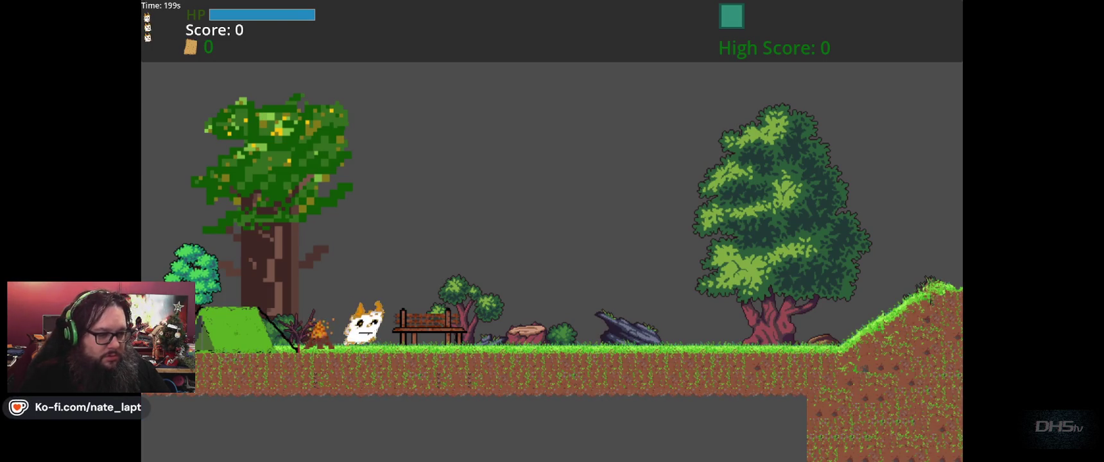
{"action": "key", "text": "space"}
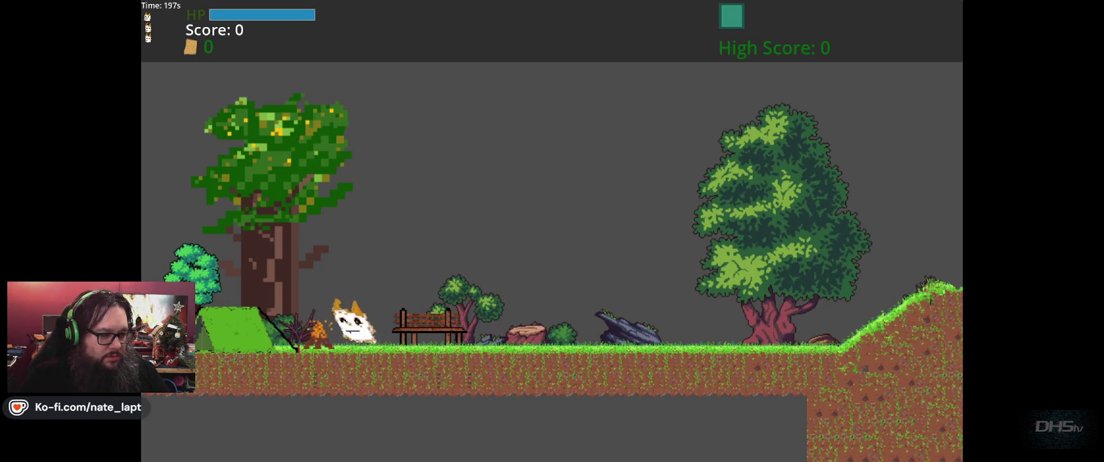
{"action": "key", "text": "space"}
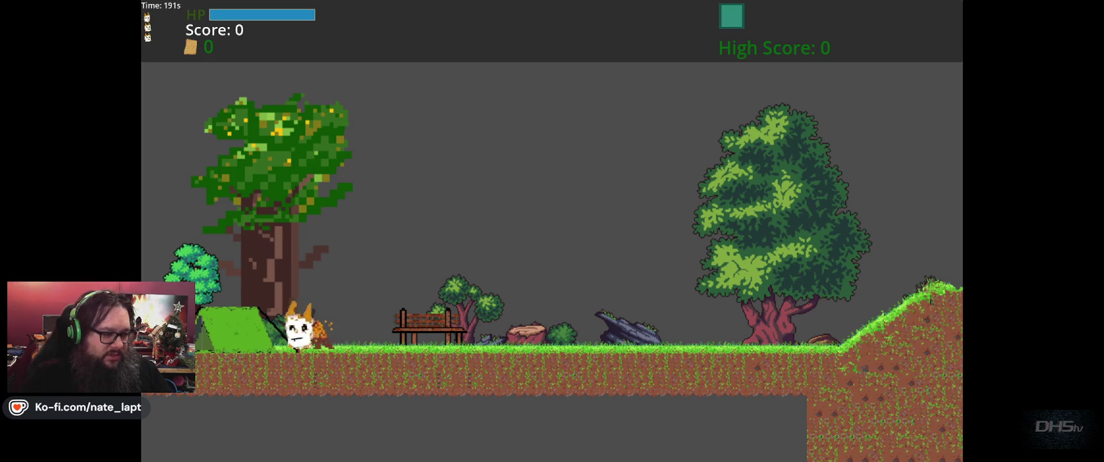
{"action": "key", "text": "Left"}
{"action": "key", "text": "Right"}
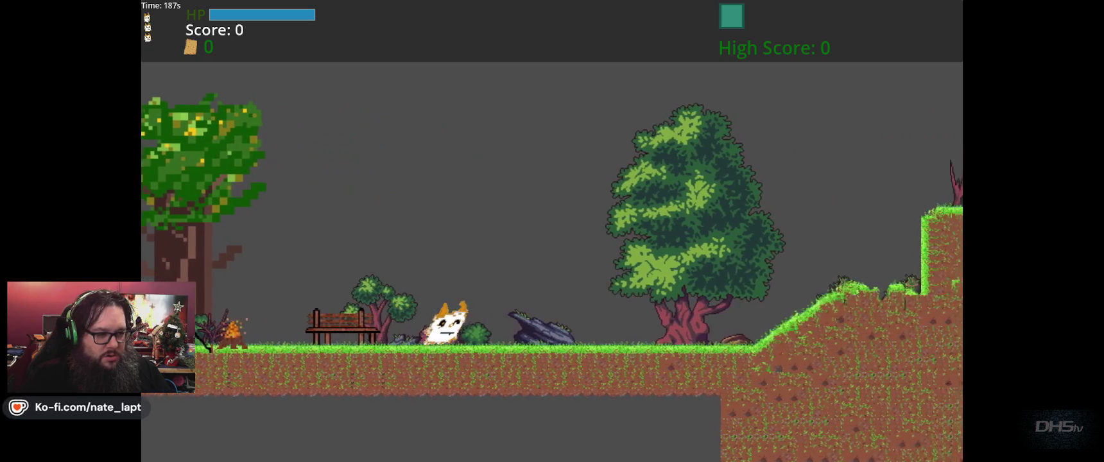
{"action": "key", "text": "Right"}
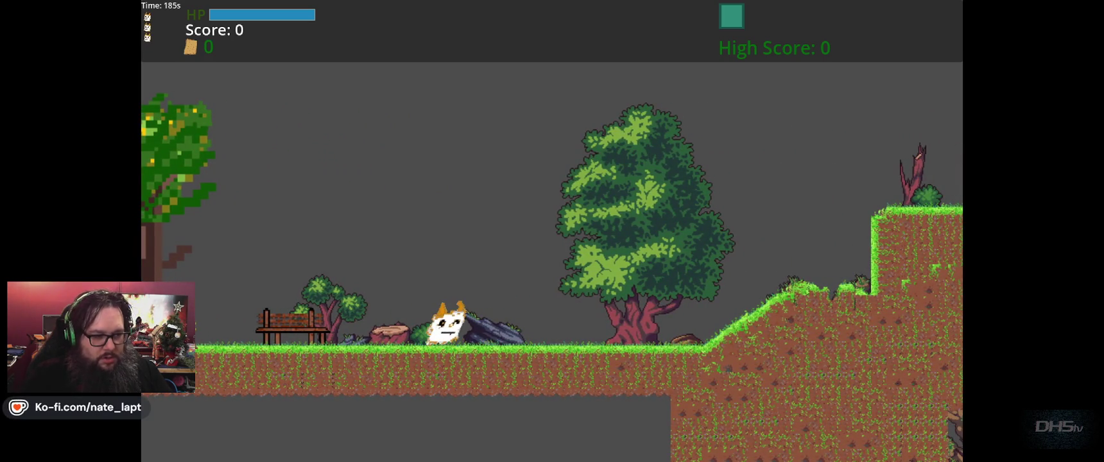
{"action": "key", "text": "Right"}
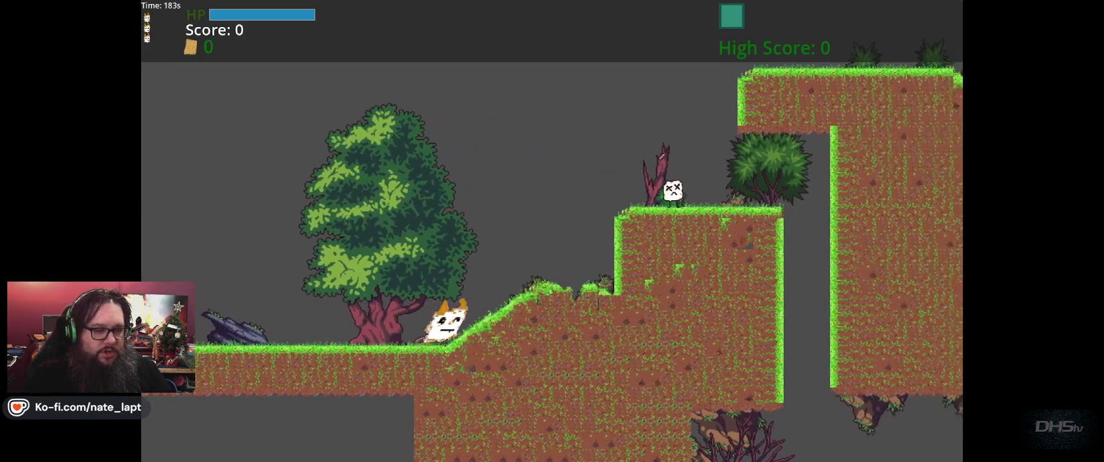
{"action": "key", "text": "space"}
{"action": "key", "text": "space"}
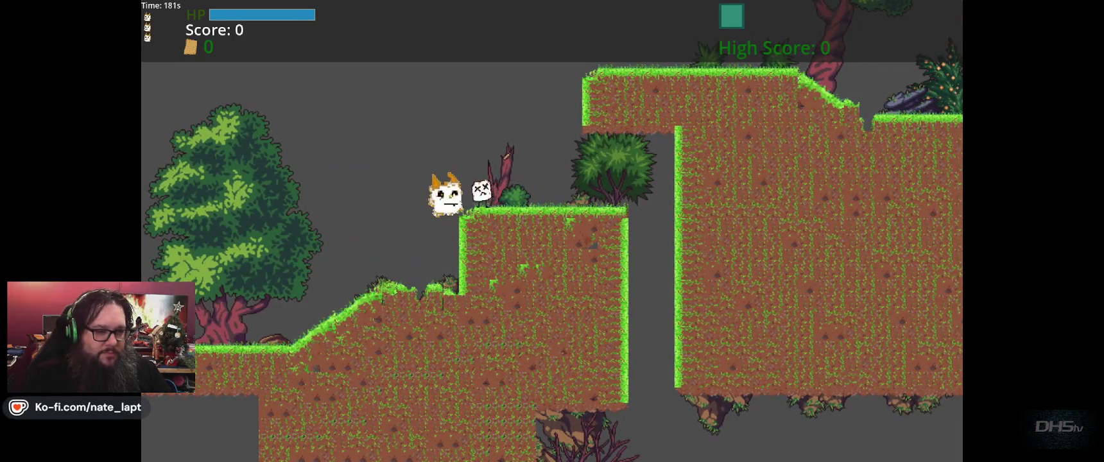
{"action": "key", "text": "space"}
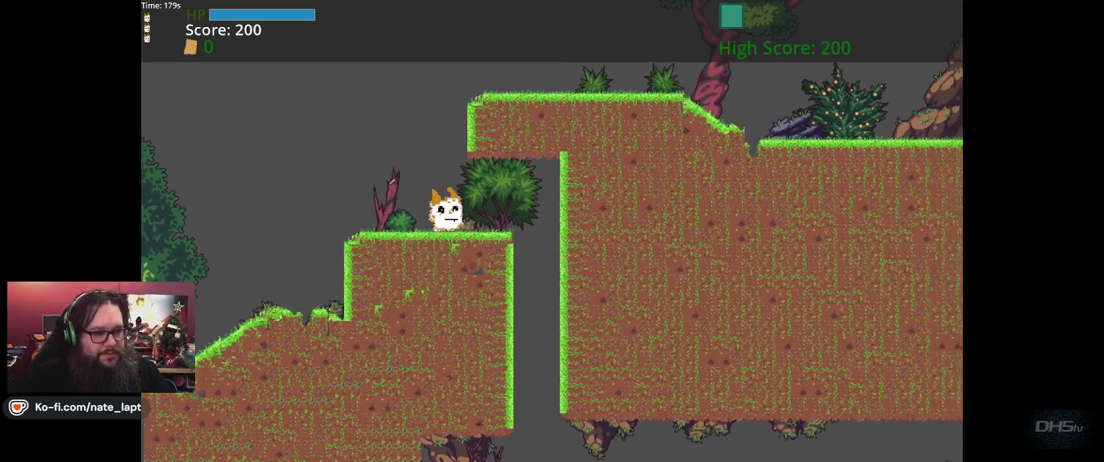
- Drop into the tunnel, stomp the skull enemy to reach 400 points, then pause and exit
{"action": "key", "text": "Right"}
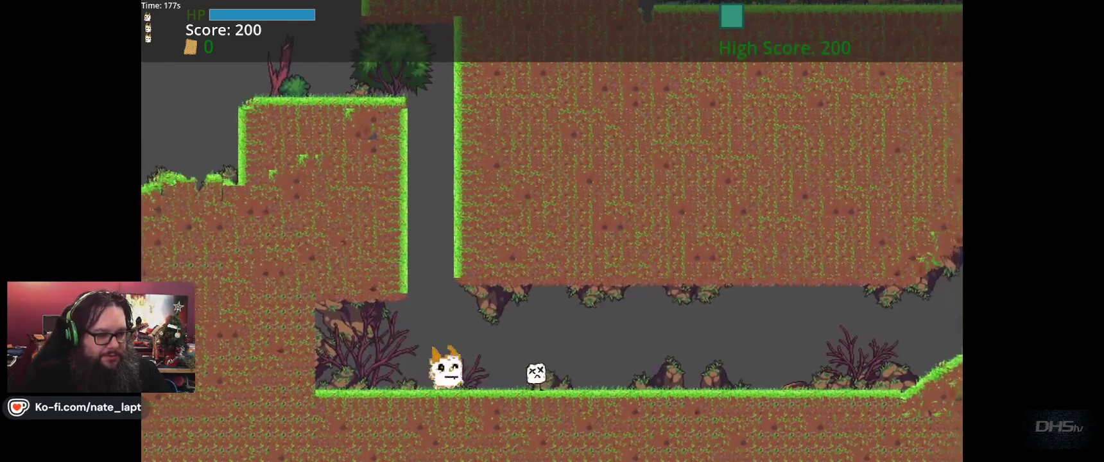
{"action": "key", "text": "space"}
{"action": "key", "text": "Right"}
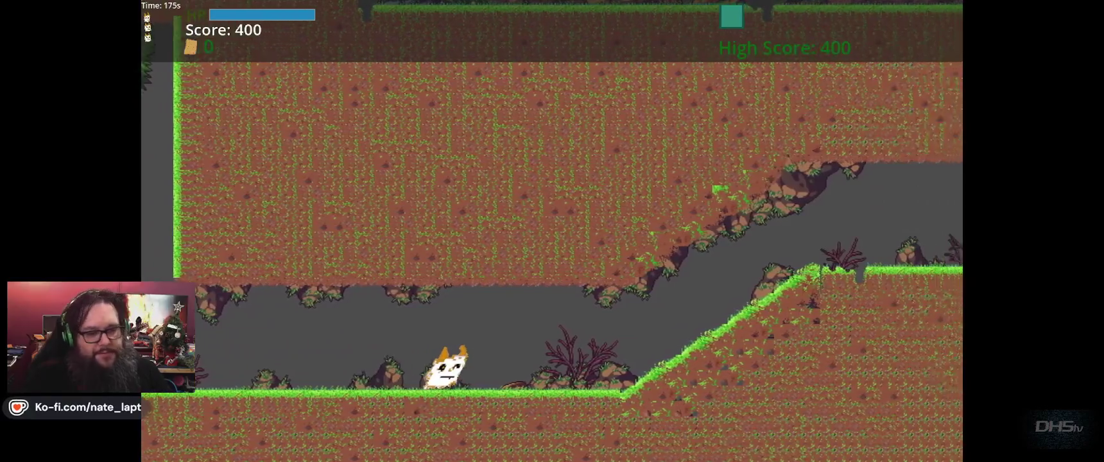
{"action": "key", "text": "Right"}
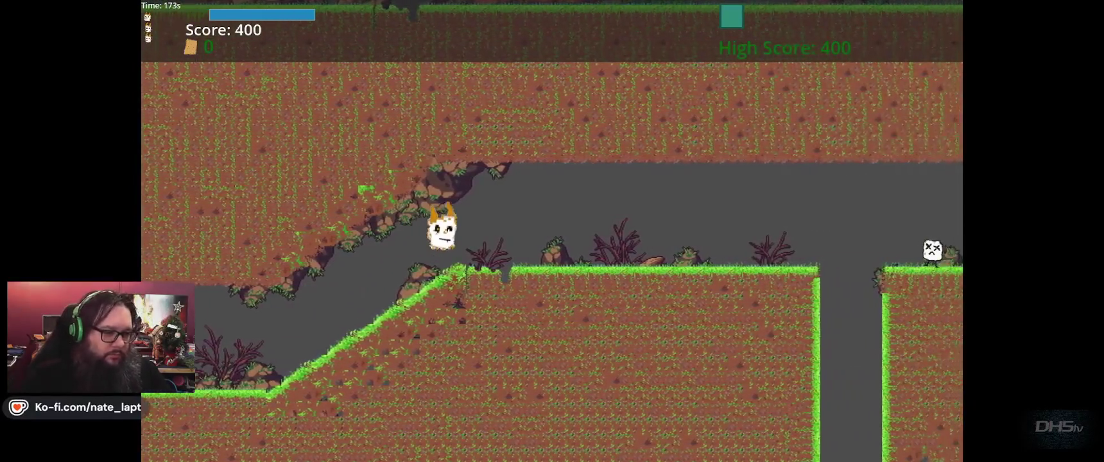
{"action": "key", "text": "Right"}
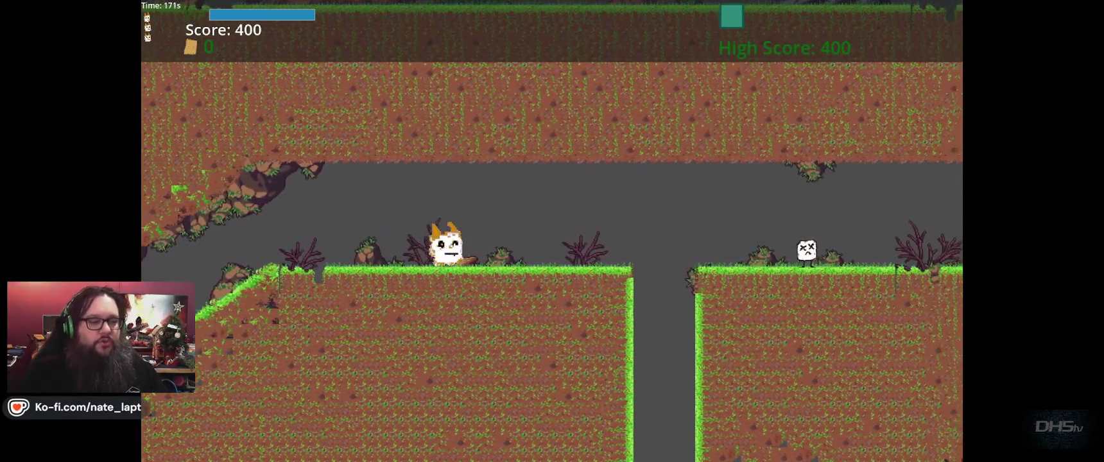
{"action": "key", "text": "Right"}
{"action": "key", "text": "Left"}
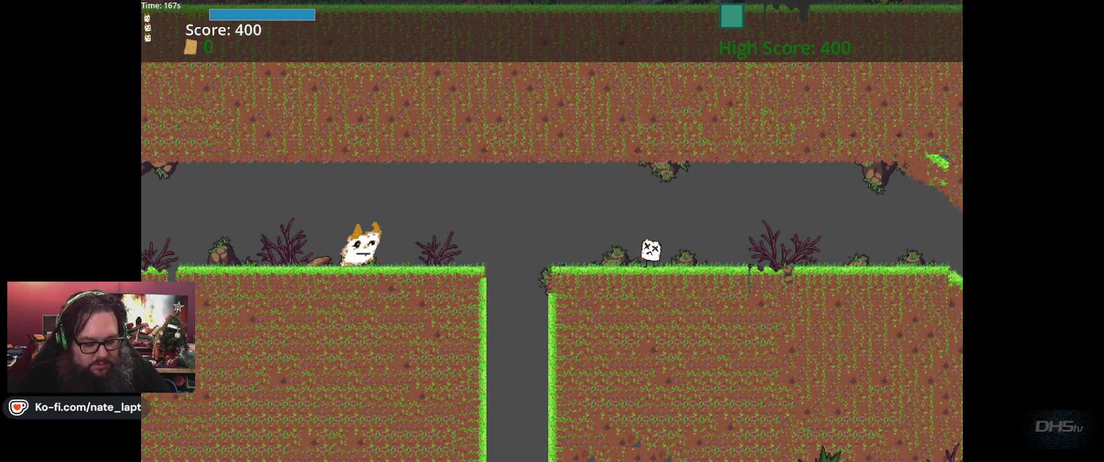
{"action": "key", "text": "Escape"}
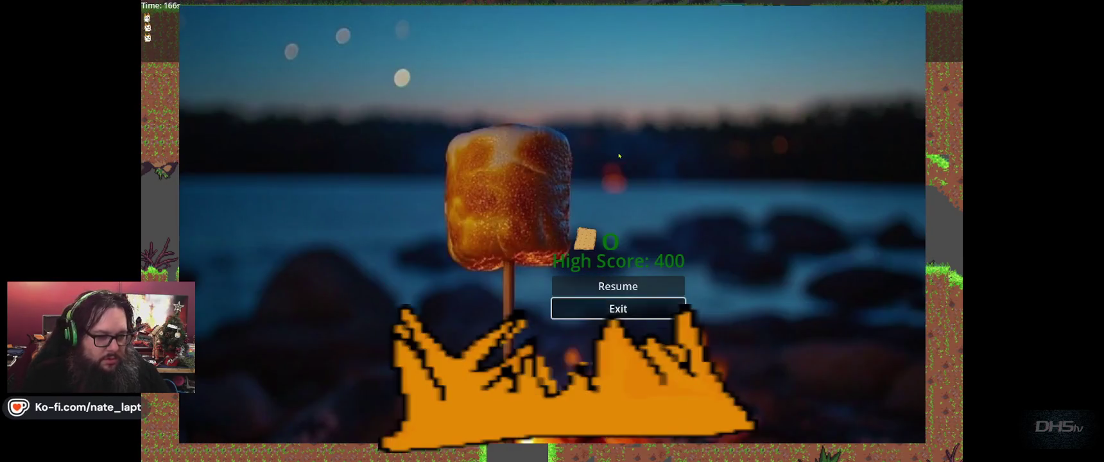
{"action": "left_click", "coordinate": [616, 308]}
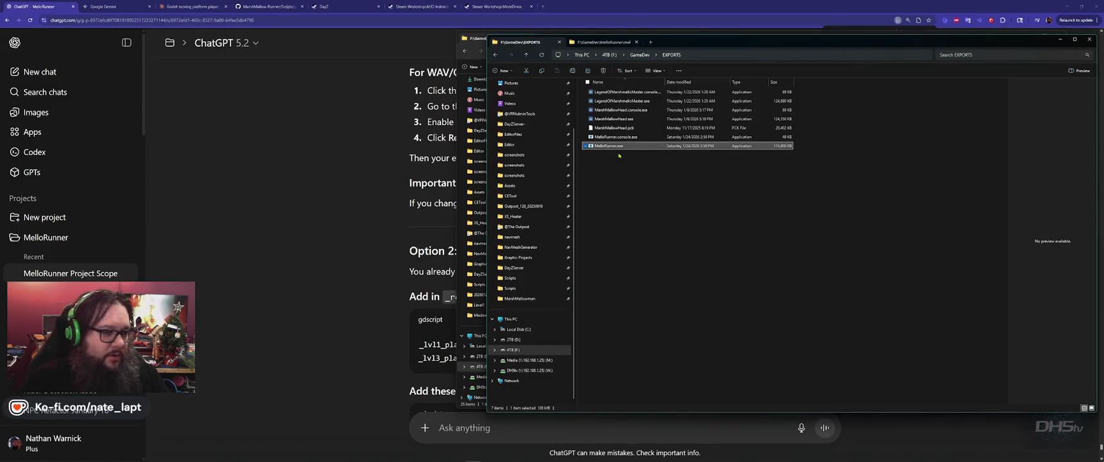
- Bring the Mello Runner Godot editor forward via the taskbar and show Lvl1.gd in the Script view
{"action": "key", "text": "alt+Tab"}
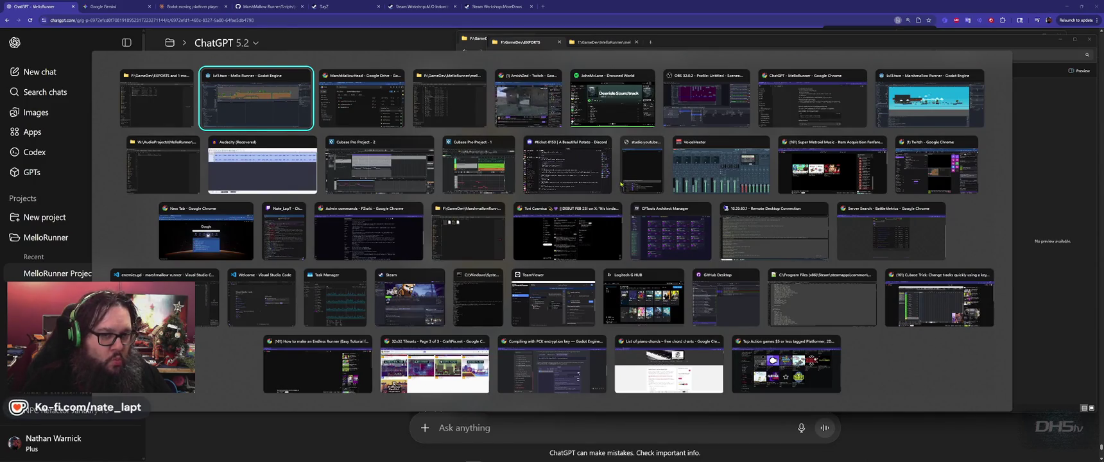
{"action": "left_click", "coordinate": [934, 103]}
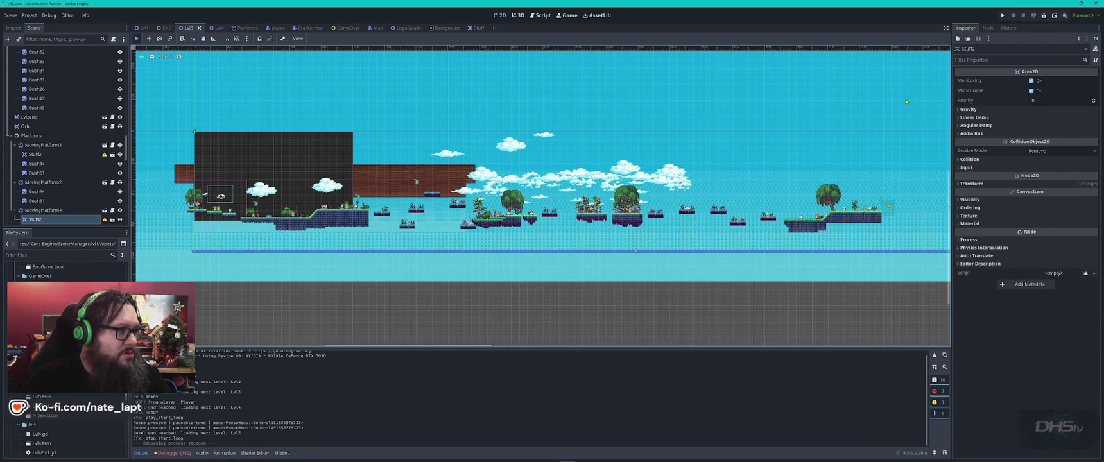
{"action": "key", "text": "alt+Tab"}
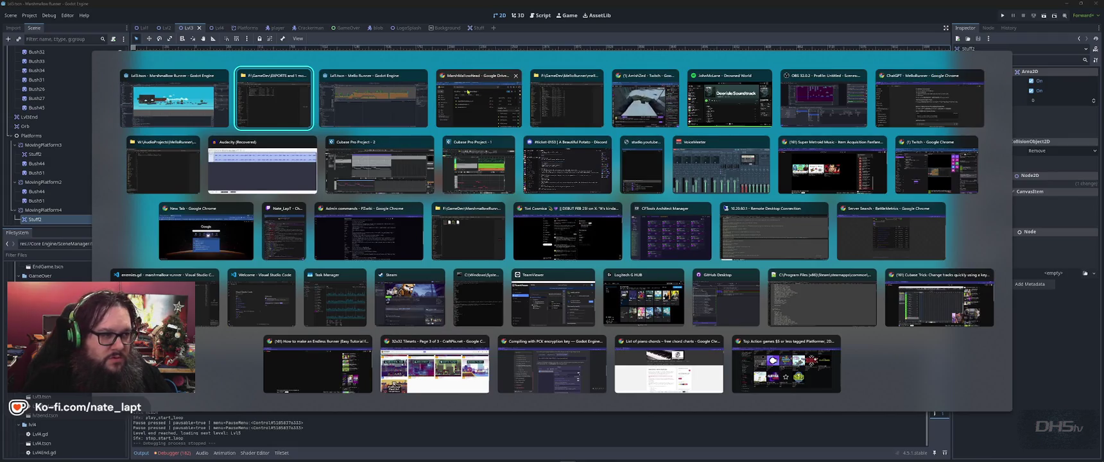
{"action": "key", "text": "Escape"}
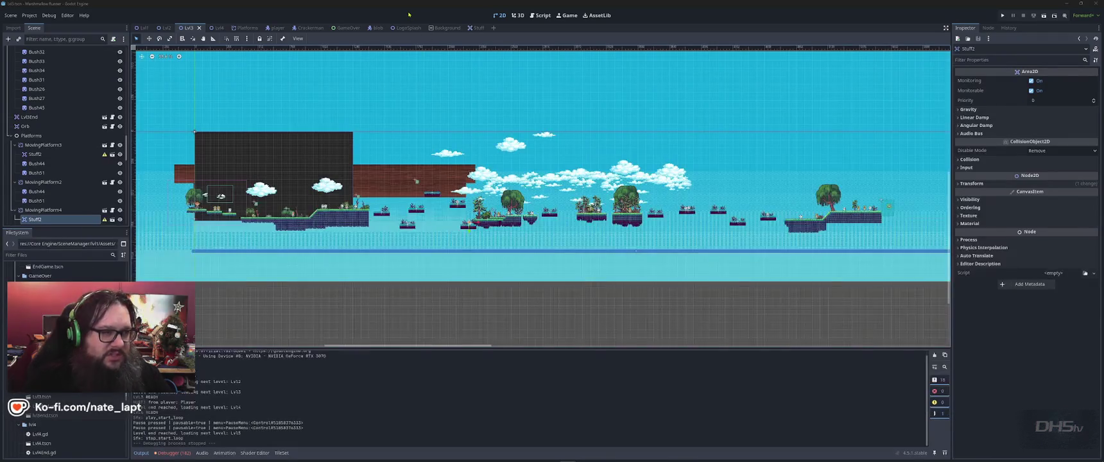
{"action": "key", "text": "super"}
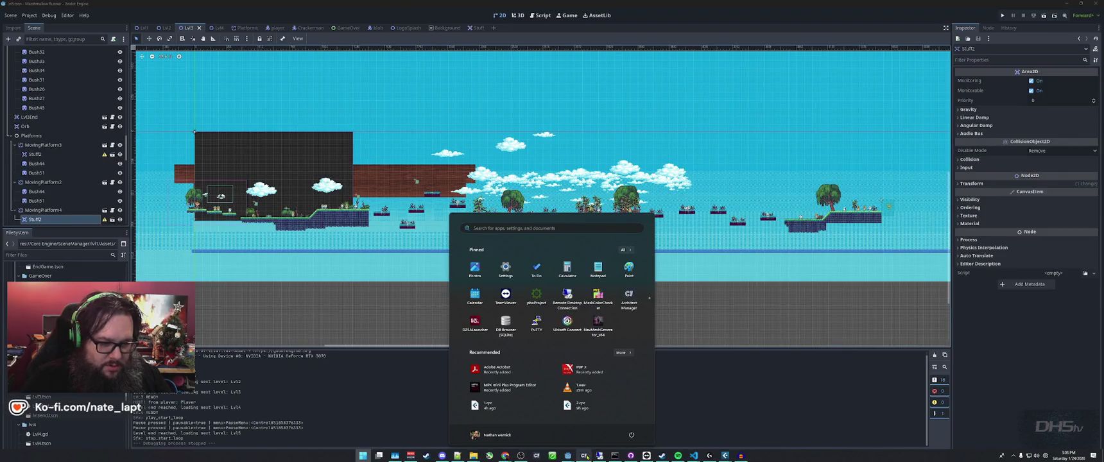
{"action": "mouse_move", "coordinate": [567, 455]}
{"action": "left_click", "coordinate": [600, 429]}
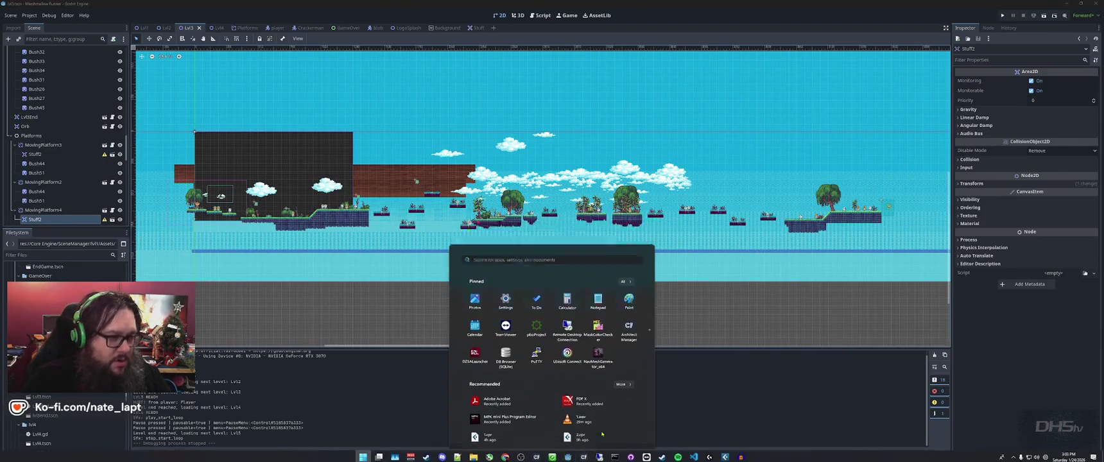
{"action": "left_click", "coordinate": [541, 16]}
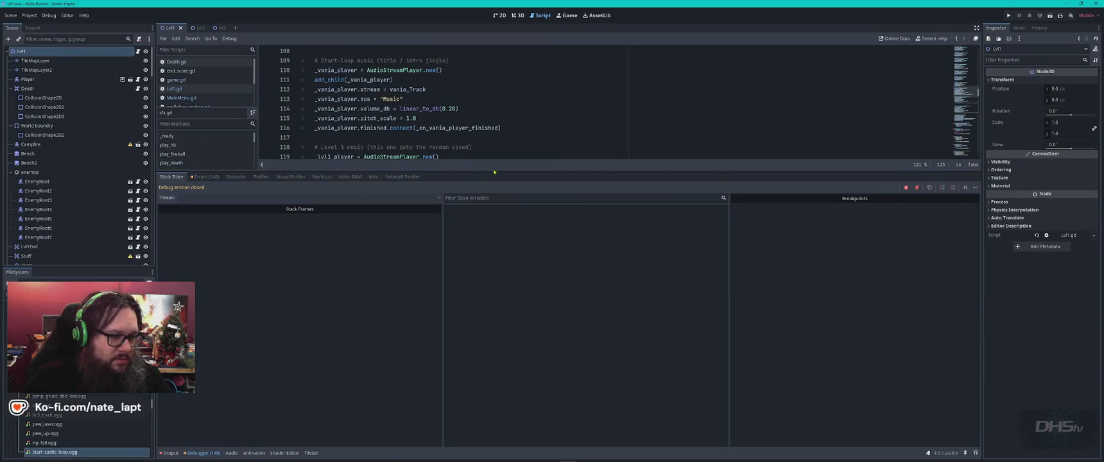
- Enlarge the code area, close player_end.gd and melloboy_ending.gd, and open player_mello.gd
{"action": "mouse_move", "coordinate": [514, 172]}
{"action": "left_mouse_down"}
{"action": "mouse_move", "coordinate": [546, 296]}
{"action": "mouse_move", "coordinate": [565, 322]}
{"action": "left_mouse_up"}
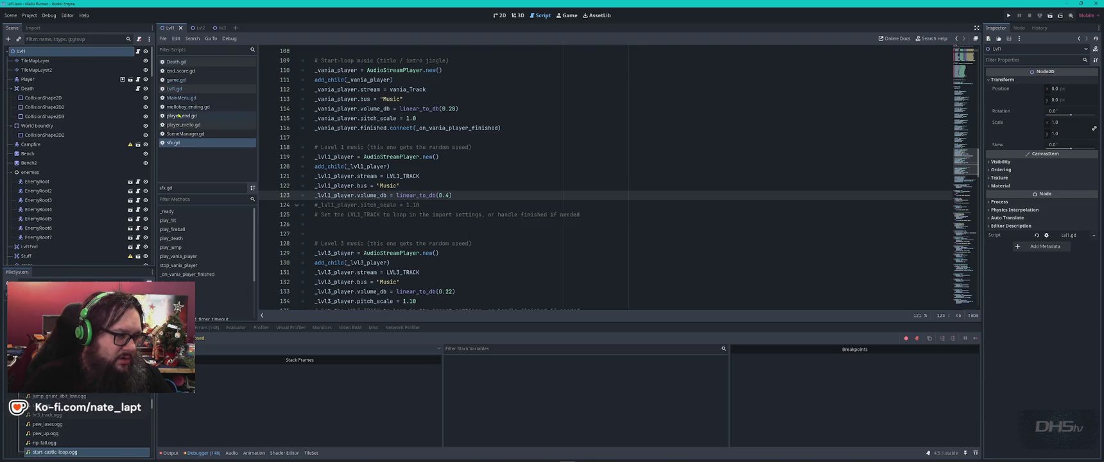
{"action": "middle_click", "coordinate": [176, 116]}
{"action": "middle_click", "coordinate": [177, 107]}
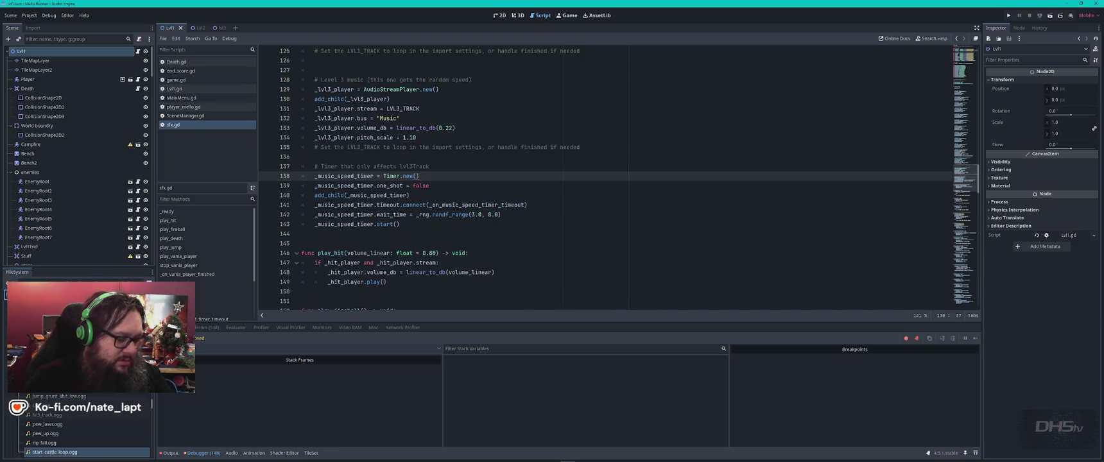
{"action": "scroll", "coordinate": [83, 424], "scroll_direction": "down", "scroll_amount": 5}
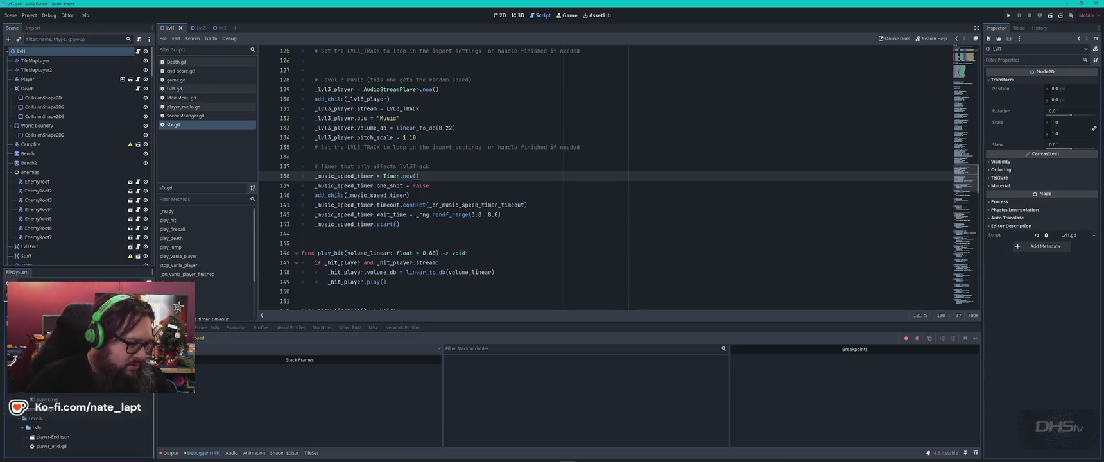
{"action": "left_click", "coordinate": [184, 106]}
- Search player_mello.gd for 'speed', step through every match, then open game.gd
{"action": "key", "text": "ctrl+f"}
{"action": "type", "text": "speed"}
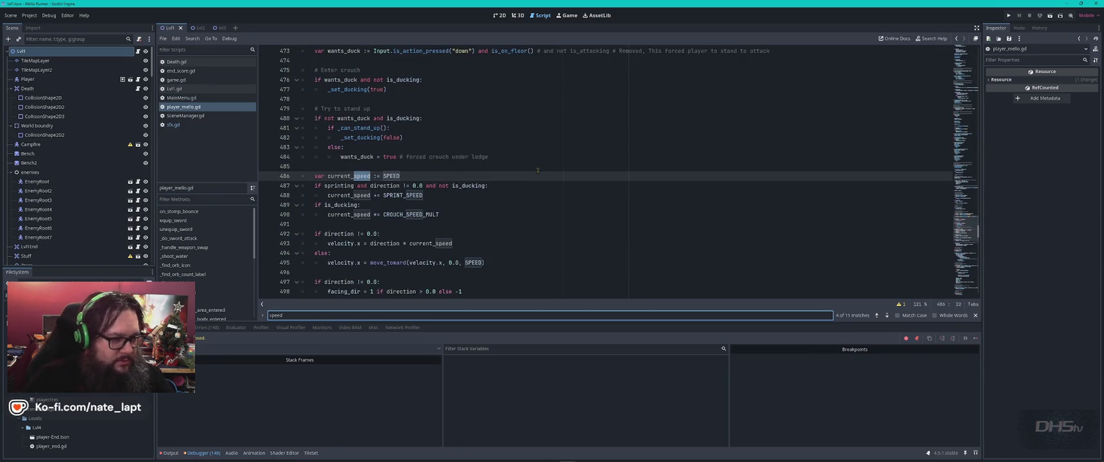
{"action": "key", "text": "Return"}
{"action": "key", "text": "Return"}
{"action": "key", "text": "Return"}
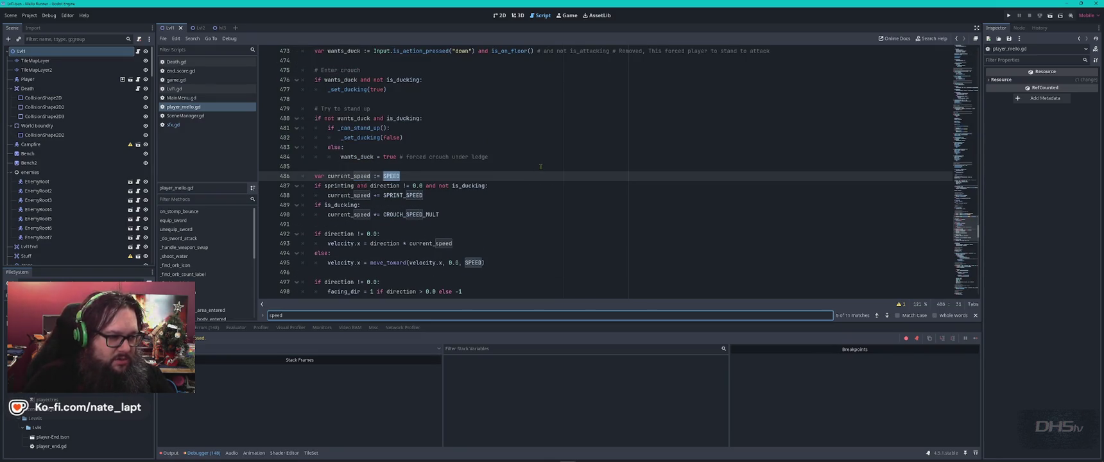
{"action": "key", "text": "Return"}
{"action": "key", "text": "Return"}
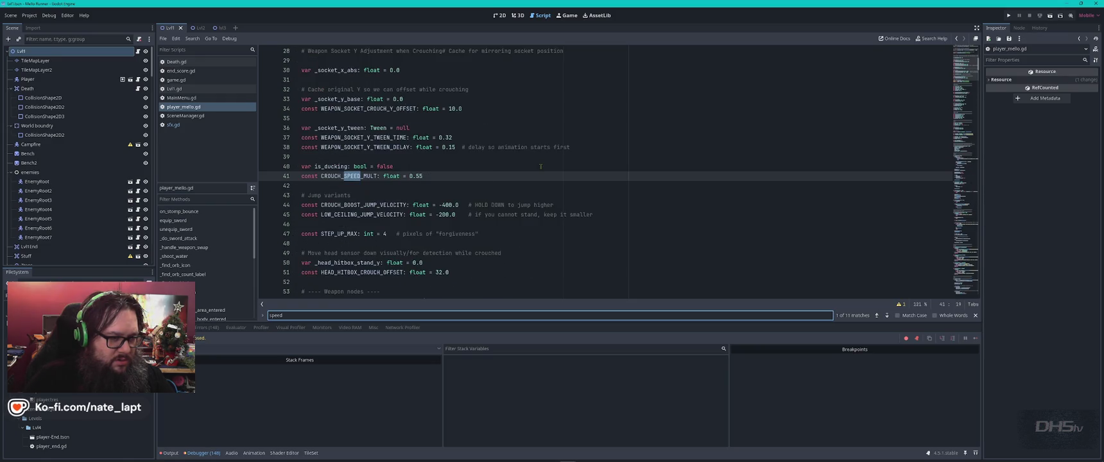
{"action": "key", "text": "Escape"}
{"action": "scroll", "coordinate": [541, 166], "scroll_direction": "up", "scroll_amount": 2}
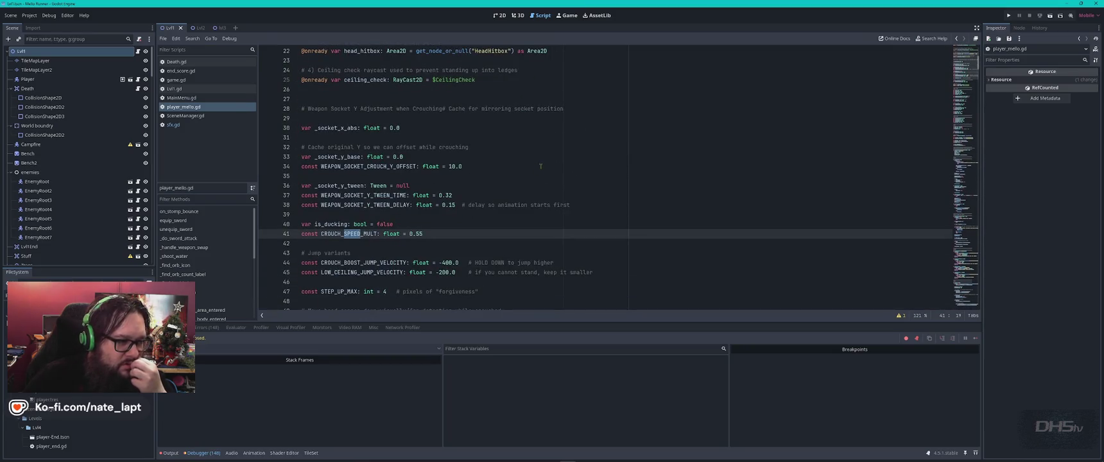
{"action": "scroll", "coordinate": [540, 166], "scroll_direction": "down", "scroll_amount": 3}
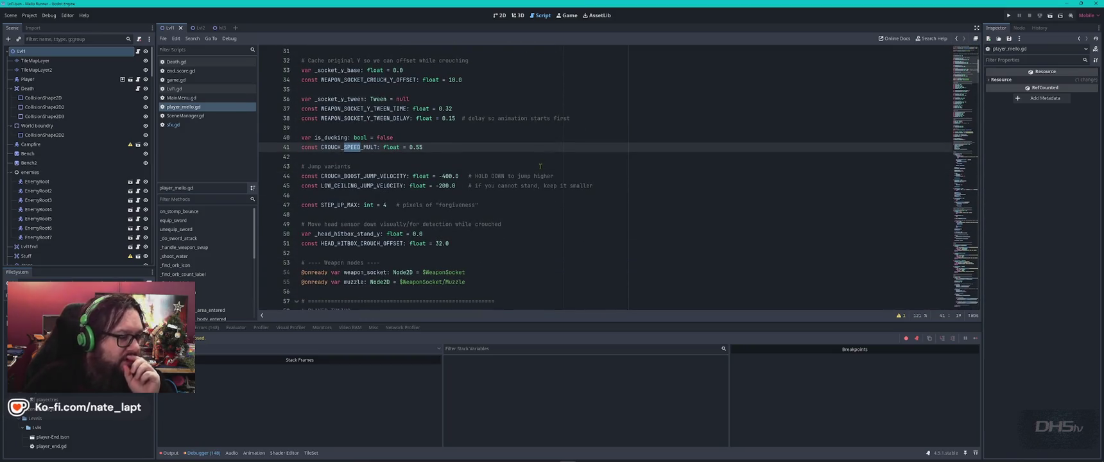
{"action": "scroll", "coordinate": [77, 424], "scroll_direction": "down", "scroll_amount": 5}
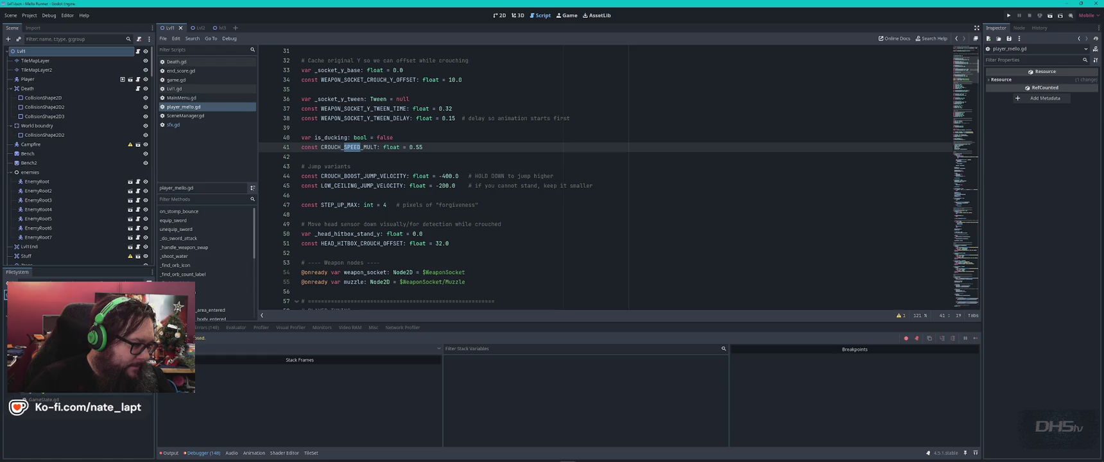
{"action": "double_click", "coordinate": [129, 307]}
{"action": "scroll", "coordinate": [494, 199], "scroll_direction": "up", "scroll_amount": 5}
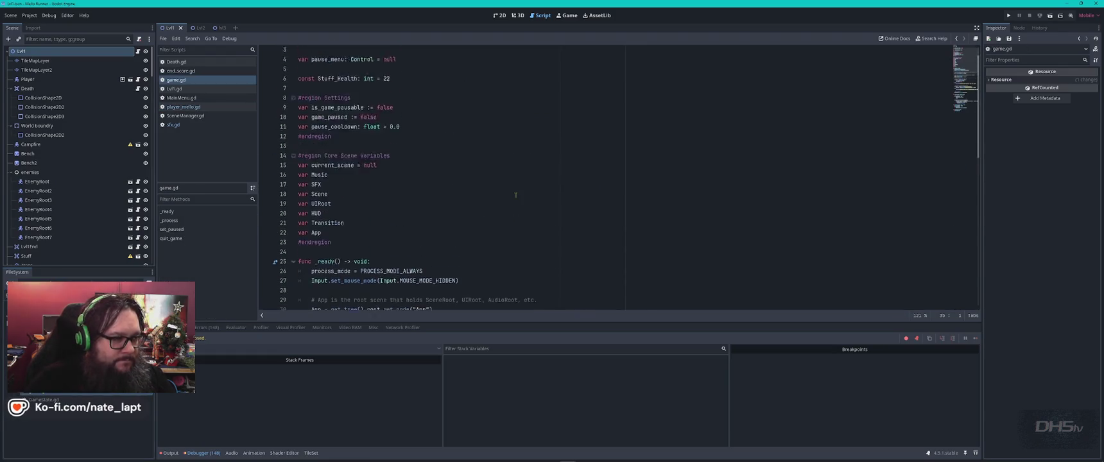
- Scroll through game.gd's pause settings, scene variables and _ready code, then close game.gd
{"action": "scroll", "coordinate": [515, 195], "scroll_direction": "down", "scroll_amount": 4}
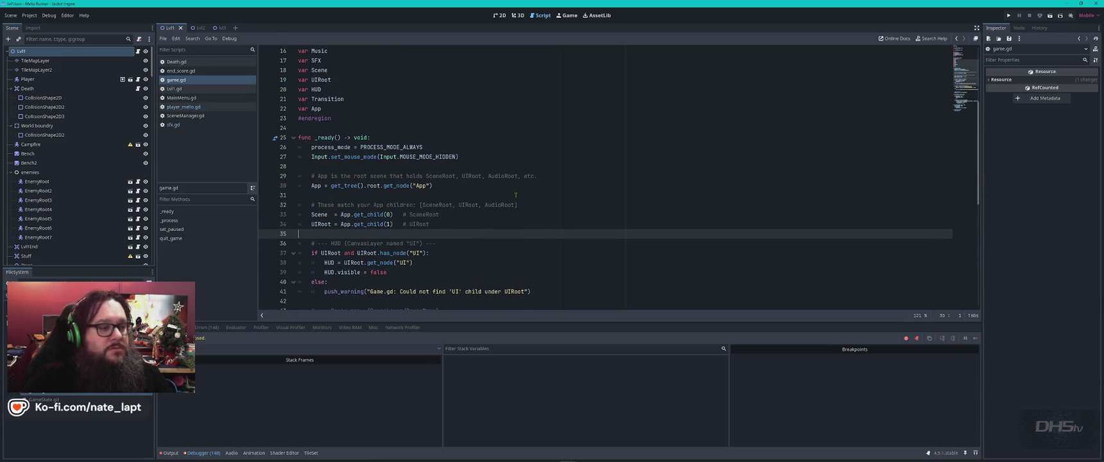
{"action": "scroll", "coordinate": [516, 194], "scroll_direction": "down", "scroll_amount": 3}
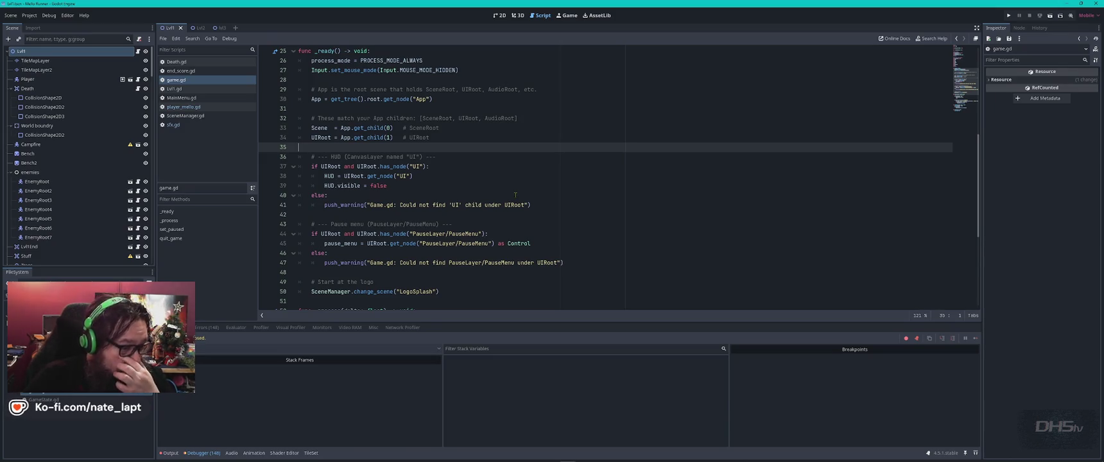
{"action": "scroll", "coordinate": [515, 195], "scroll_direction": "down", "scroll_amount": 5}
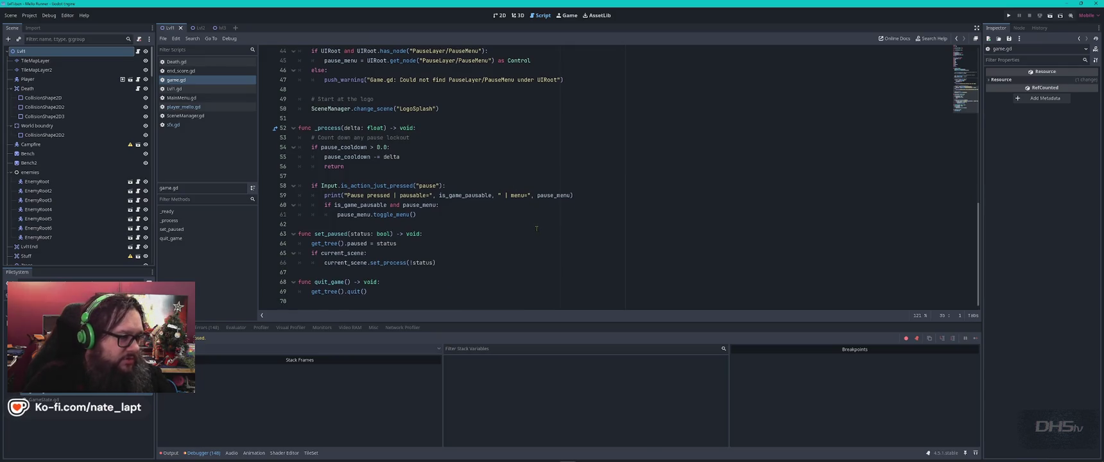
{"action": "scroll", "coordinate": [537, 227], "scroll_direction": "up", "scroll_amount": 10}
{"action": "scroll", "coordinate": [536, 227], "scroll_direction": "down", "scroll_amount": 7}
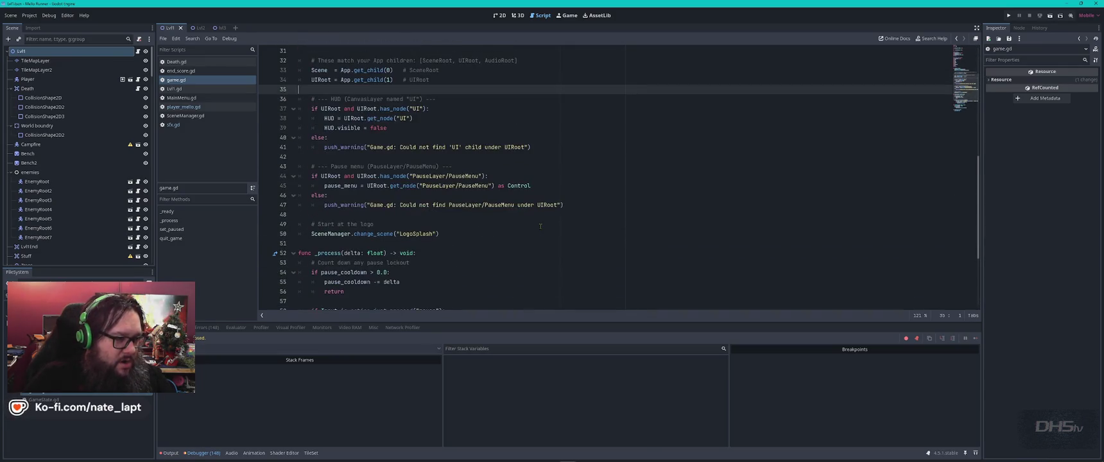
{"action": "middle_click", "coordinate": [176, 80]}
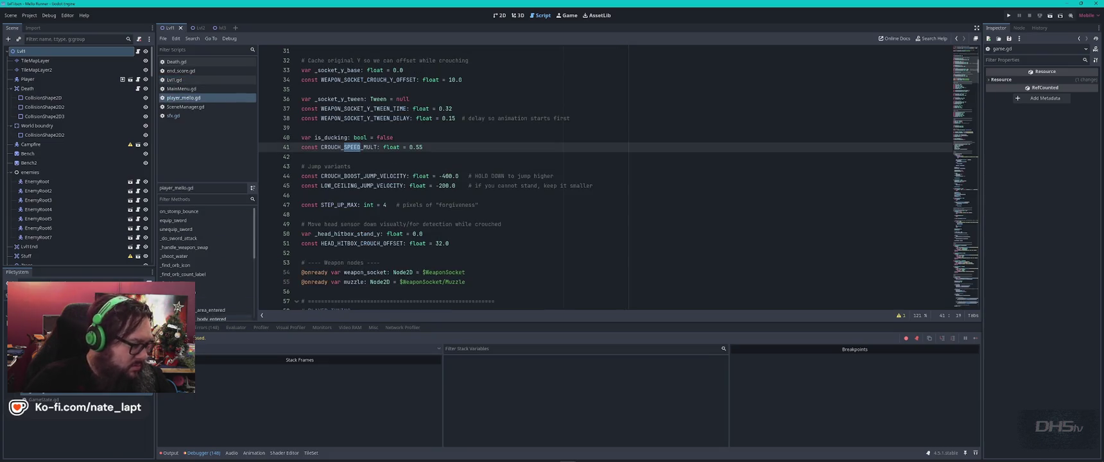
- Open GameState.gd to check it, then close it again
{"action": "double_click", "coordinate": [61, 400]}
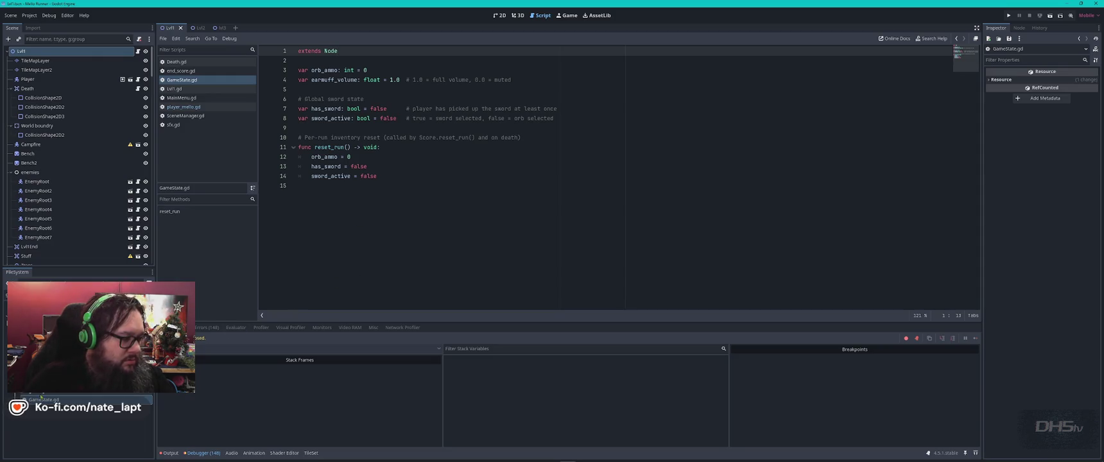
{"action": "middle_click", "coordinate": [181, 79]}
{"action": "left_click", "coordinate": [199, 97]}
- Scroll player_mello.gd down to line 60 and select the SPEED constant (110.0)
{"action": "left_click", "coordinate": [480, 145]}
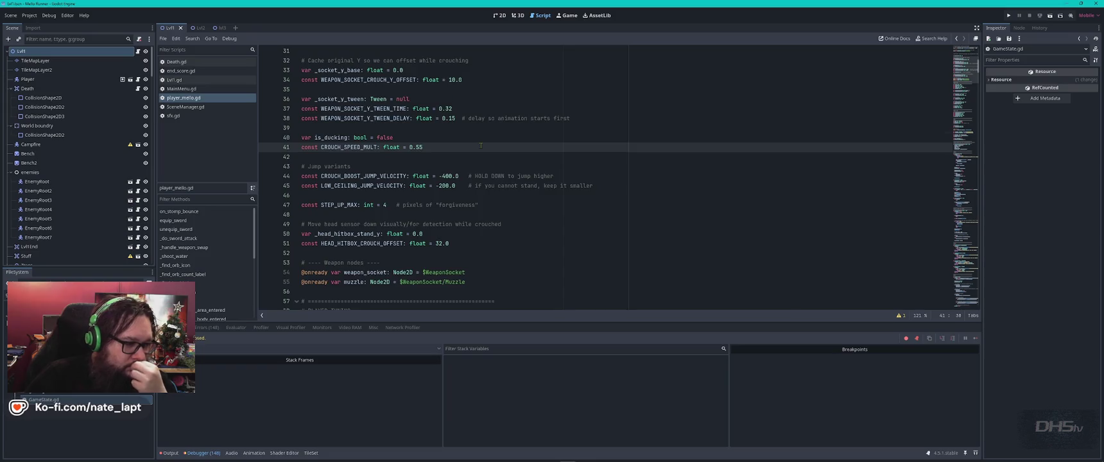
{"action": "scroll", "coordinate": [481, 146], "scroll_direction": "down", "scroll_amount": 4}
{"action": "scroll", "coordinate": [482, 146], "scroll_direction": "down", "scroll_amount": 1}
{"action": "double_click", "coordinate": [329, 185]}
{"action": "left_click", "coordinate": [440, 184]}
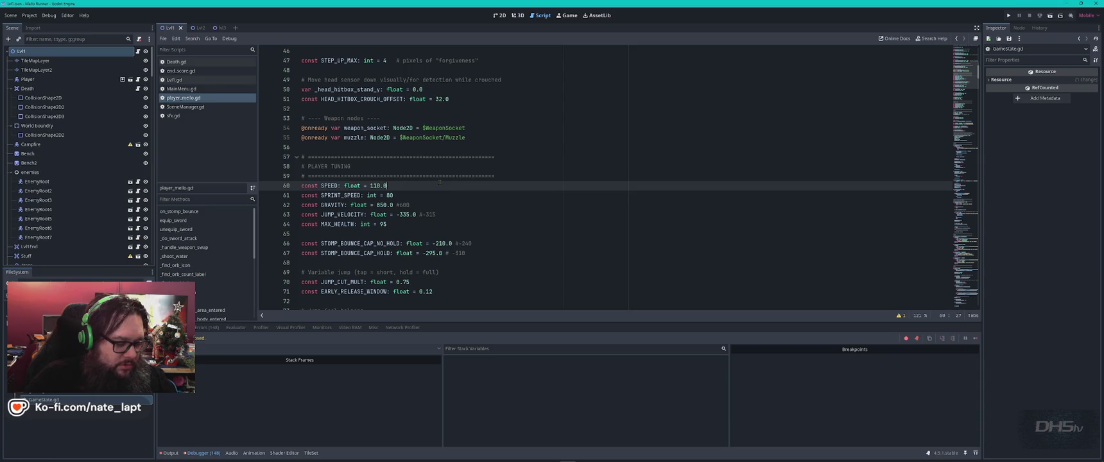
- Change SPEED to 140.0 with the old value kept as '#110', then run the game
{"action": "type", "text": "110"}
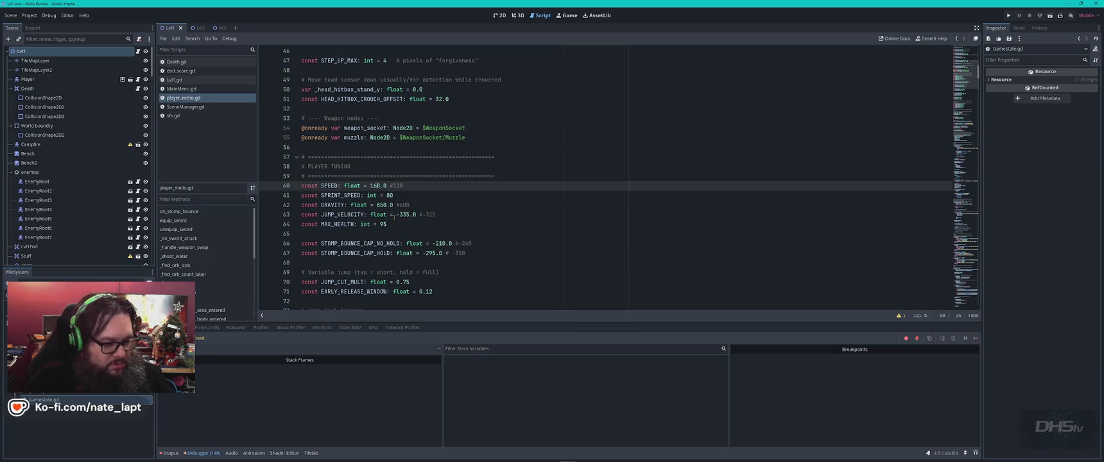
{"action": "key", "text": "F5"}
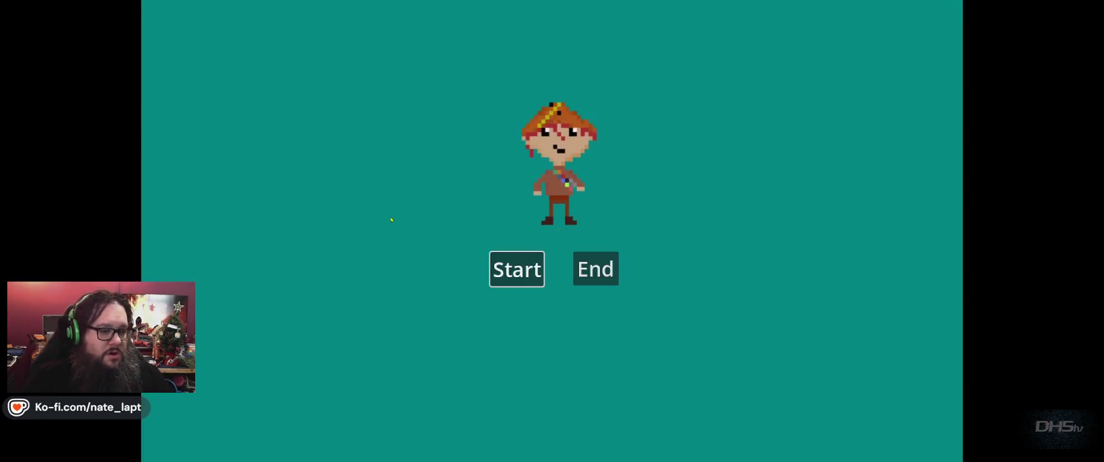
- Start a run from the main menu, walk right up to the raised ledge, then stop the game
{"action": "key", "text": "Return"}
{"action": "key", "text": "Right"}
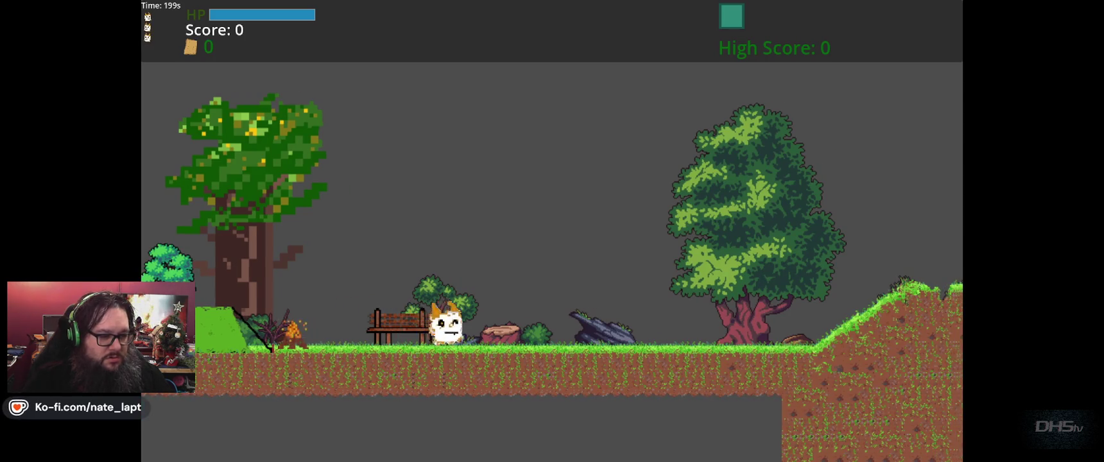
{"action": "key", "text": "Right"}
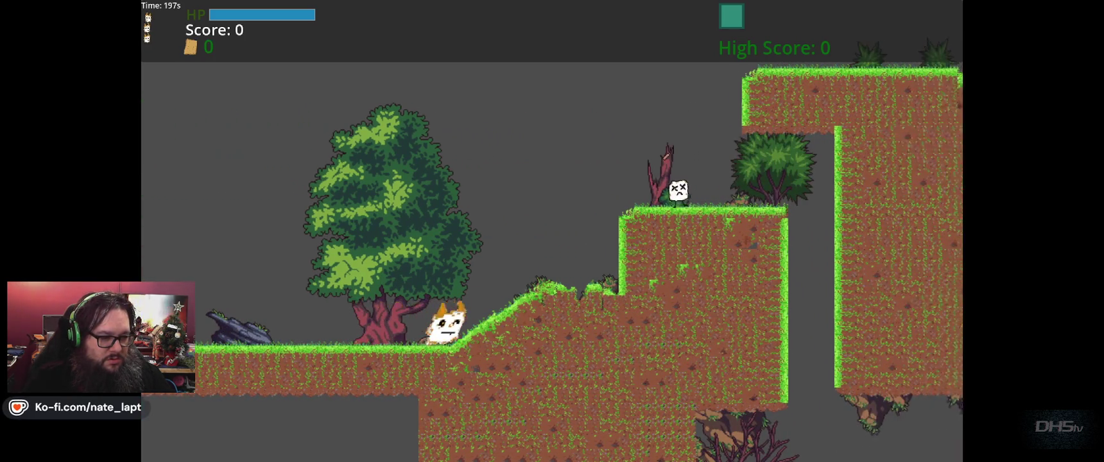
{"action": "key", "text": "Right"}
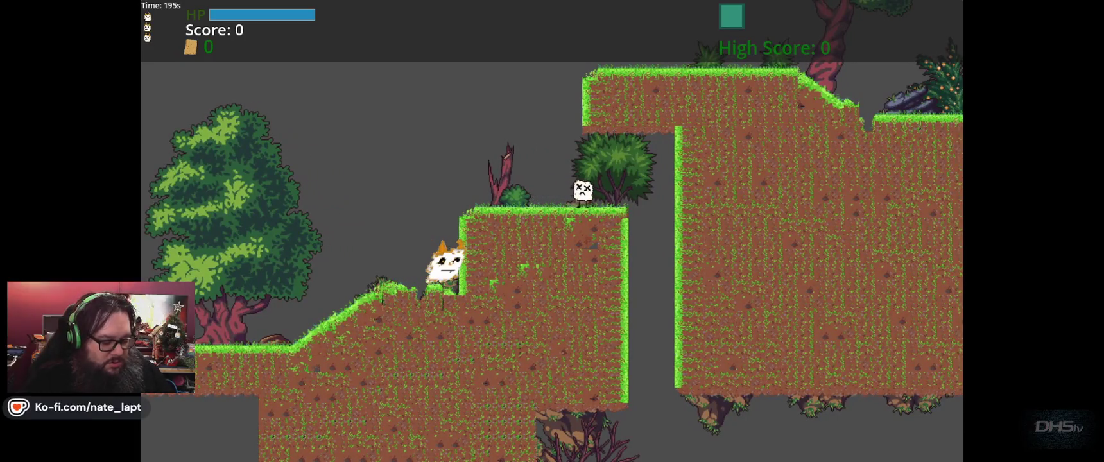
{"action": "key", "text": "F8"}
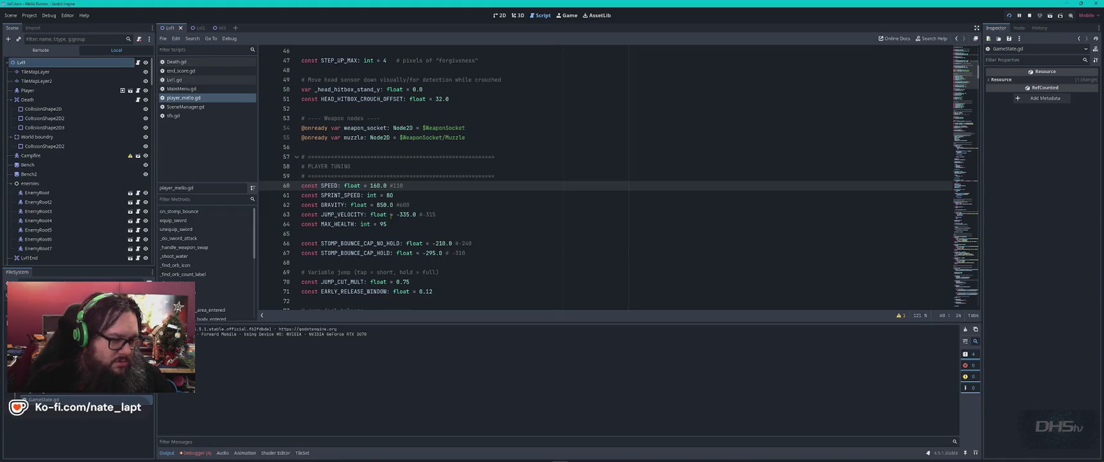
- Relaunch the game from line 61 and jump the character onto the higher ledge
{"action": "left_click", "coordinate": [408, 195]}
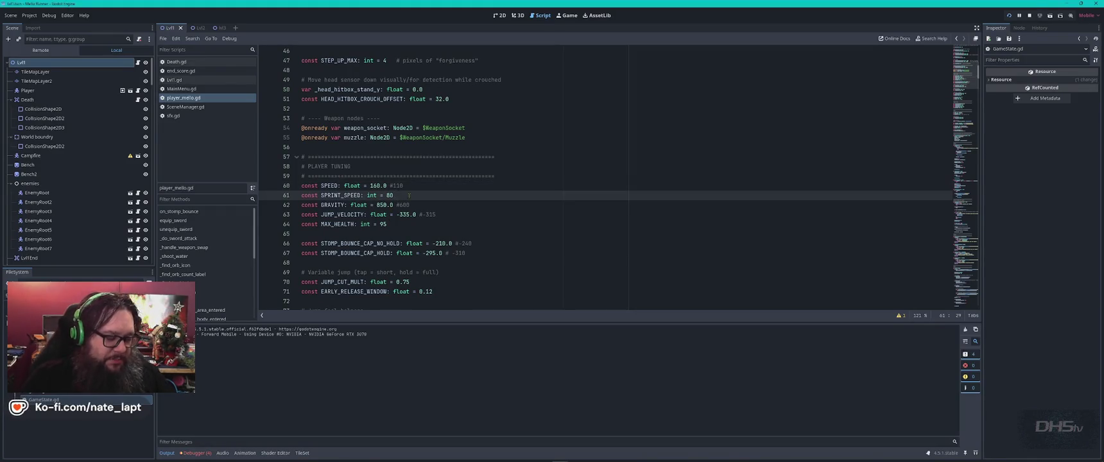
{"action": "key", "text": "F5"}
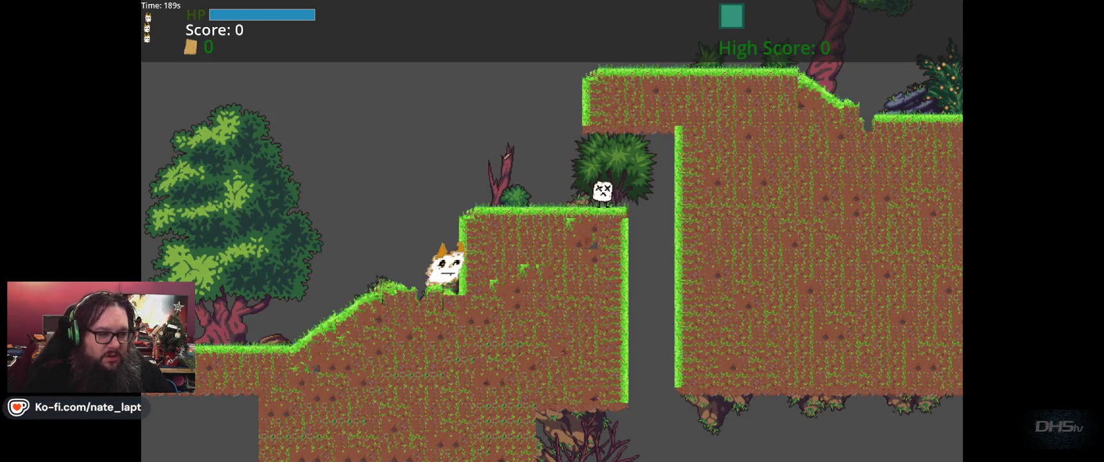
{"action": "key", "text": "space"}
{"action": "key", "text": "Right"}
- Stomp the marshmallow enemy, jump along the corridor, and defeat the paper-bag enemy with the sword
{"action": "key", "text": "Left"}
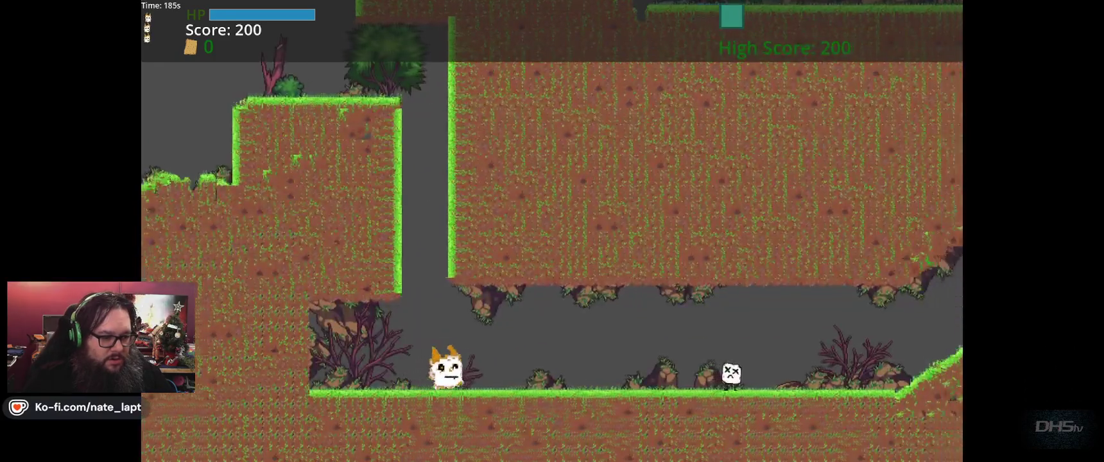
{"action": "key", "text": "space"}
{"action": "key", "text": "Right"}
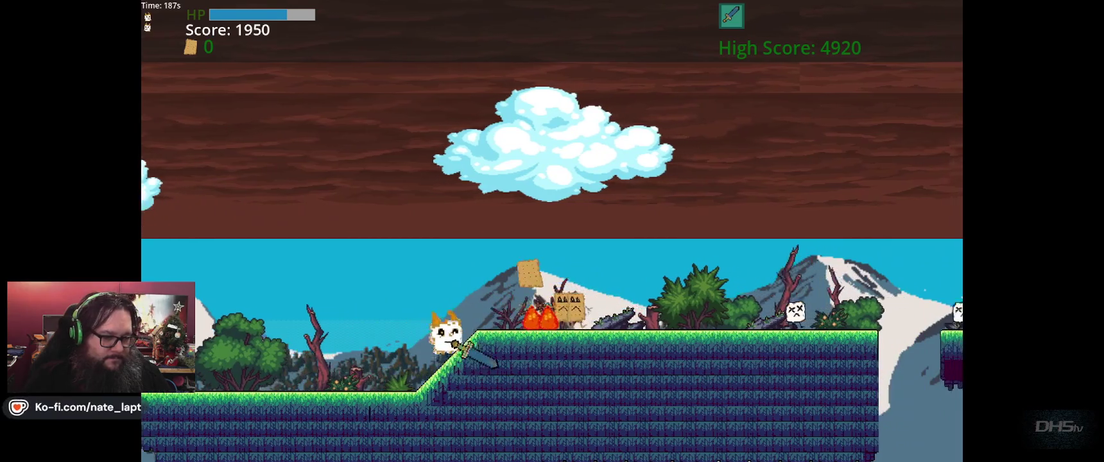
{"action": "key", "text": "Left"}
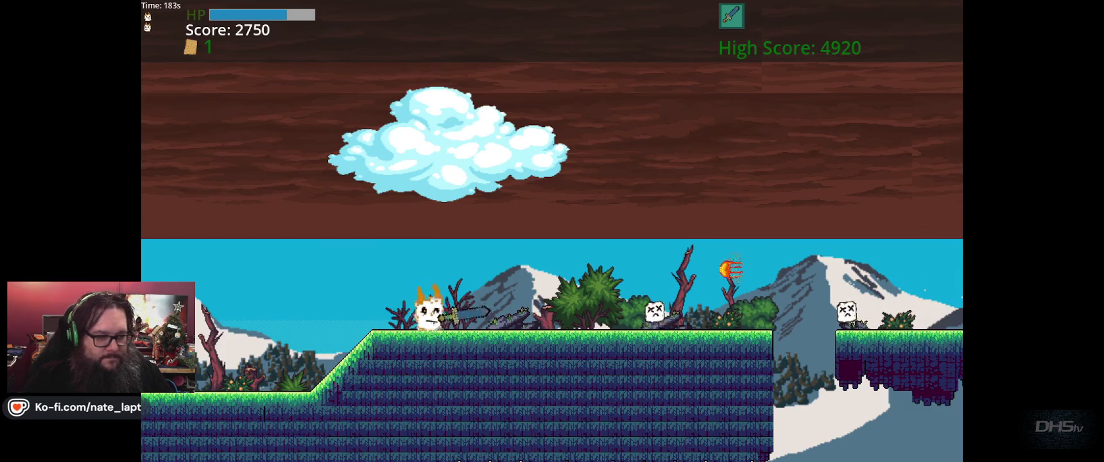
- Run and jump across the snowy platforms and over the hilltop toward the floating platform
{"action": "key", "text": "Right"}
{"action": "key", "text": "Up"}
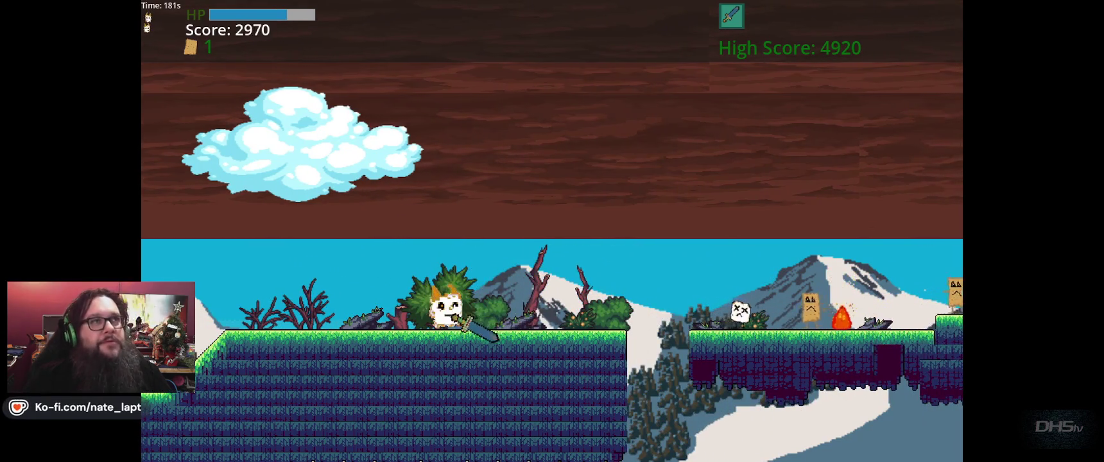
{"action": "key", "text": "Right"}
{"action": "key", "text": "Up"}
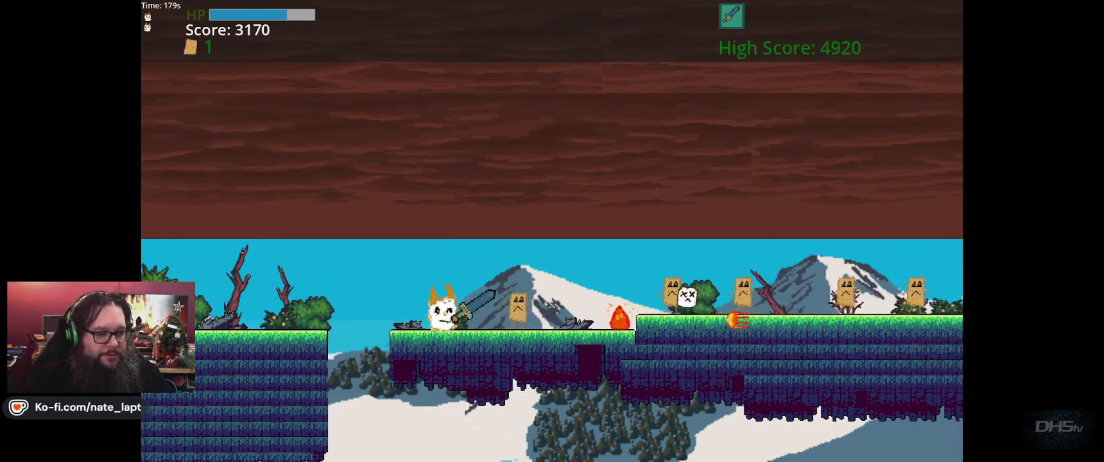
{"action": "key", "text": "Right"}
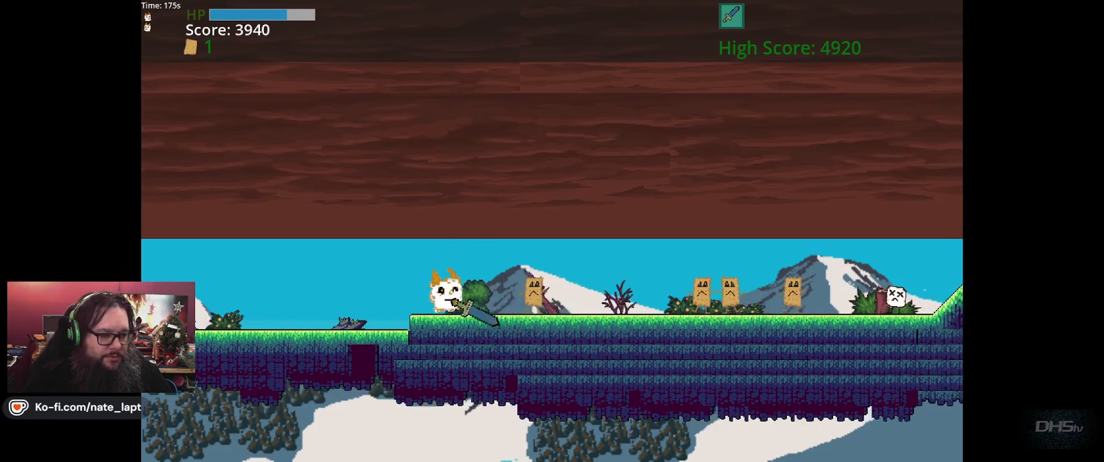
{"action": "key", "text": "Right"}
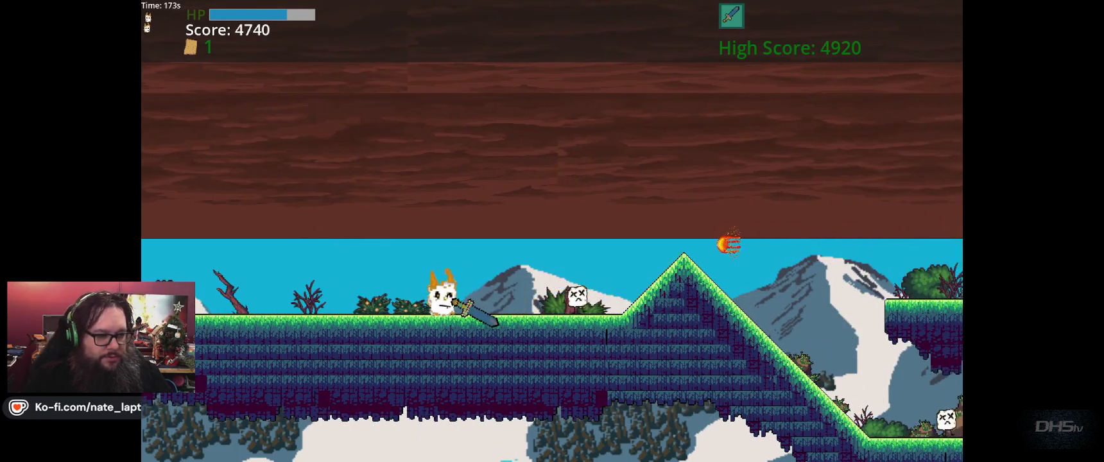
{"action": "key", "text": "Right"}
{"action": "key", "text": "Up"}
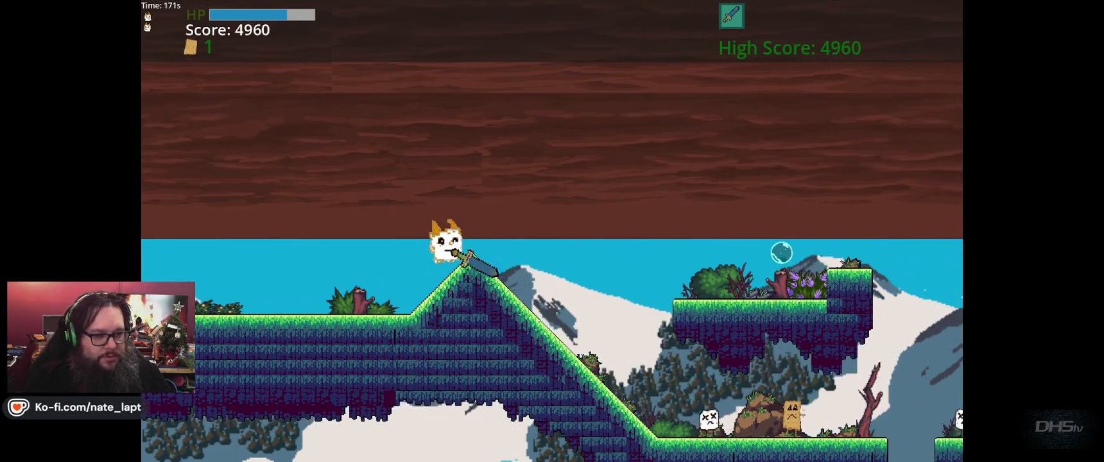
{"action": "key", "text": "Right"}
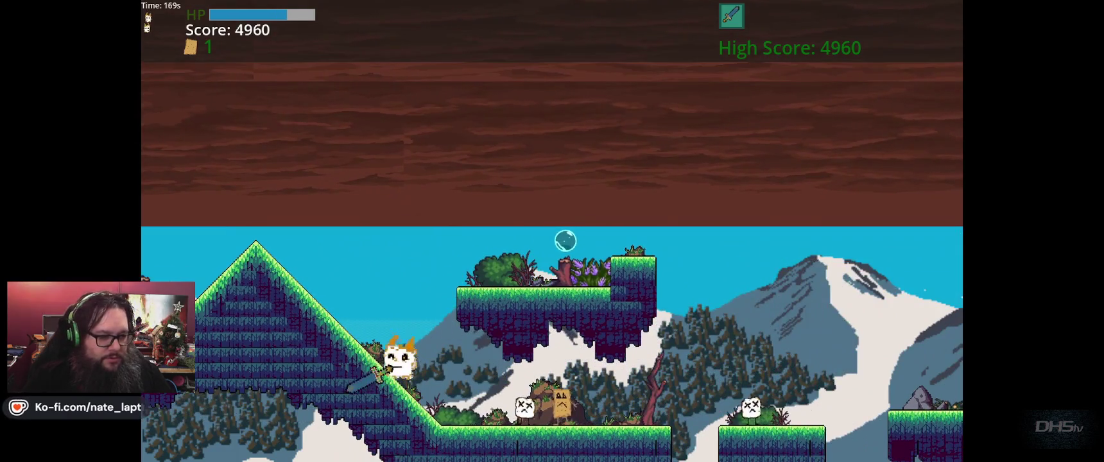
{"action": "key", "text": "Up"}
{"action": "key", "text": "Left"}
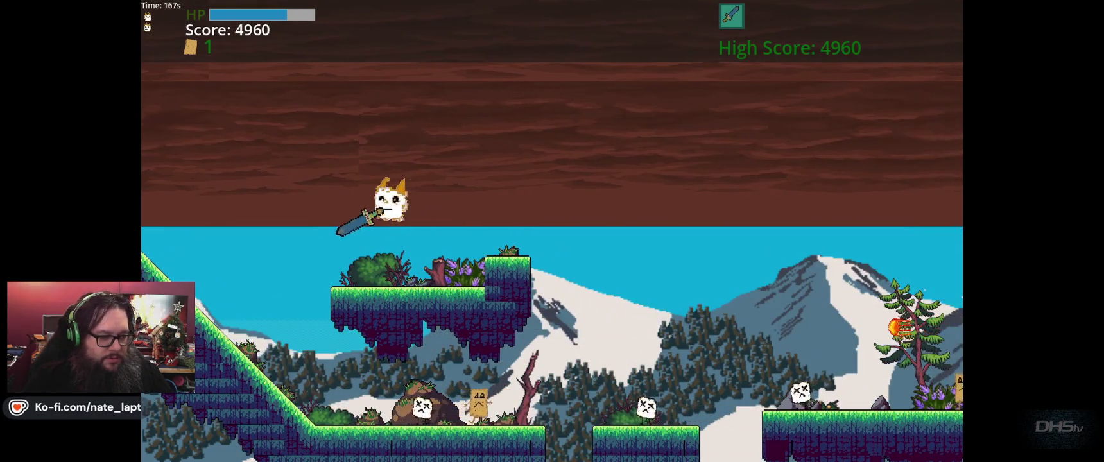
- Defeat the ground enemies, cross the upper grassy platform, and slash through the group onto the raised pillar
{"action": "key", "text": "Right"}
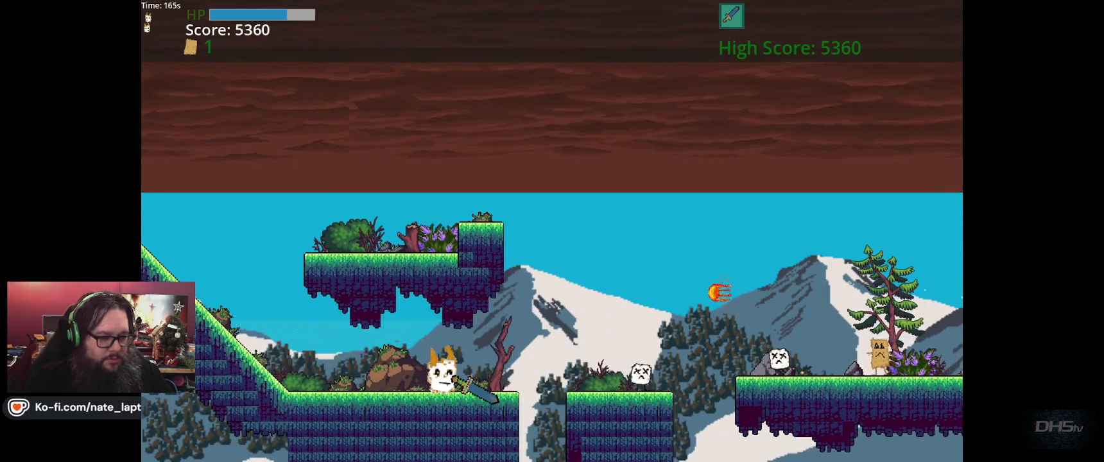
{"action": "key", "text": "Right"}
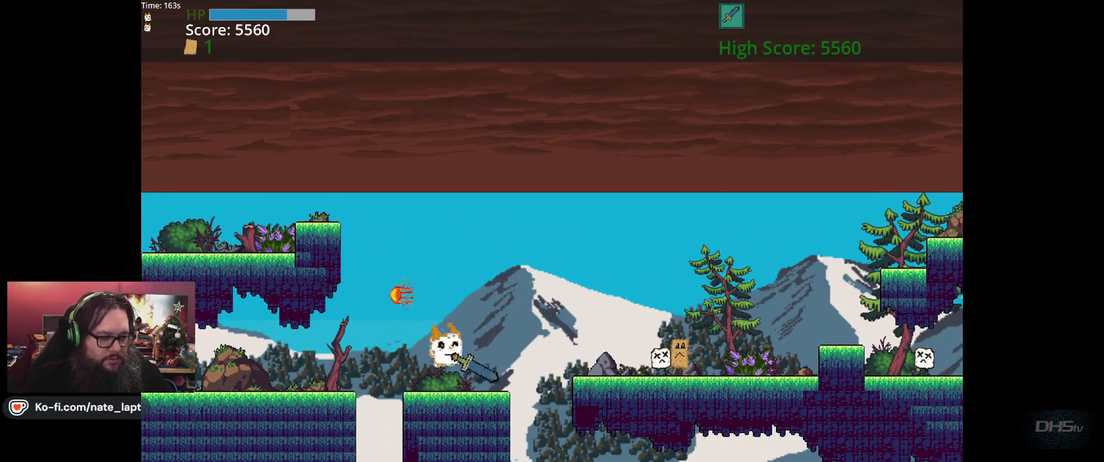
{"action": "key", "text": "Right"}
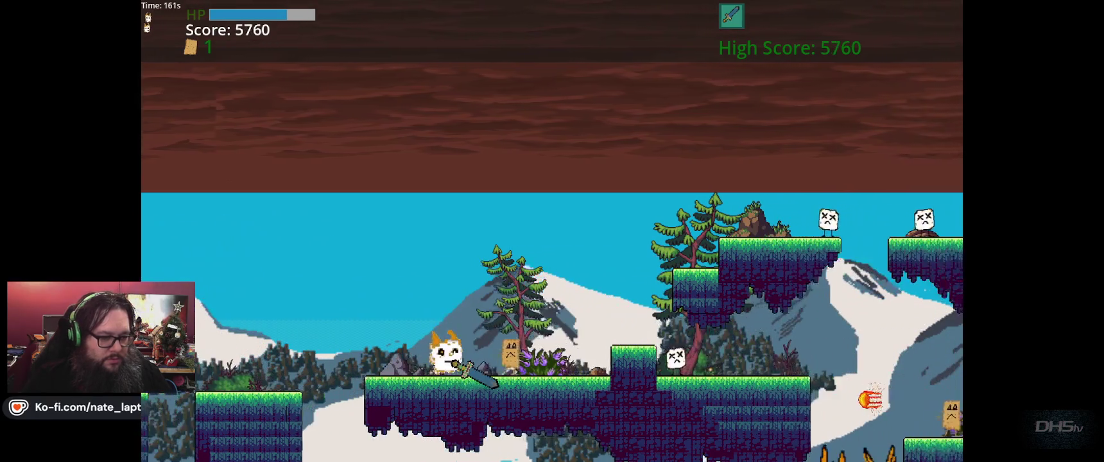
{"action": "key", "text": "Right"}
{"action": "key", "text": "space"}
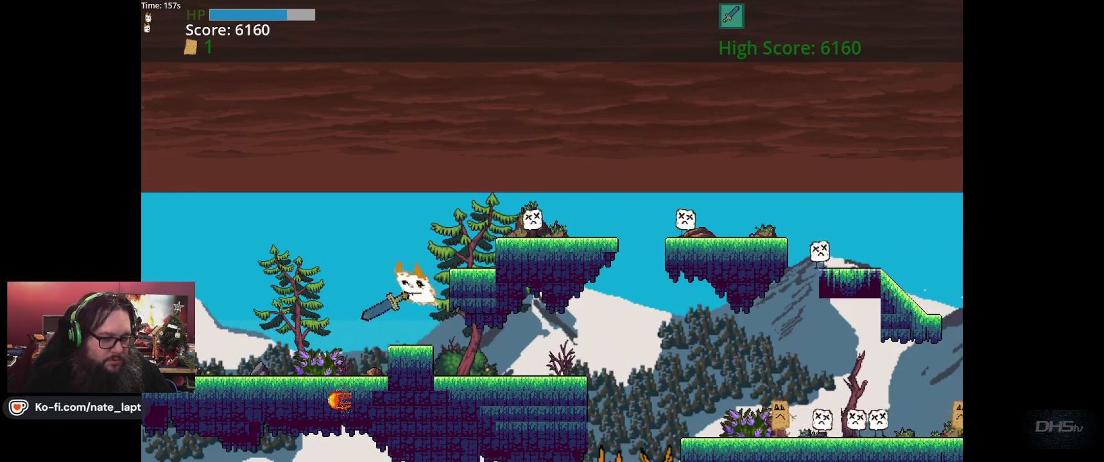
{"action": "key", "text": "space"}
{"action": "key", "text": "Right"}
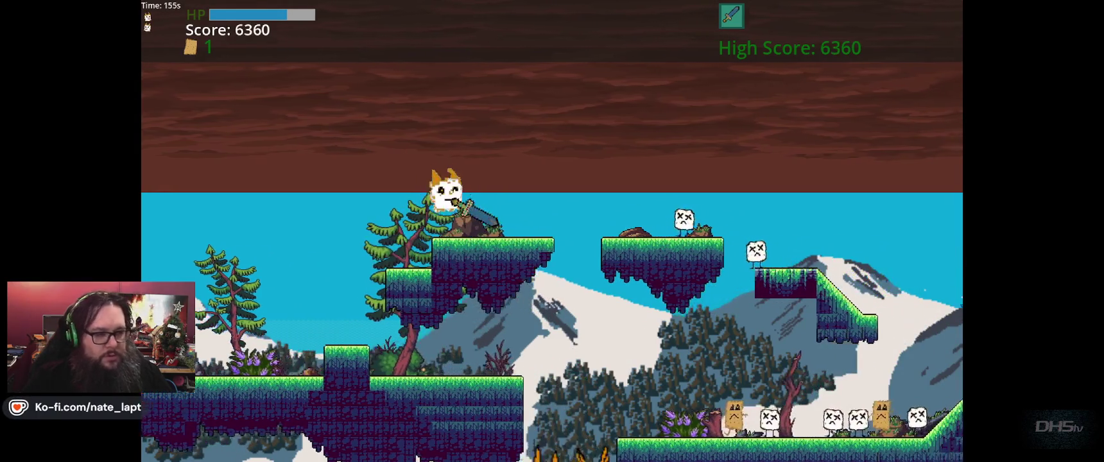
{"action": "key", "text": "Right"}
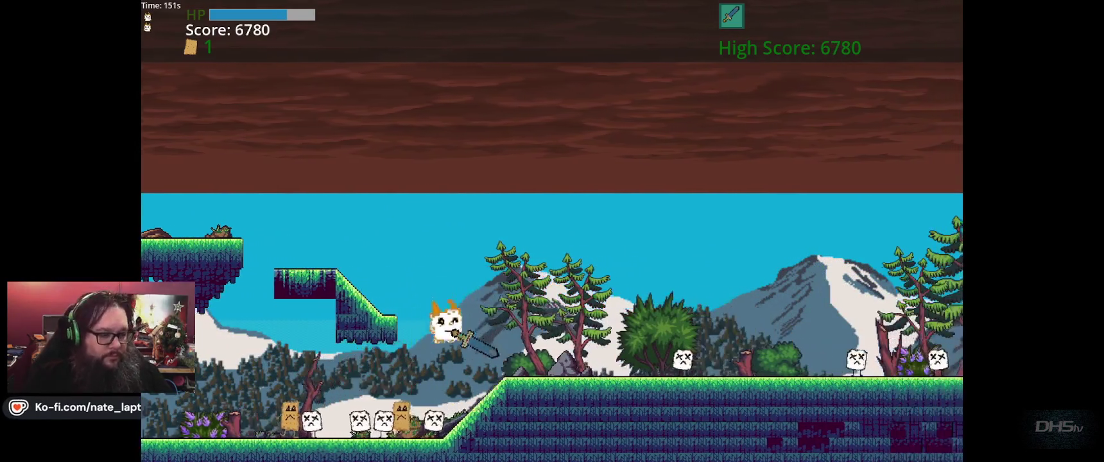
{"action": "key", "text": "Left"}
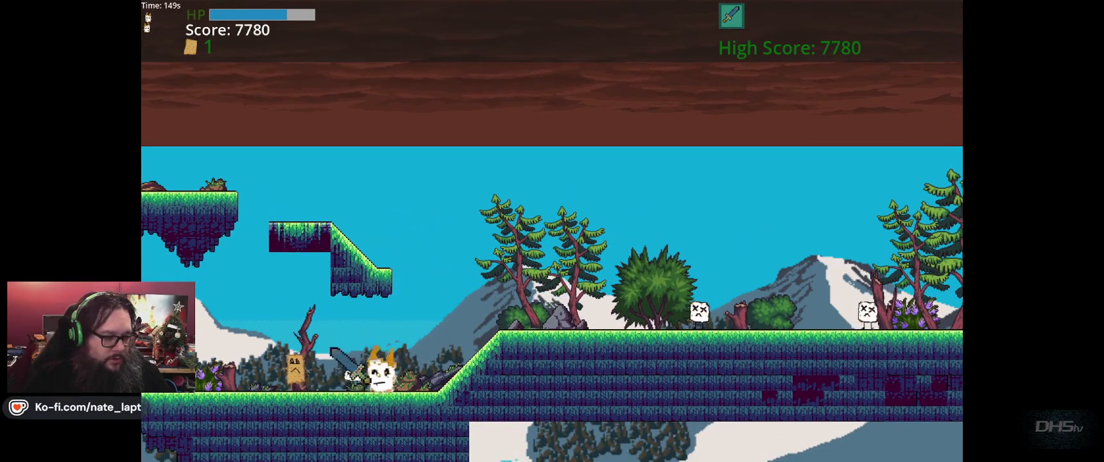
{"action": "key", "text": "Right"}
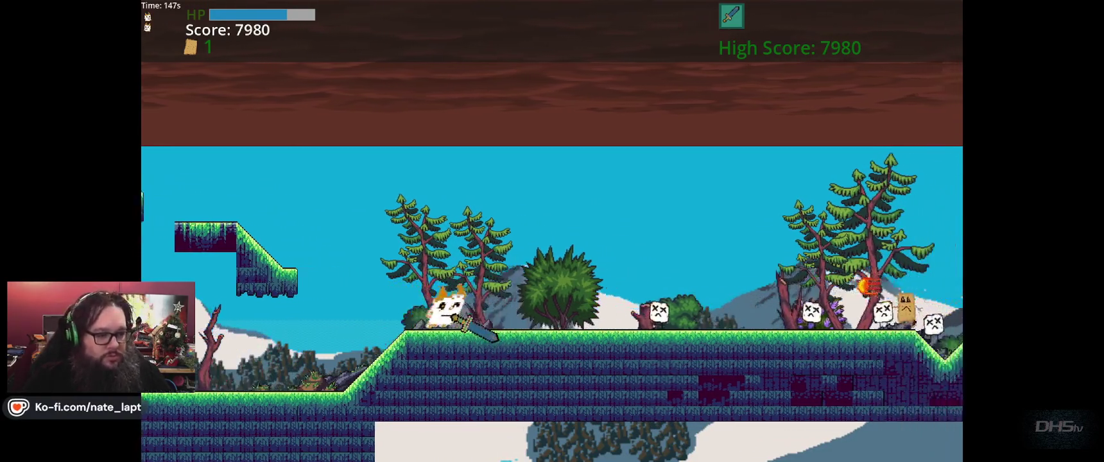
{"action": "key", "text": "Right"}
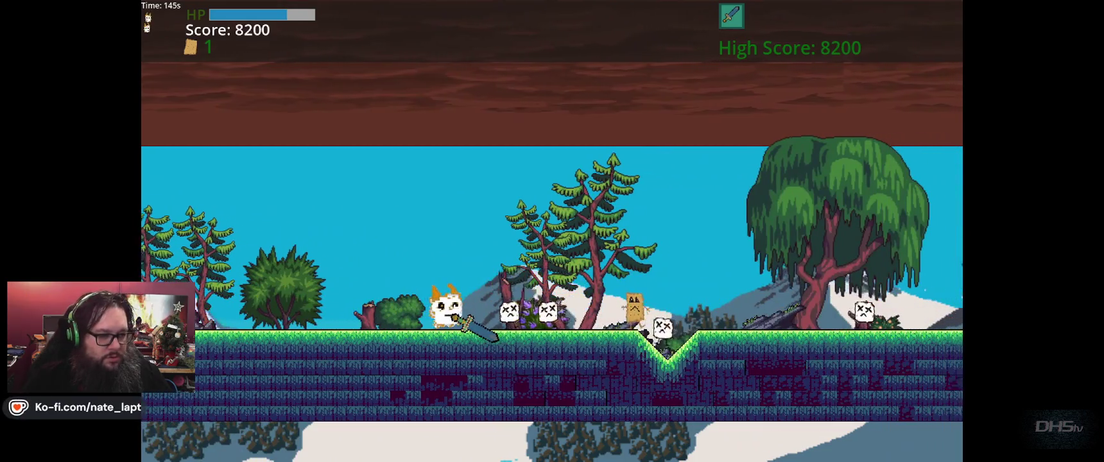
{"action": "key", "text": "Right"}
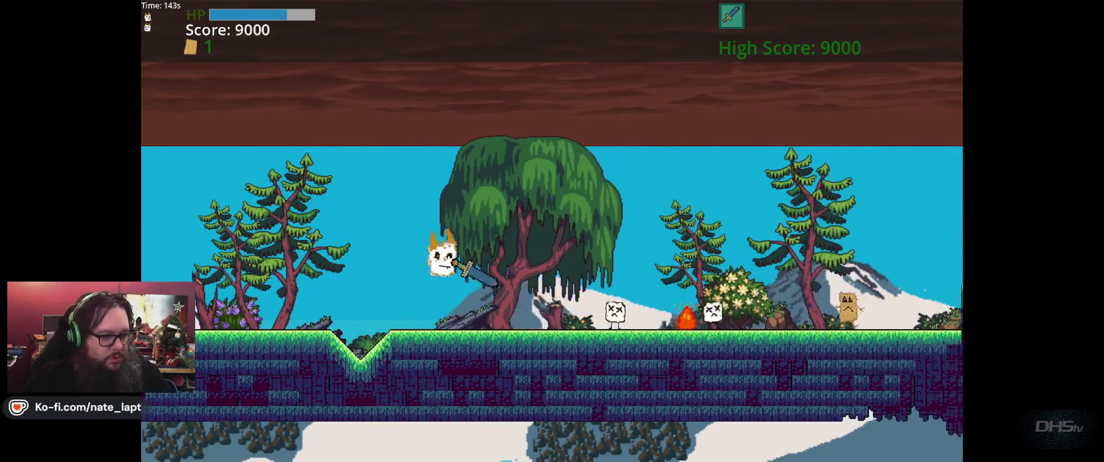
{"action": "key", "text": "Right"}
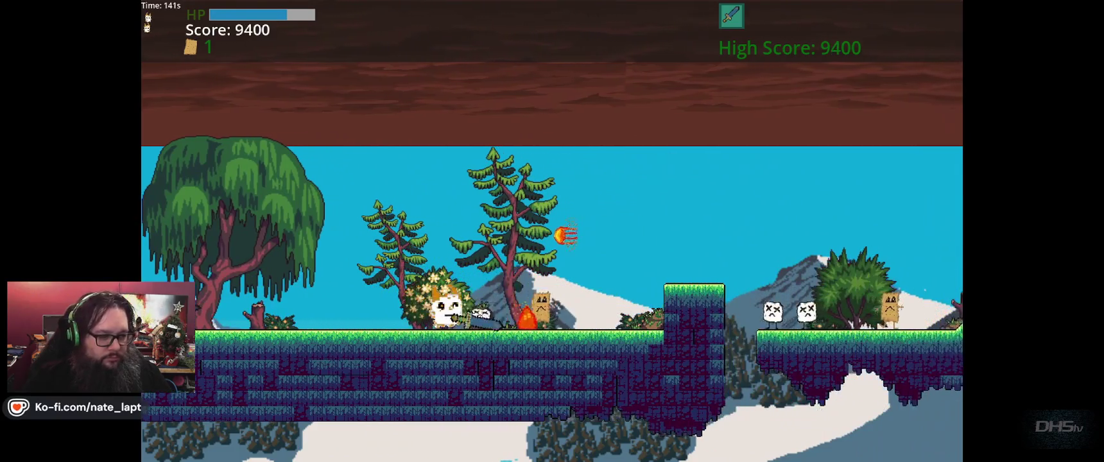
{"action": "key", "text": "Right"}
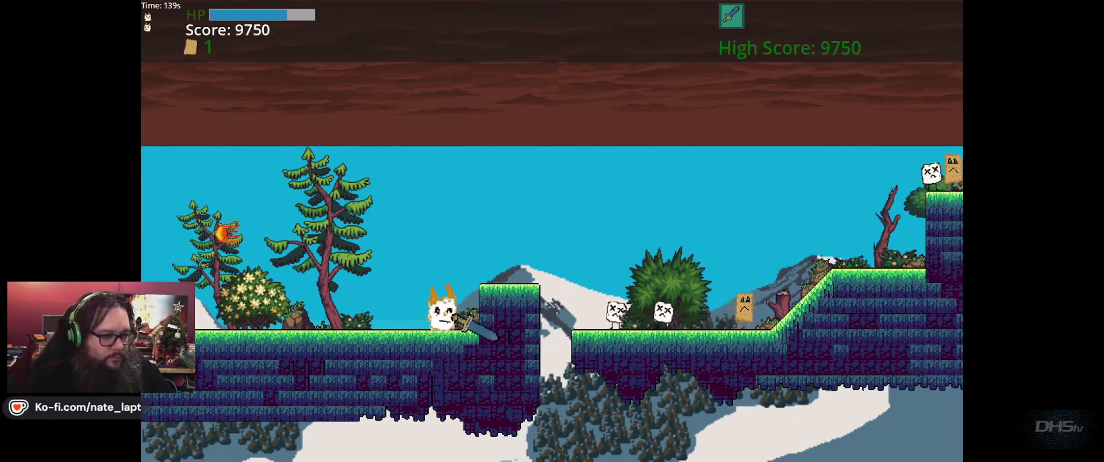
{"action": "key", "text": "space"}
- Clear the enemies around the tall grassy pillar and dip, then run into the next level at 12570
{"action": "key", "text": "Right"}
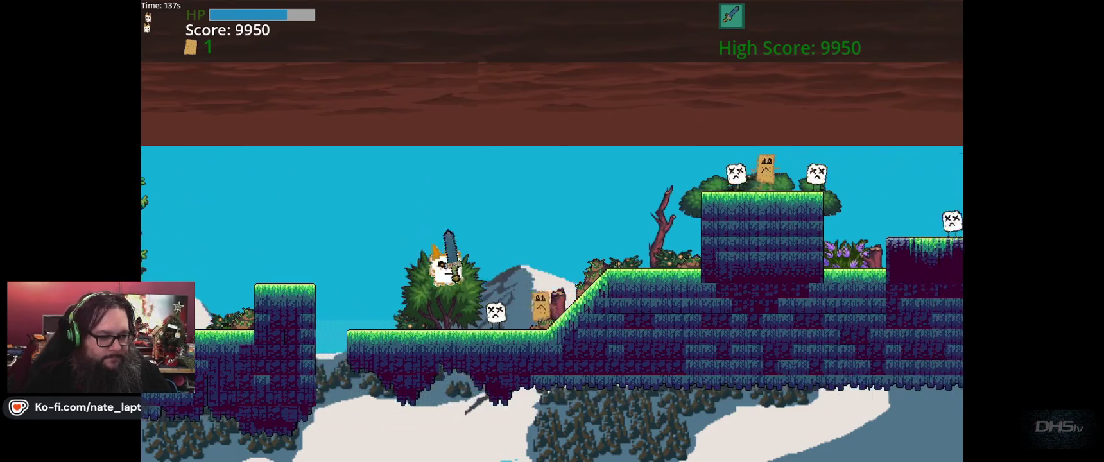
{"action": "key", "text": "Right"}
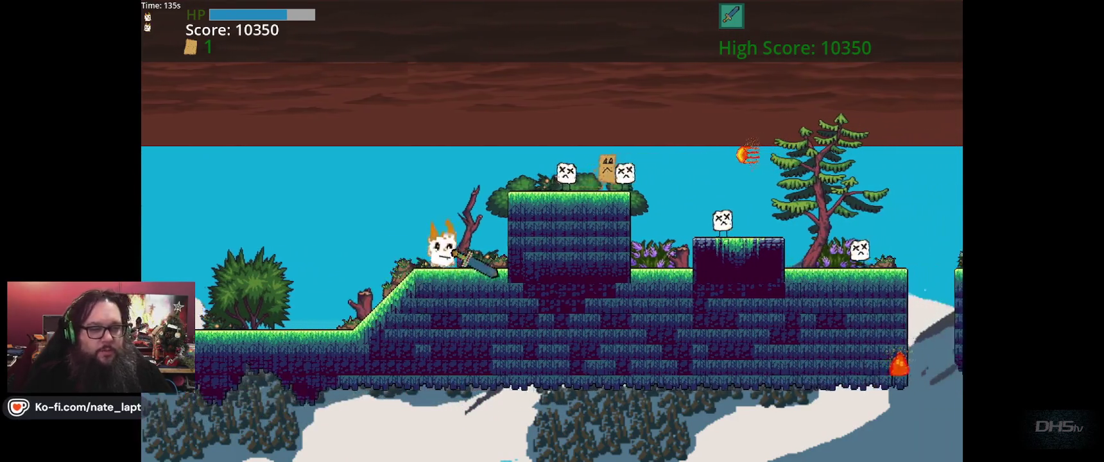
{"action": "key", "text": "space"}
{"action": "key", "text": "Right"}
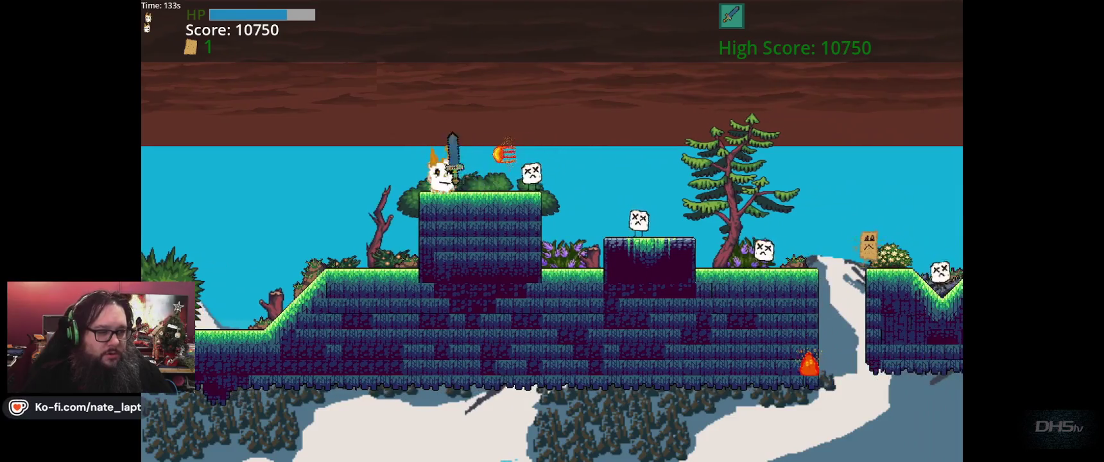
{"action": "key", "text": "Right"}
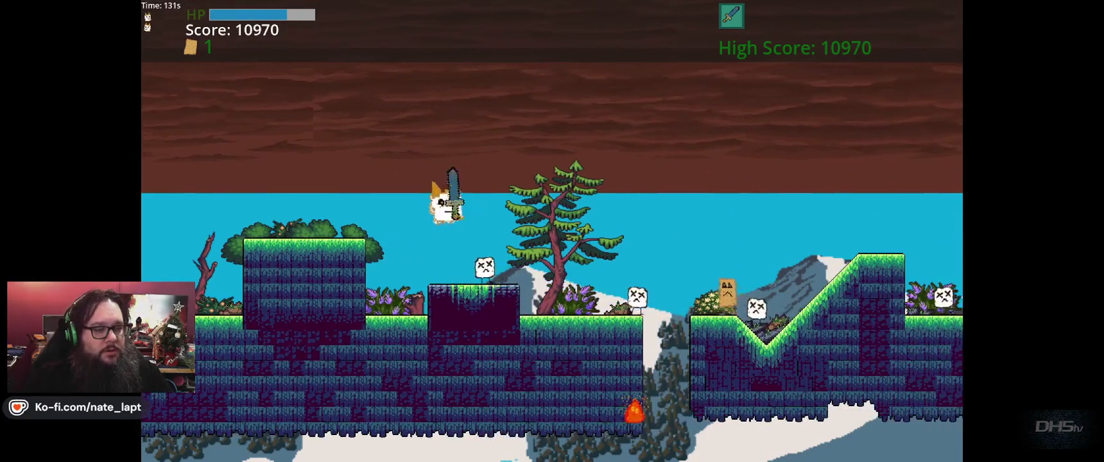
{"action": "key", "text": "Right"}
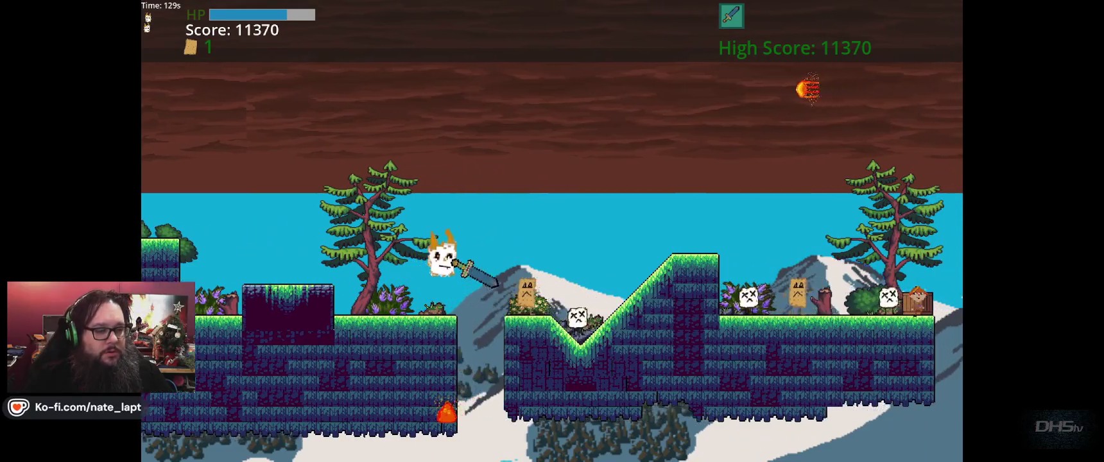
{"action": "key", "text": "Right"}
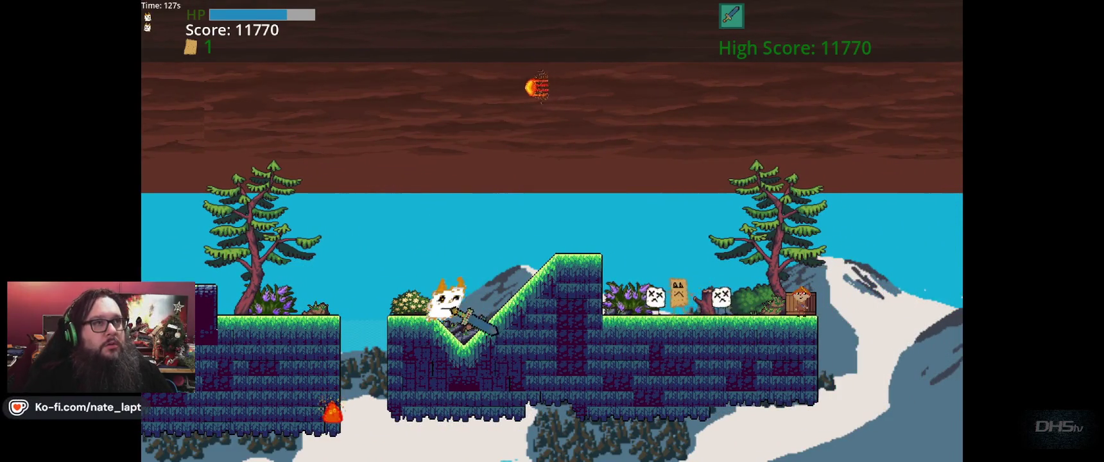
{"action": "key", "text": "Right"}
{"action": "key", "text": "Up"}
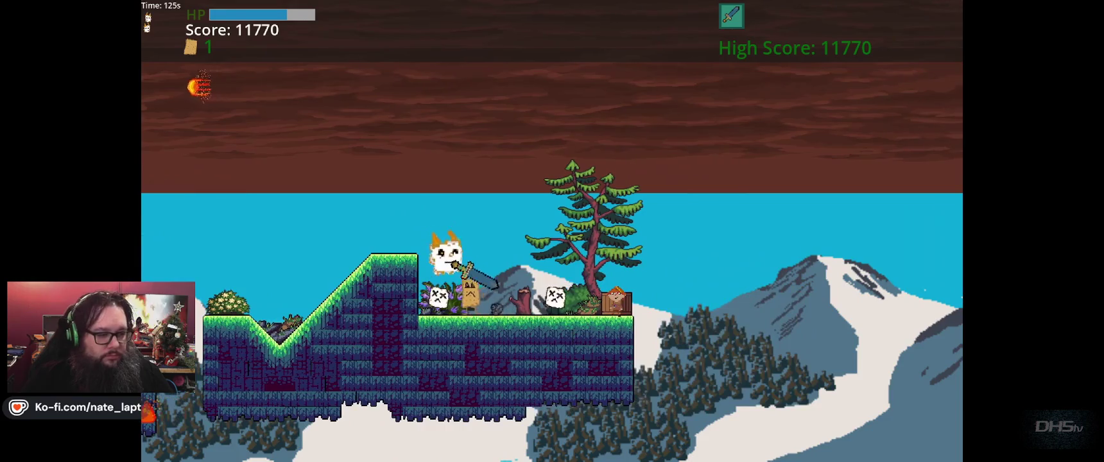
{"action": "key", "text": "Right"}
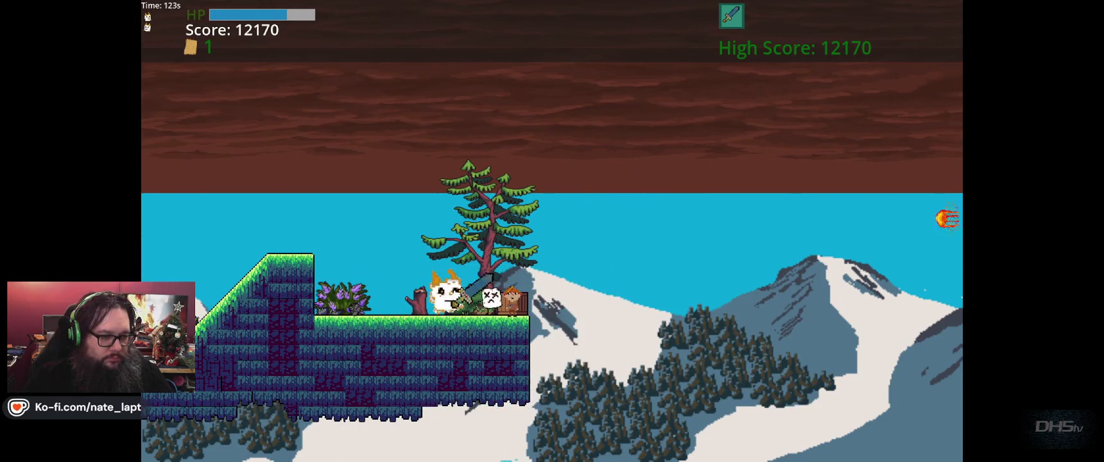
{"action": "key", "text": "Right"}
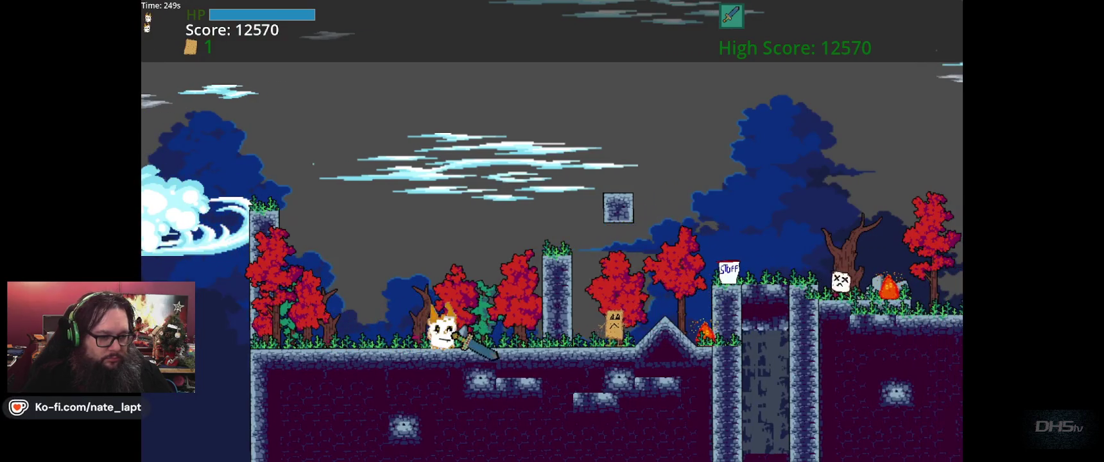
- Jump the gap, climb over the stone tower, and slash the two box enemies down the slope
{"action": "key", "text": "Up"}
{"action": "key", "text": "Right"}
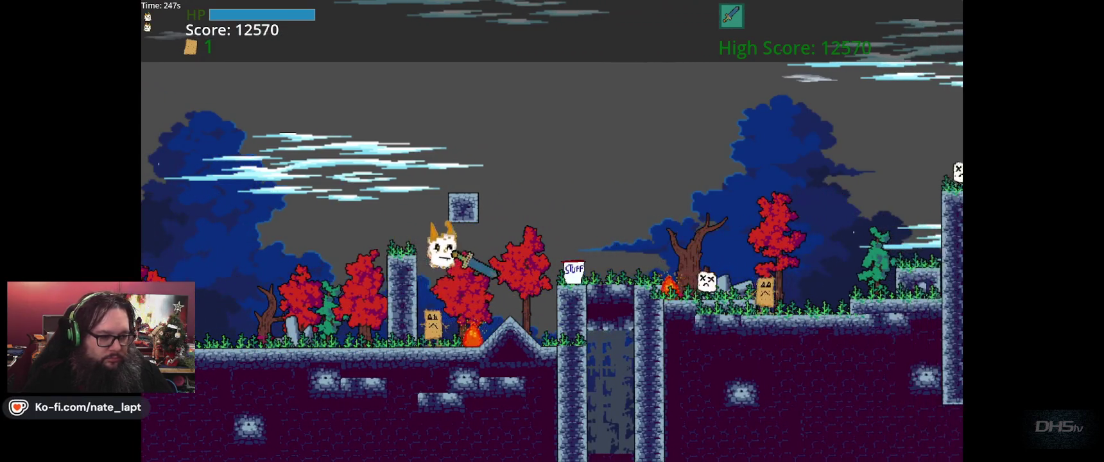
{"action": "key", "text": "Right"}
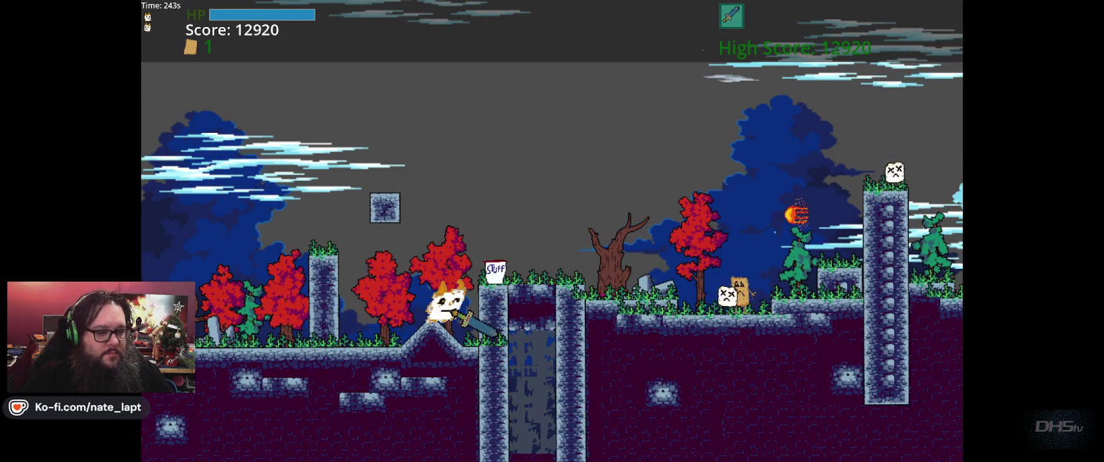
{"action": "key", "text": "Right"}
{"action": "key", "text": "Up"}
{"action": "key", "text": "Right"}
{"action": "key", "text": "Up"}
{"action": "key", "text": "Right"}
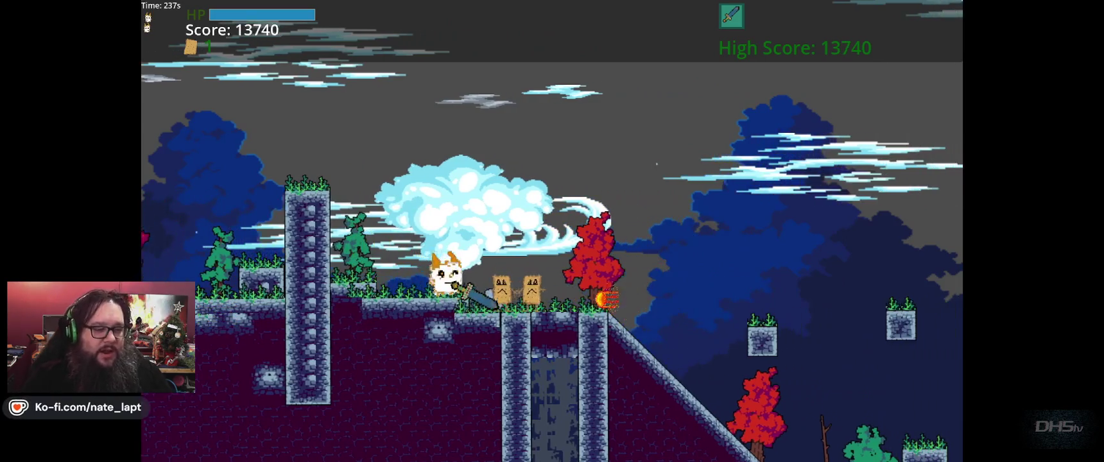
{"action": "key", "text": "Right"}
{"action": "key", "text": "Right"}
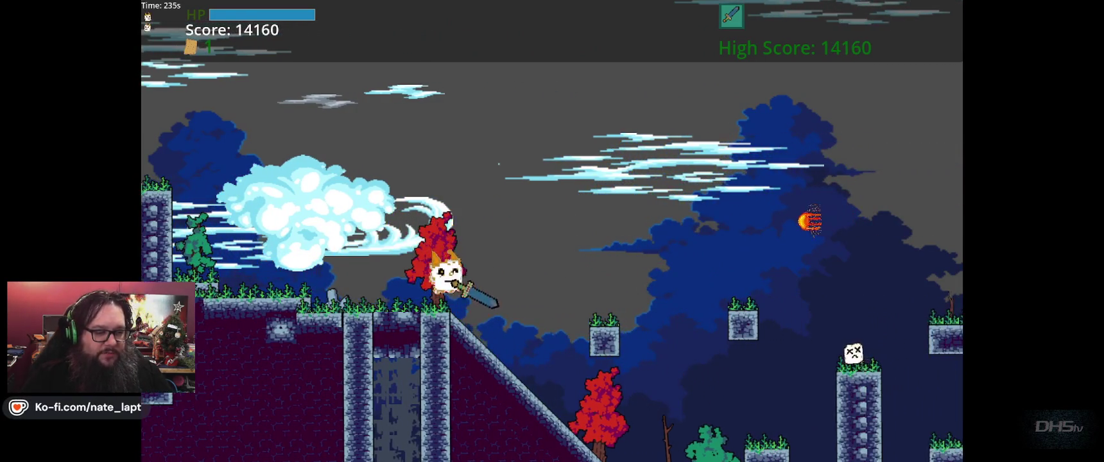
{"action": "key", "text": "Up"}
{"action": "key", "text": "Right"}
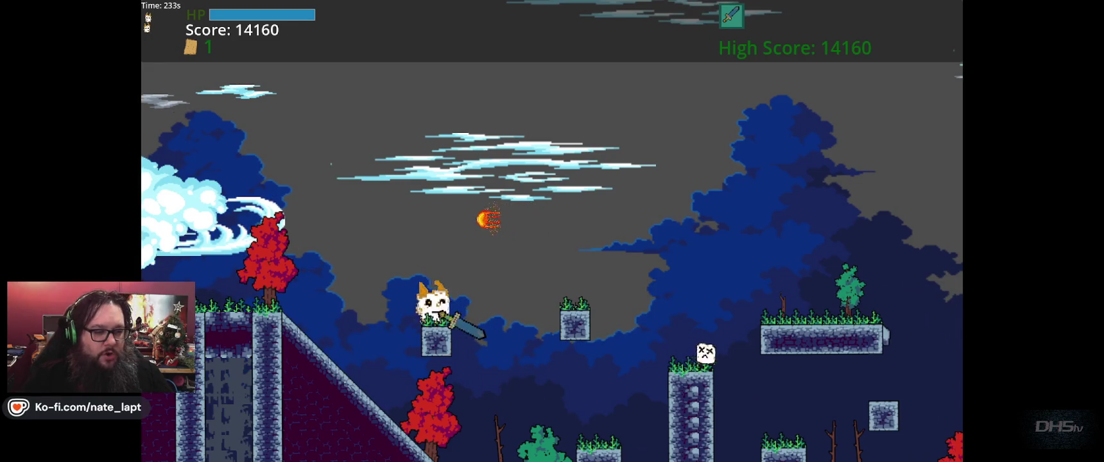
{"action": "key", "text": "Right"}
- Leap between stone platforms, defeating an enemy and landing past the stone pillar
{"action": "key", "text": "Up"}
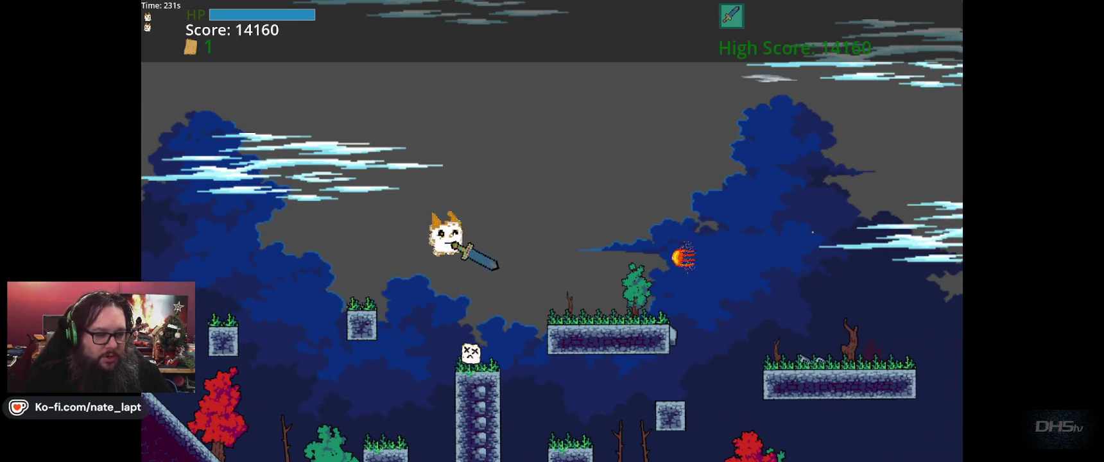
{"action": "key", "text": "Right"}
{"action": "key", "text": "Right"}
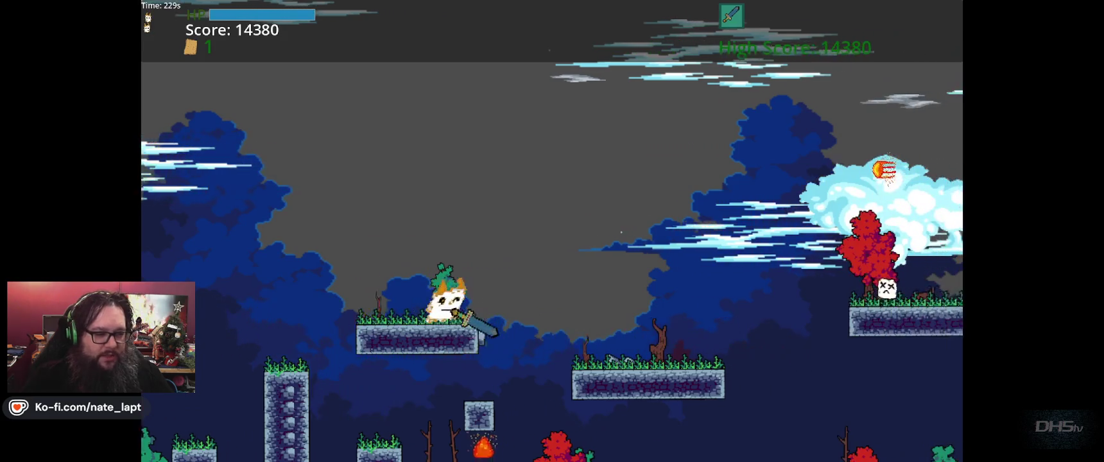
{"action": "key", "text": "Up"}
{"action": "key", "text": "Right"}
{"action": "key", "text": "Up"}
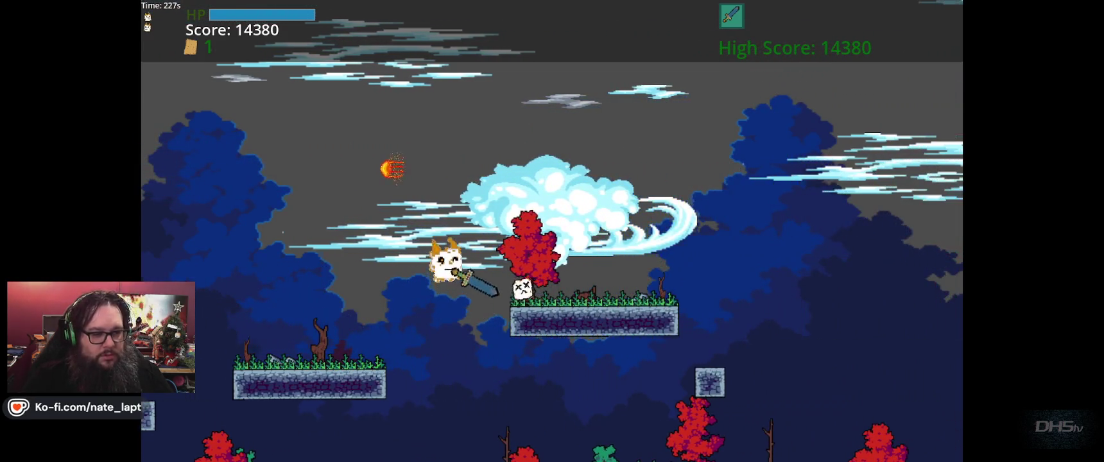
{"action": "key", "text": "Right"}
{"action": "key", "text": "Up"}
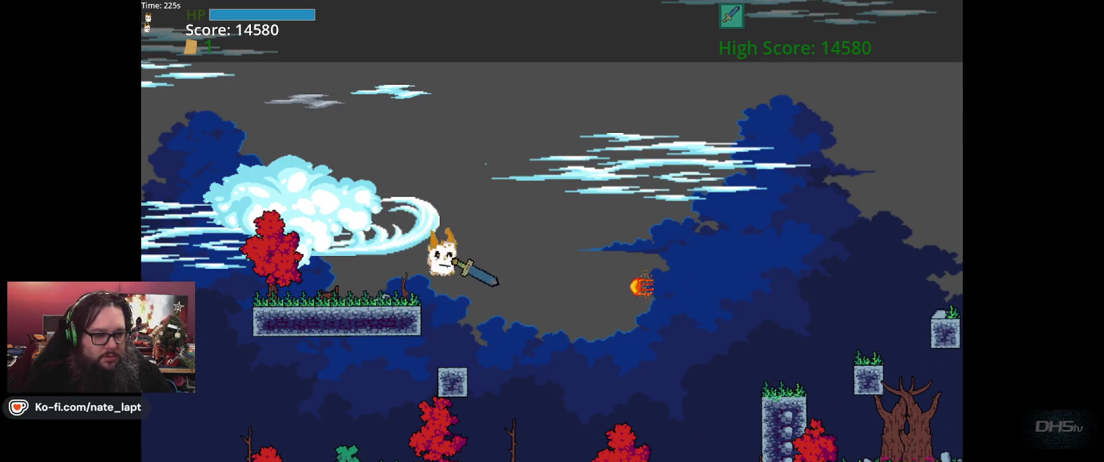
{"action": "key", "text": "Up"}
{"action": "key", "text": "Right"}
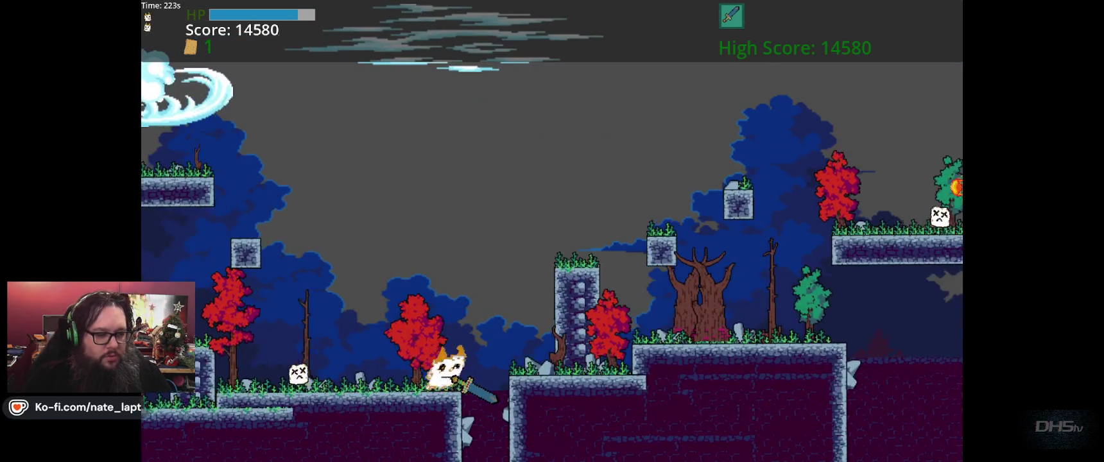
{"action": "key", "text": "Up"}
{"action": "key", "text": "Right"}
{"action": "key", "text": "Up"}
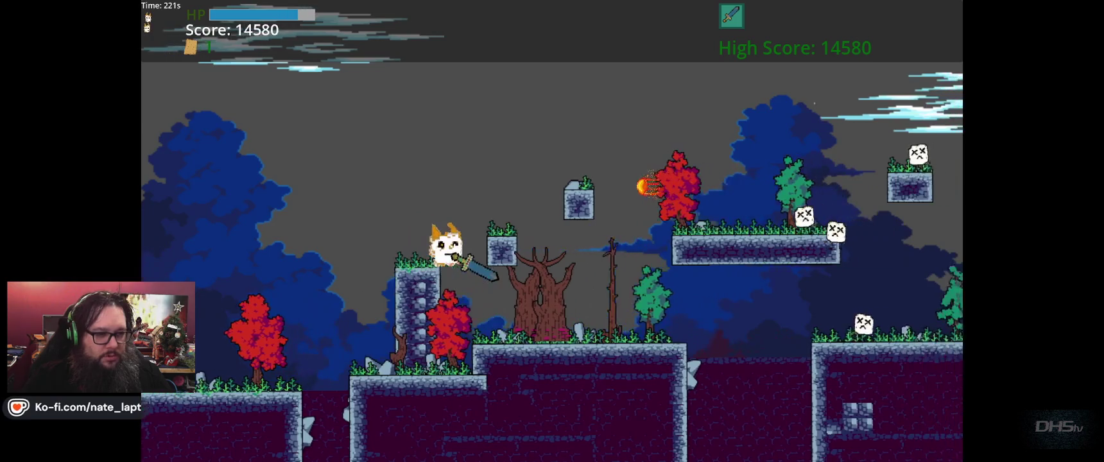
{"action": "key", "text": "Up"}
- Defeat the next enemy, climb the pillar, drop back to the ledge, and cross the row of pillars
{"action": "key", "text": "Right"}
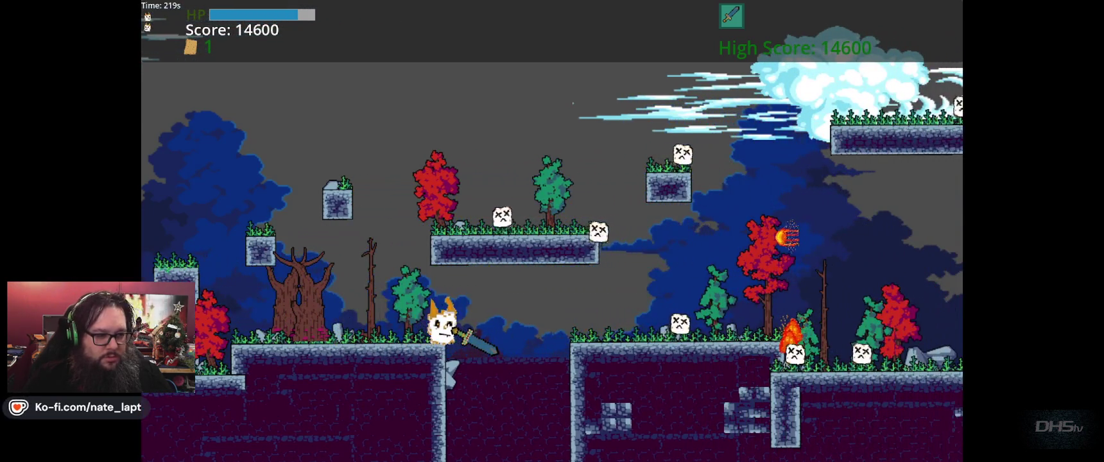
{"action": "key", "text": "Up"}
{"action": "key", "text": "Right"}
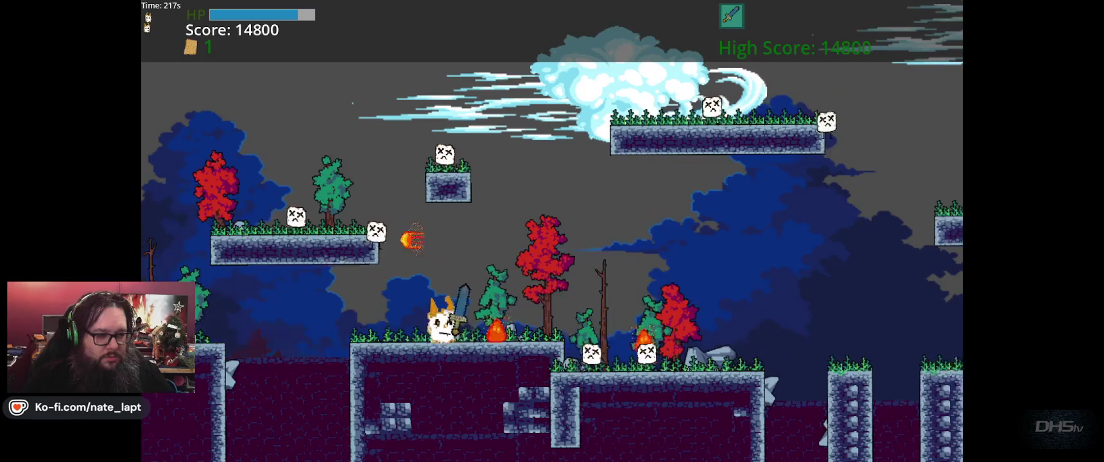
{"action": "key", "text": "Right"}
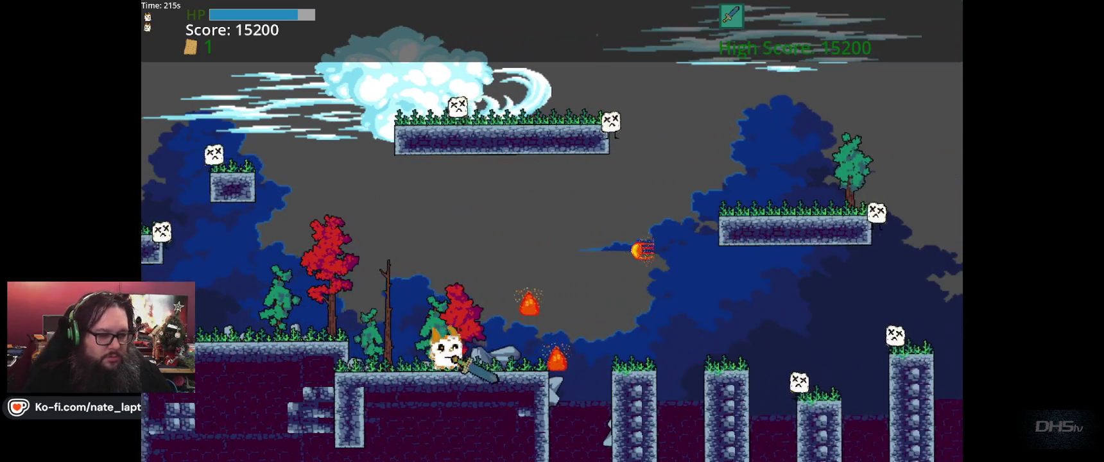
{"action": "key", "text": "Up"}
{"action": "key", "text": "Right"}
{"action": "key", "text": "Up"}
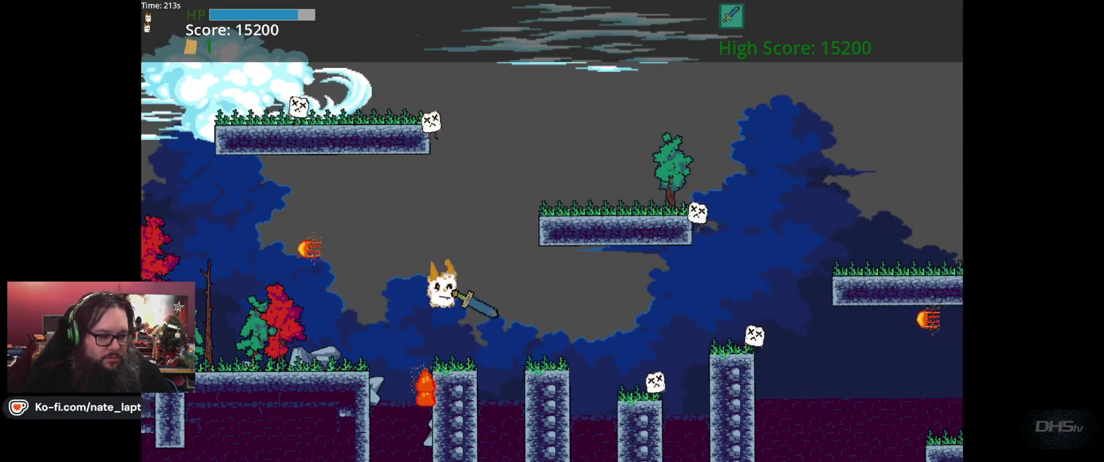
{"action": "key", "text": "Left"}
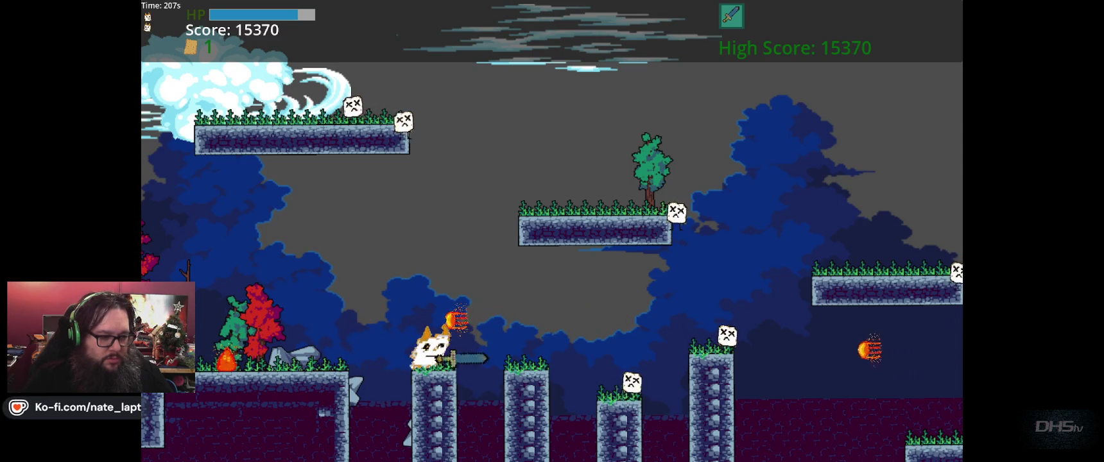
{"action": "key", "text": "Left"}
{"action": "key", "text": "Up"}
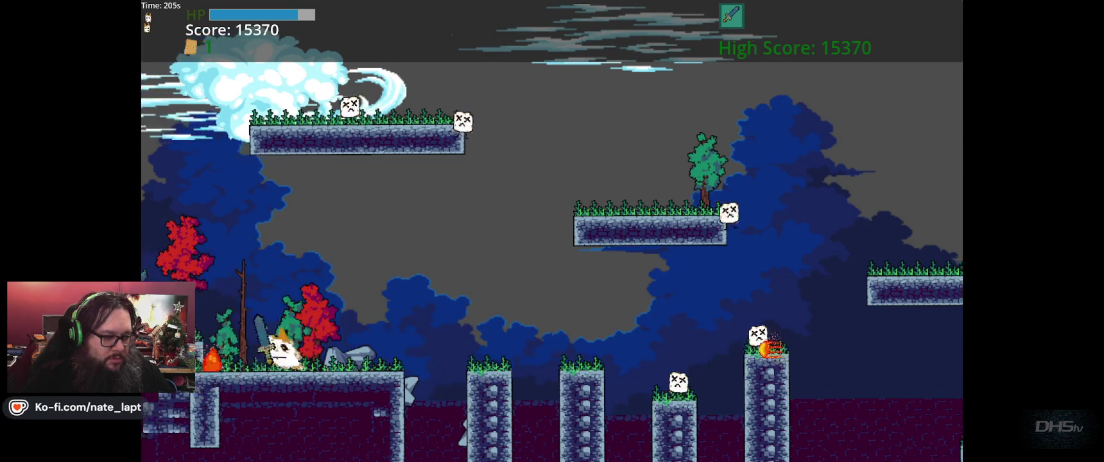
{"action": "key", "text": "Right"}
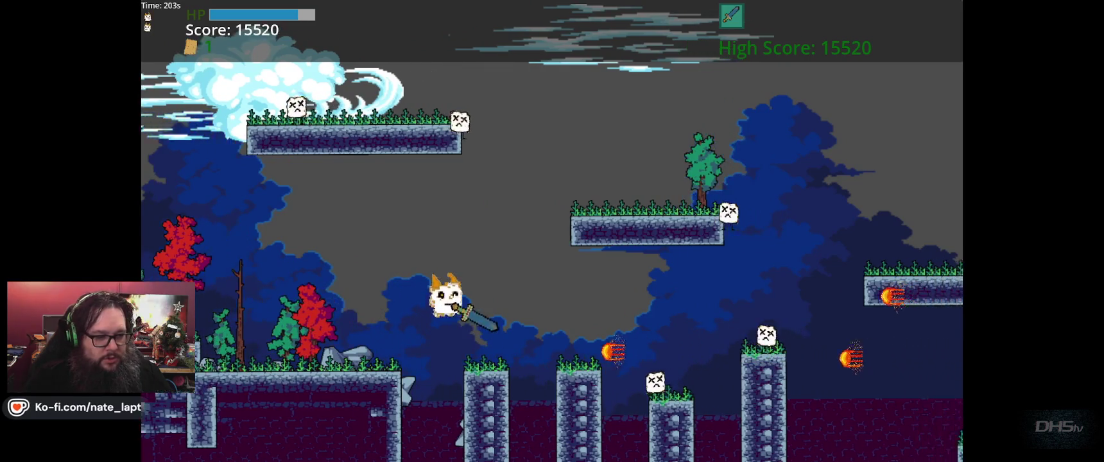
{"action": "key", "text": "Up"}
{"action": "key", "text": "Up"}
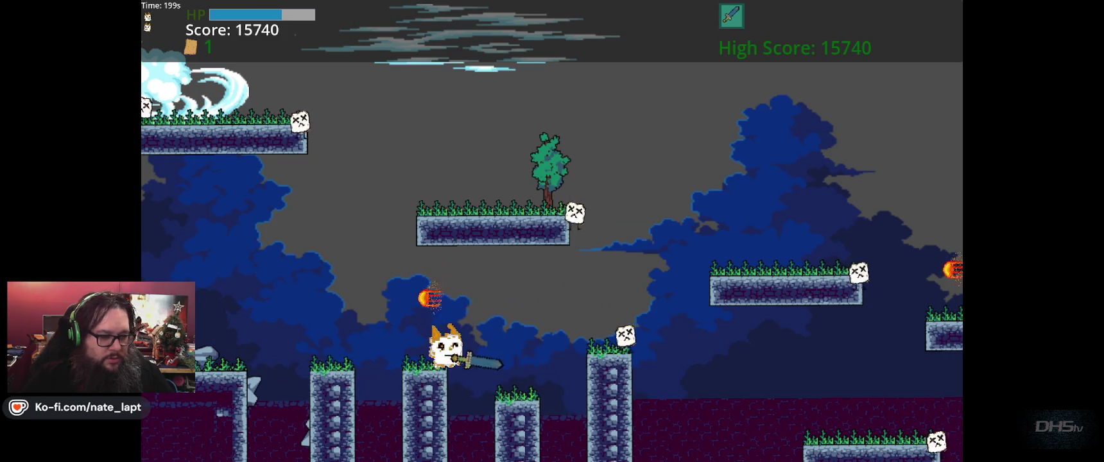
{"action": "key", "text": "Right"}
{"action": "key", "text": "Up"}
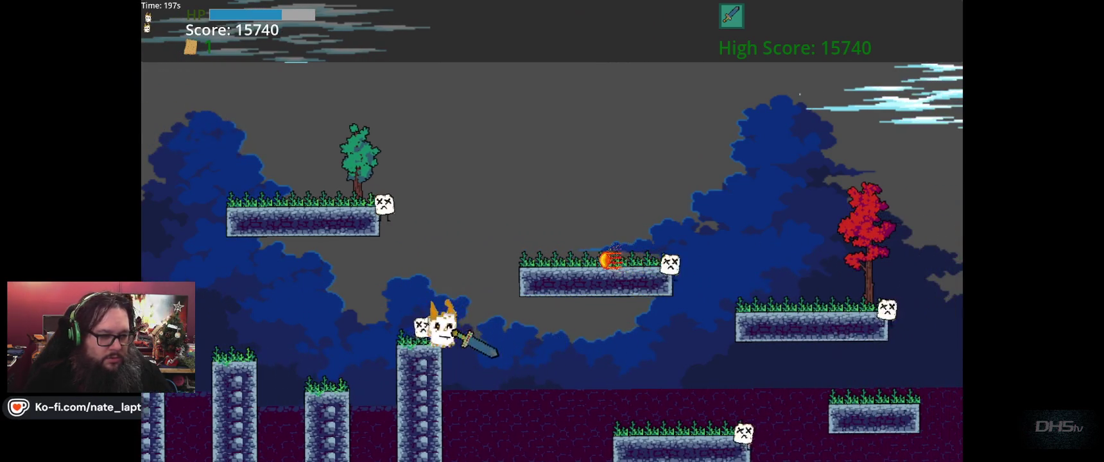
- Hop across the floating platforms and stone pillars
{"action": "key", "text": "Right"}
{"action": "key", "text": "Up"}
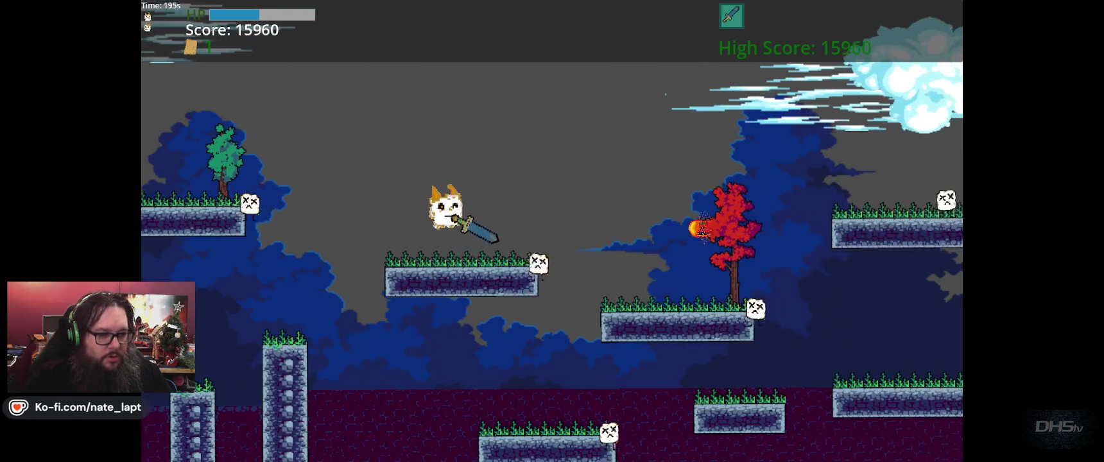
{"action": "key", "text": "Right"}
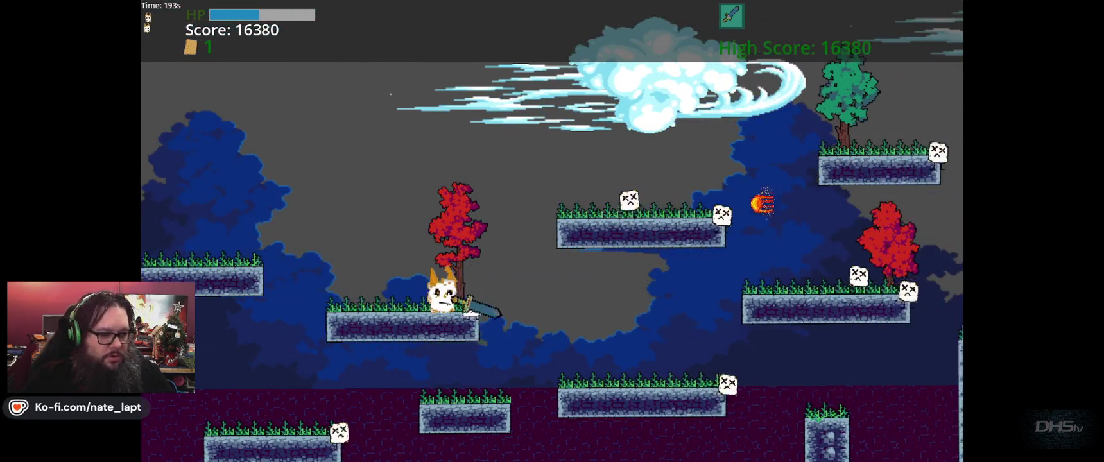
{"action": "key", "text": "Up"}
{"action": "key", "text": "Right"}
{"action": "key", "text": "Up"}
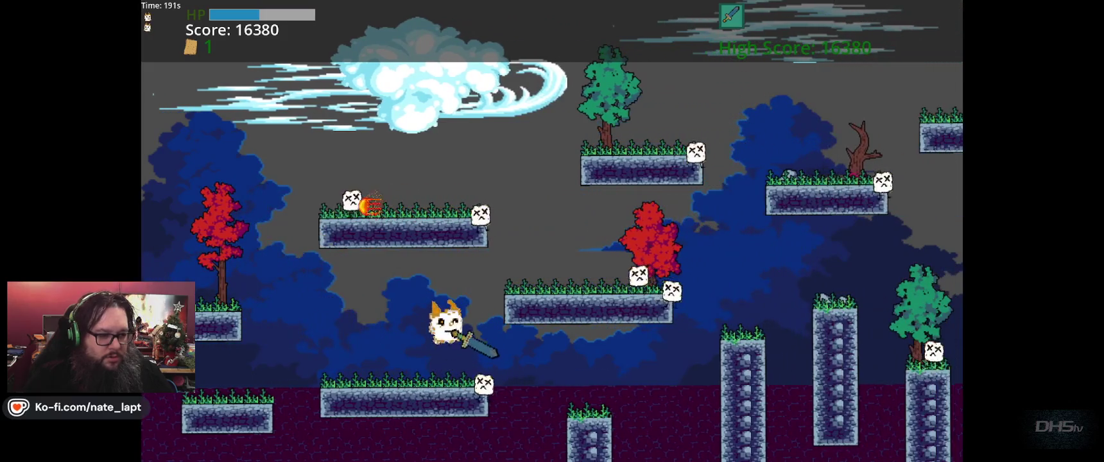
{"action": "key", "text": "Right"}
{"action": "key", "text": "Up"}
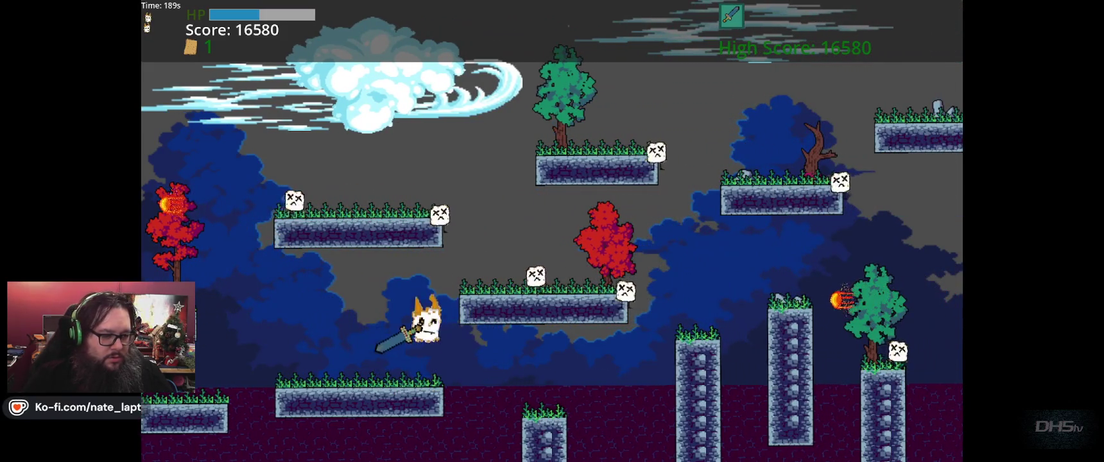
{"action": "key", "text": "Right"}
{"action": "key", "text": "Up"}
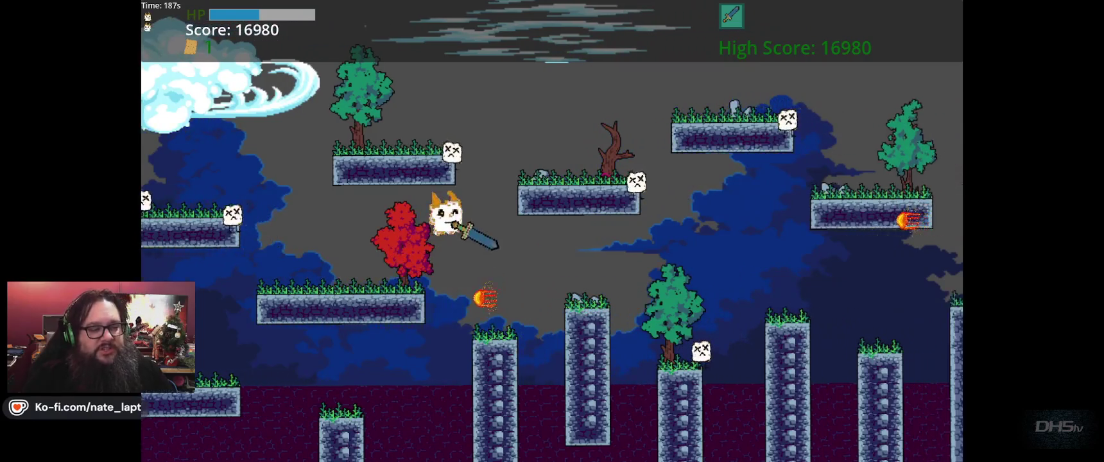
{"action": "key", "text": "Right"}
{"action": "key", "text": "Up"}
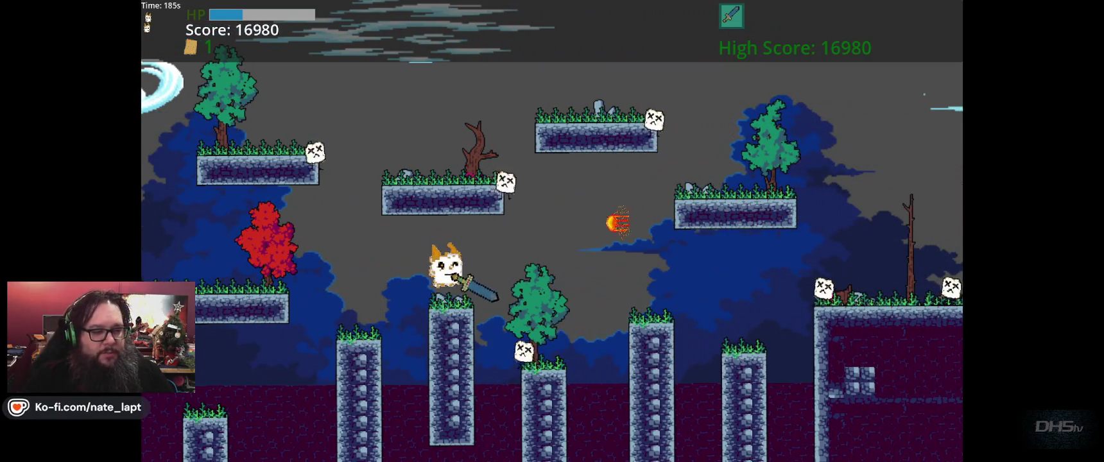
{"action": "key", "text": "Right"}
{"action": "key", "text": "Up"}
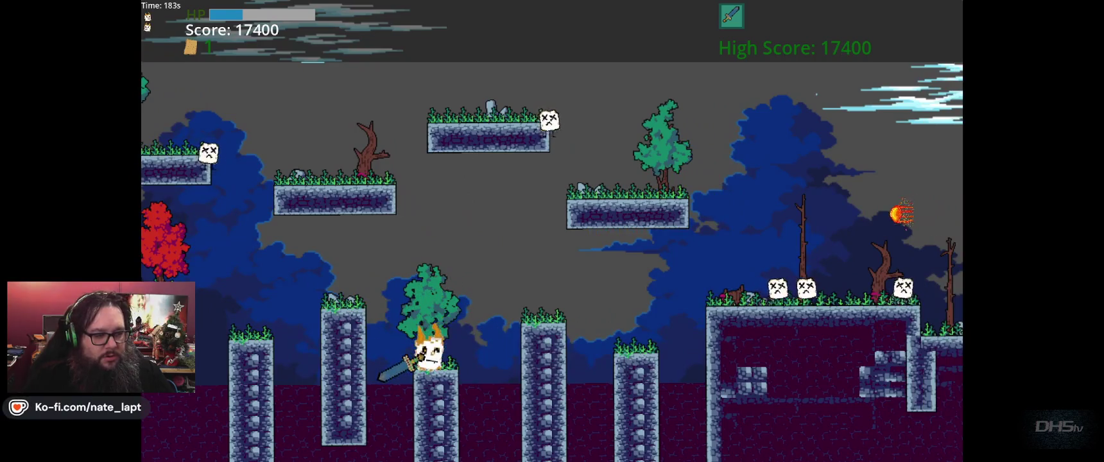
- Clear enemies on the wide stone ledge, jump the pit, and run over the hill to 18260 points
{"action": "key", "text": "Right"}
{"action": "key", "text": "Up"}
{"action": "key", "text": "Up"}
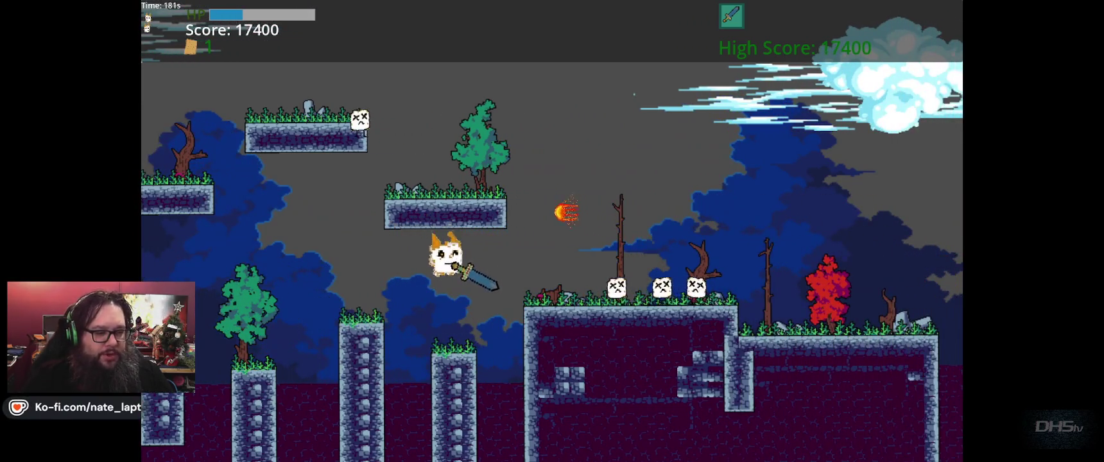
{"action": "key", "text": "Right"}
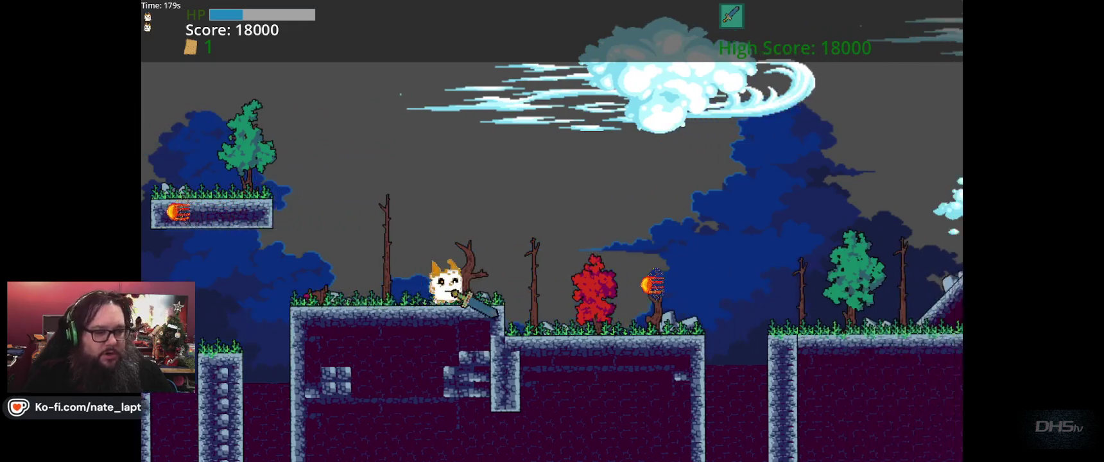
{"action": "key", "text": "Right"}
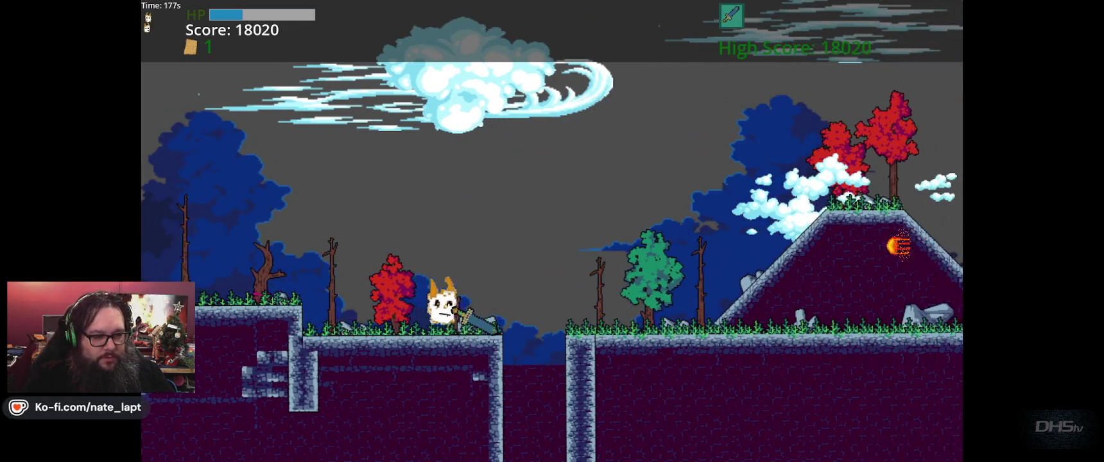
{"action": "key", "text": "Right"}
{"action": "key", "text": "Up"}
{"action": "key", "text": "Up"}
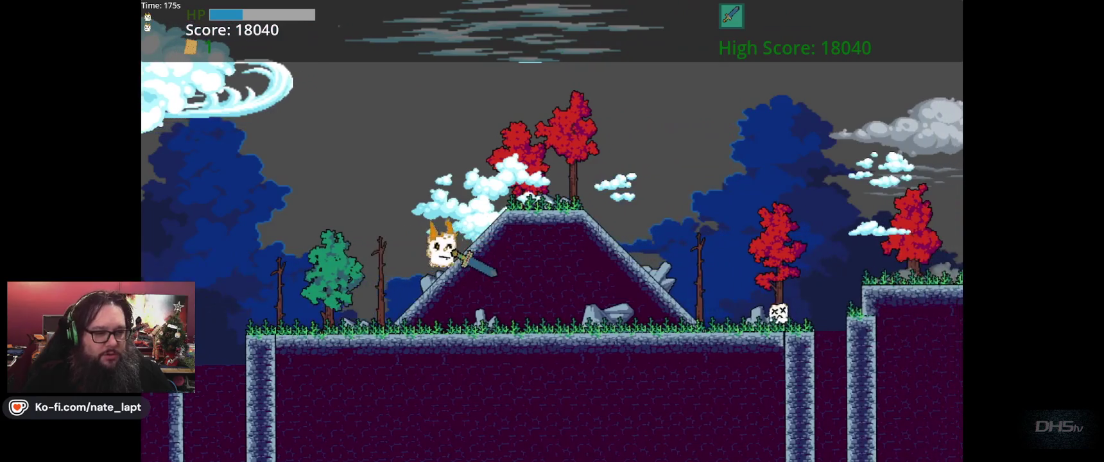
{"action": "key", "text": "Right"}
{"action": "key", "text": "Right"}
{"action": "key", "text": "Up"}
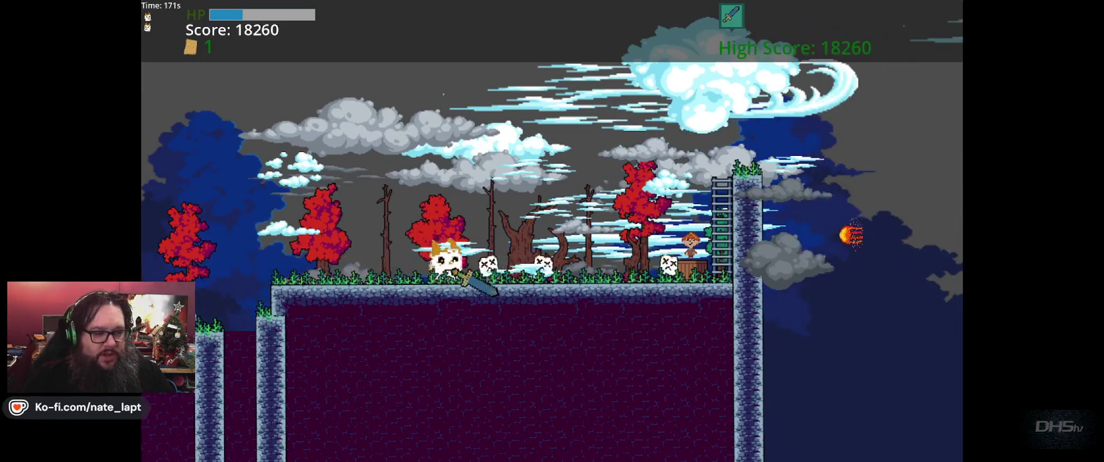
{"action": "key", "text": "Right"}
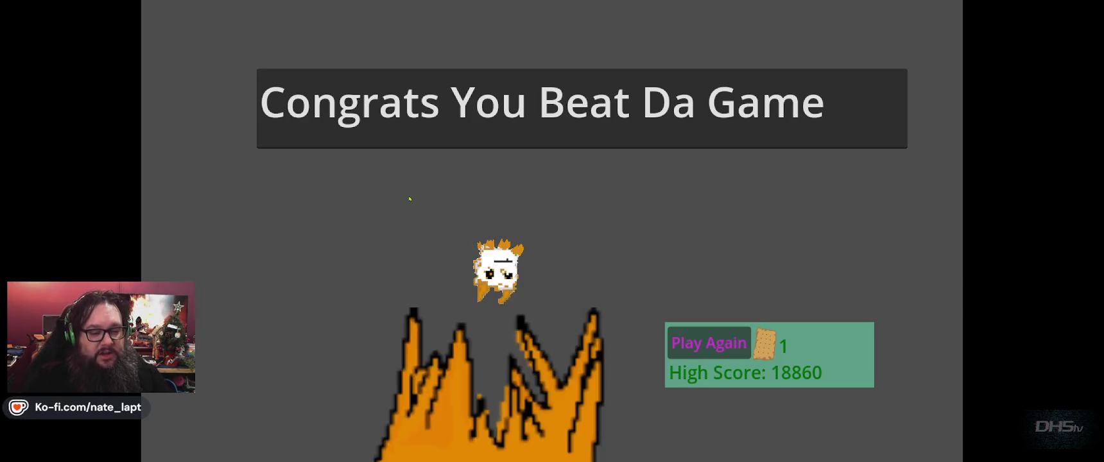
- Restart from the Congrats You Beat Da Game screen, then pause the new run and choose Exit
{"action": "key", "text": "Return"}
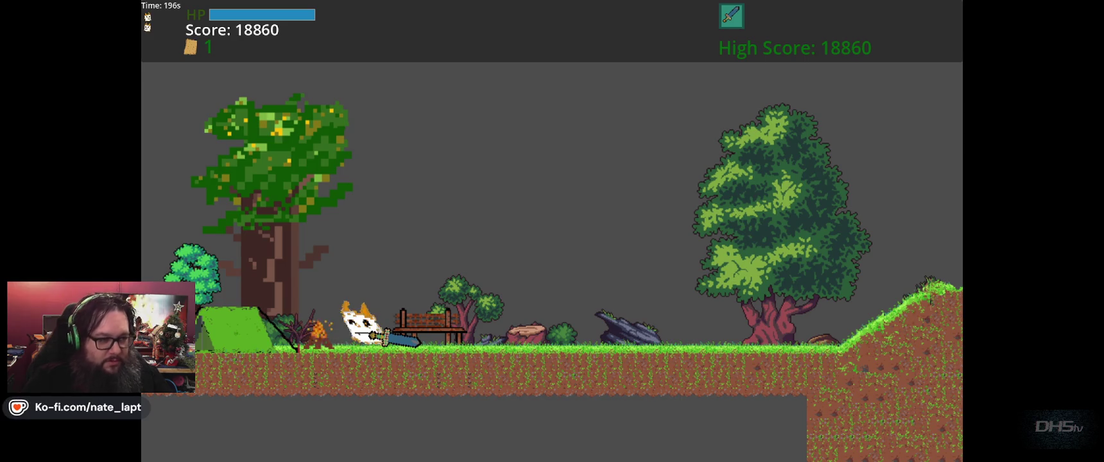
{"action": "key", "text": "Escape"}
{"action": "key", "text": "Down"}
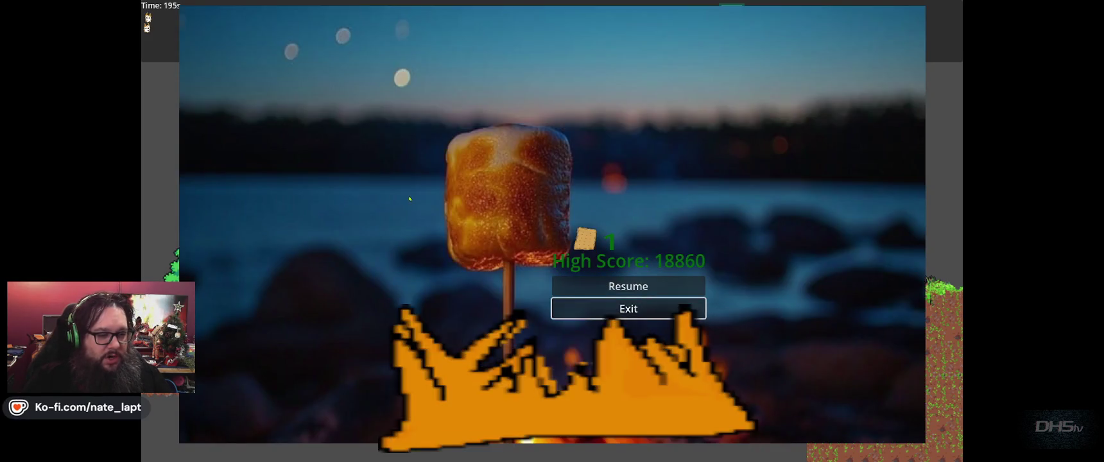
{"action": "key", "text": "Return"}
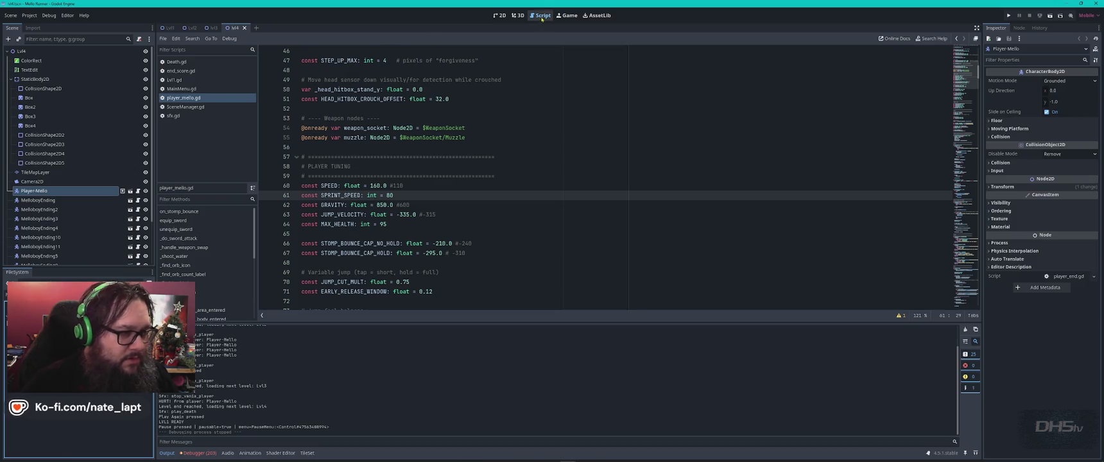
- View the end-screen level in 2D, then return to player_mello.gd at the GRAVITY line 62
{"action": "left_click", "coordinate": [500, 18]}
{"action": "scroll", "coordinate": [582, 205], "scroll_direction": "down", "scroll_amount": 4}
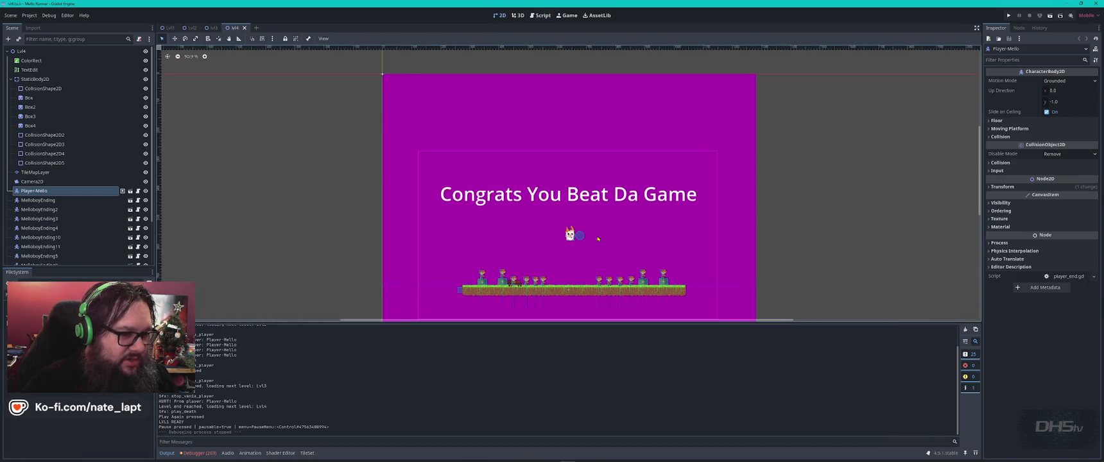
{"action": "scroll", "coordinate": [583, 205], "scroll_direction": "up", "scroll_amount": 1}
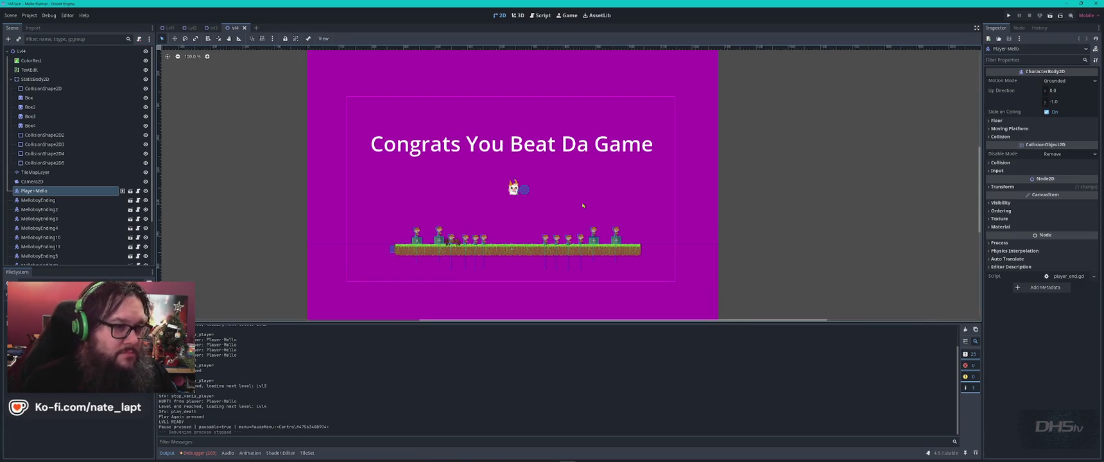
{"action": "left_click", "coordinate": [540, 16]}
{"action": "left_click", "coordinate": [571, 204]}
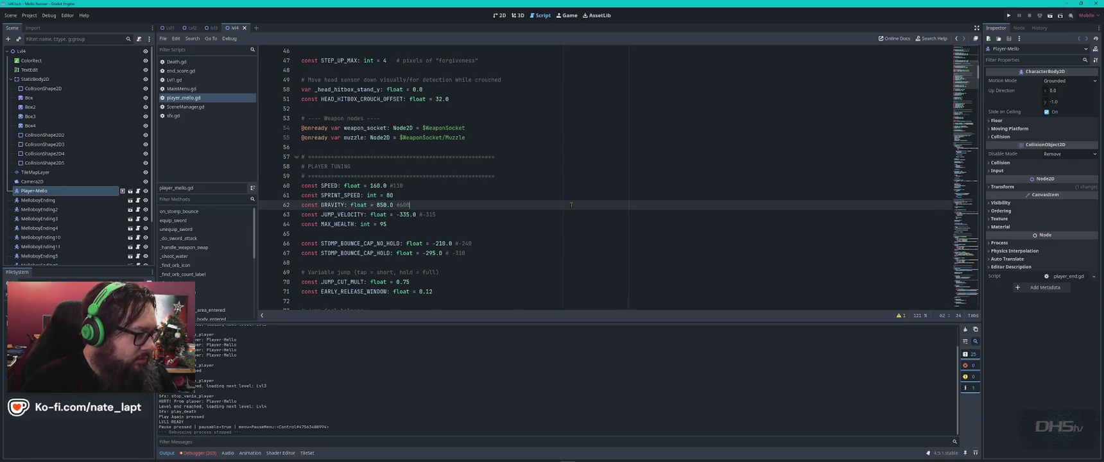
{"action": "scroll", "coordinate": [99, 177], "scroll_direction": "down", "scroll_amount": 1}
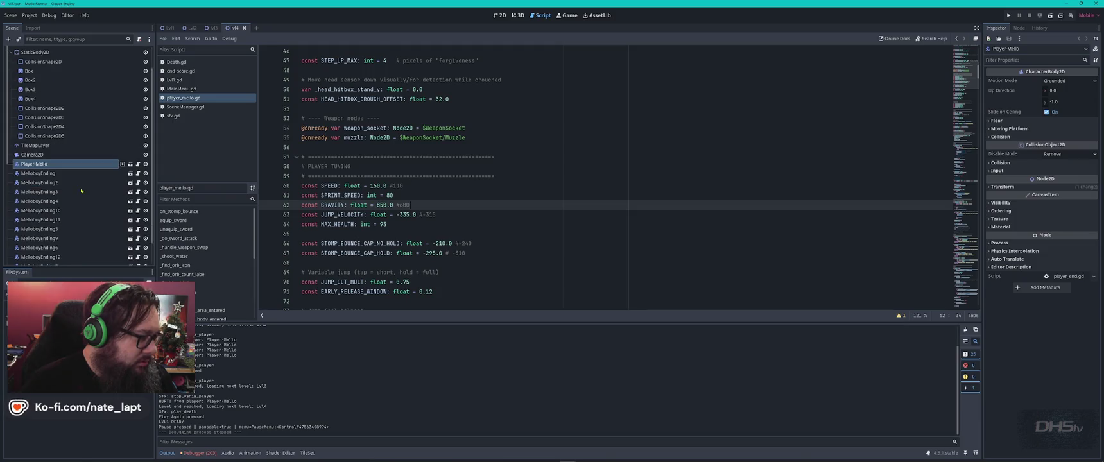
- Open player_end.gd and select its entire script for copying
{"action": "left_click", "coordinate": [137, 164]}
{"action": "left_click", "coordinate": [511, 183]}
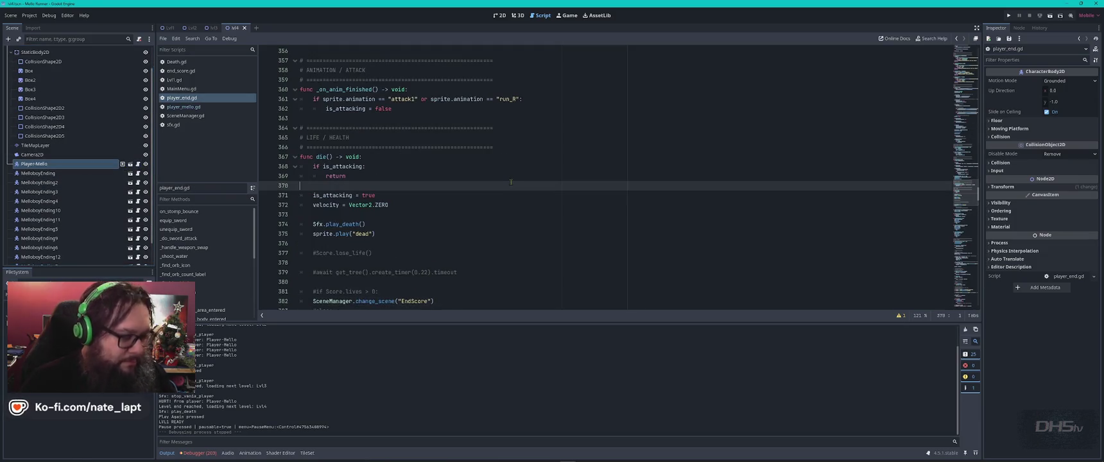
{"action": "key", "text": "ctrl+a"}
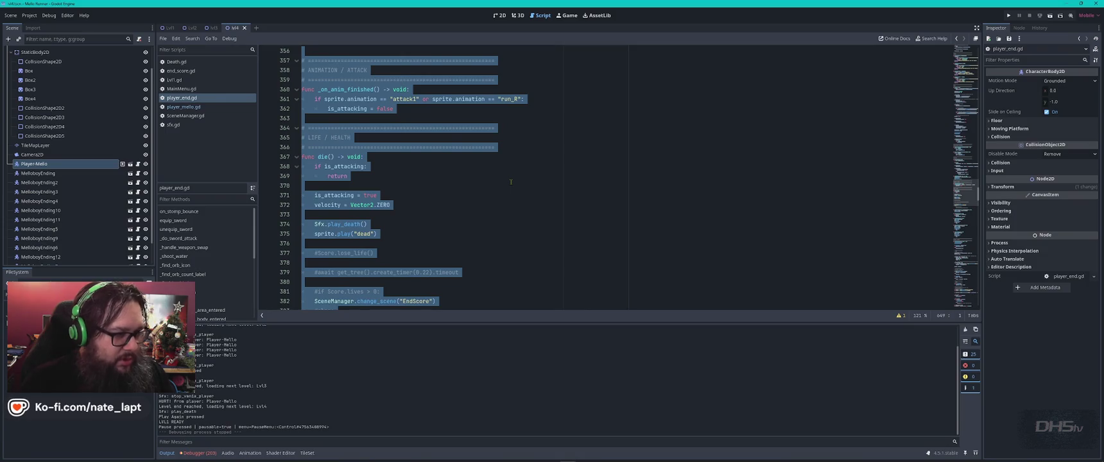
{"action": "key", "text": "alt+Tab"}
{"action": "key", "text": "alt+Tab"}
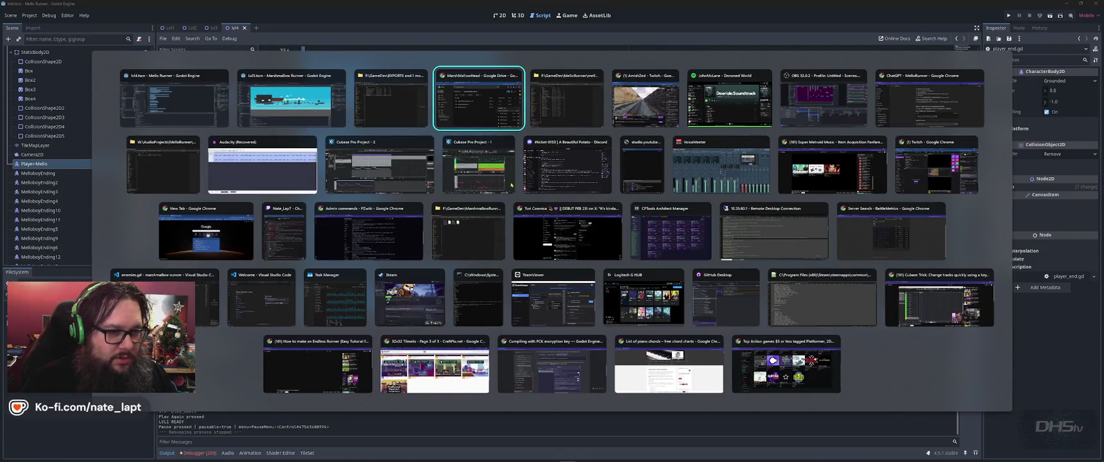
- Switch to the ChatGPT Chrome window and open the MelloRunner project from the sidebar
{"action": "key", "text": "alt+Down"}
{"action": "key", "text": "alt+shift+Tab"}
{"action": "key", "text": "alt+shift+Tab"}
{"action": "key", "text": "alt+shift+Tab"}
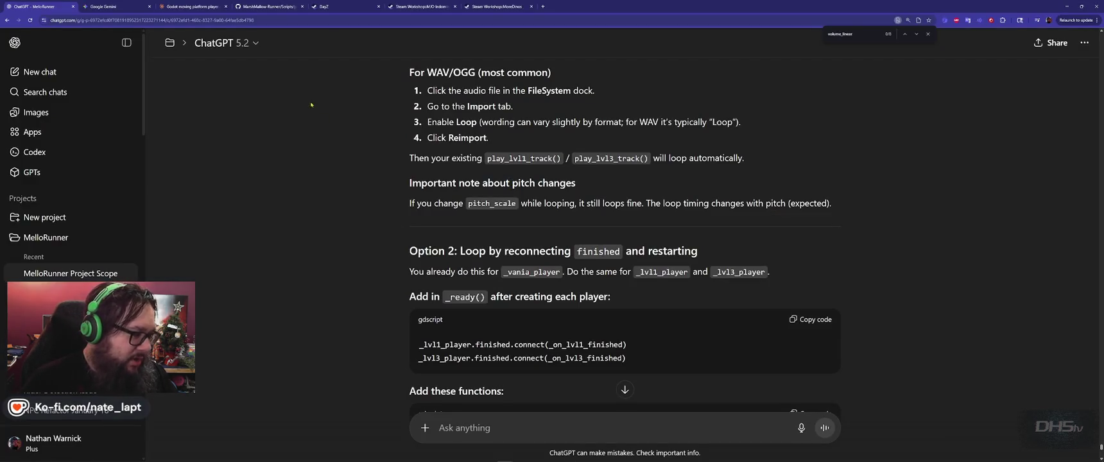
{"action": "scroll", "coordinate": [510, 183], "scroll_direction": "down", "scroll_amount": 10}
{"action": "left_click", "coordinate": [45, 237]}
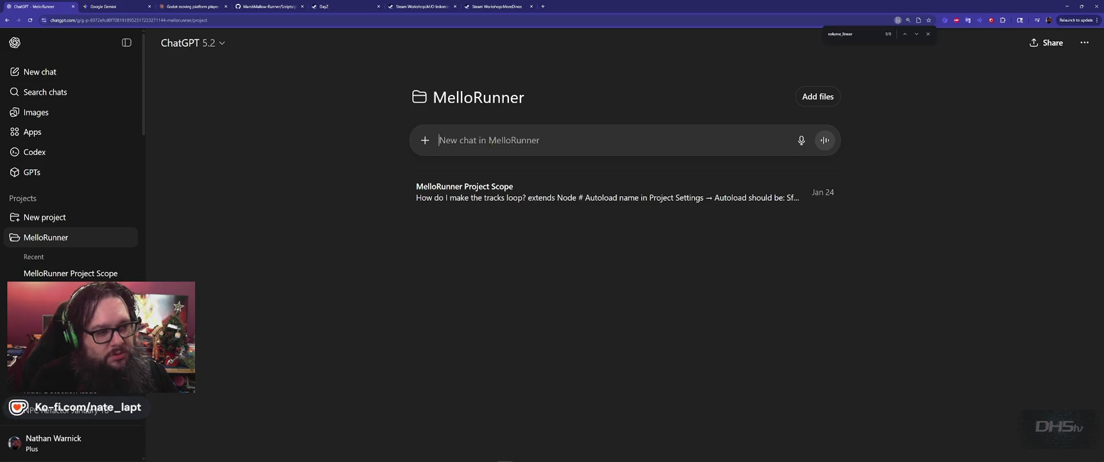
- Write the MelloRunner chat prompt 'Lets make the stone the melloboy throws, be able to collide with the sword.' and add a new line below it
{"action": "type", "text": "Lets make t"}
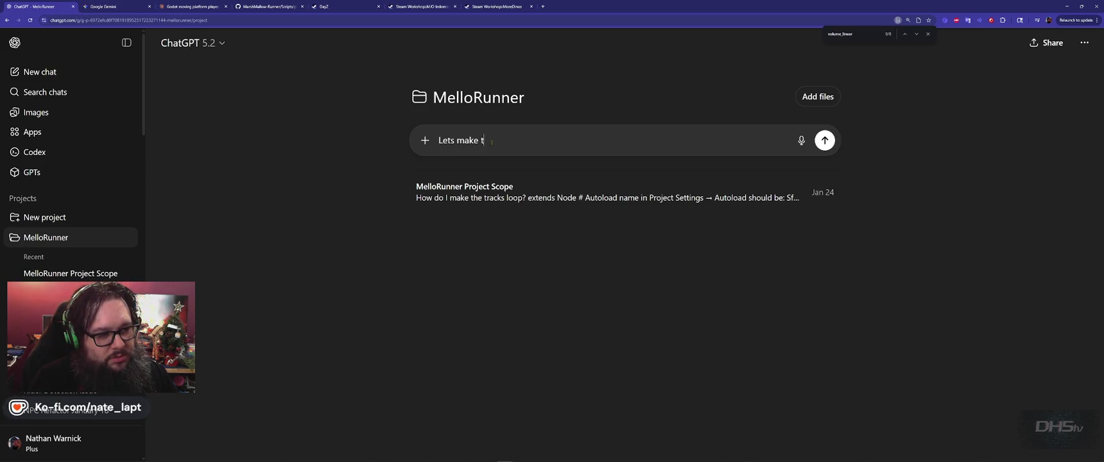
{"action": "type", "text": "he stone"}
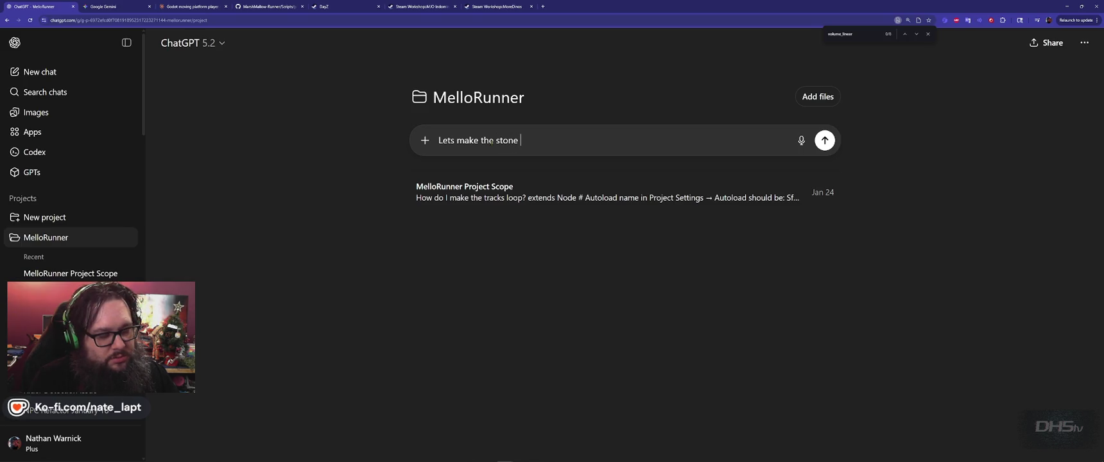
{"action": "type", "text": " the player"}
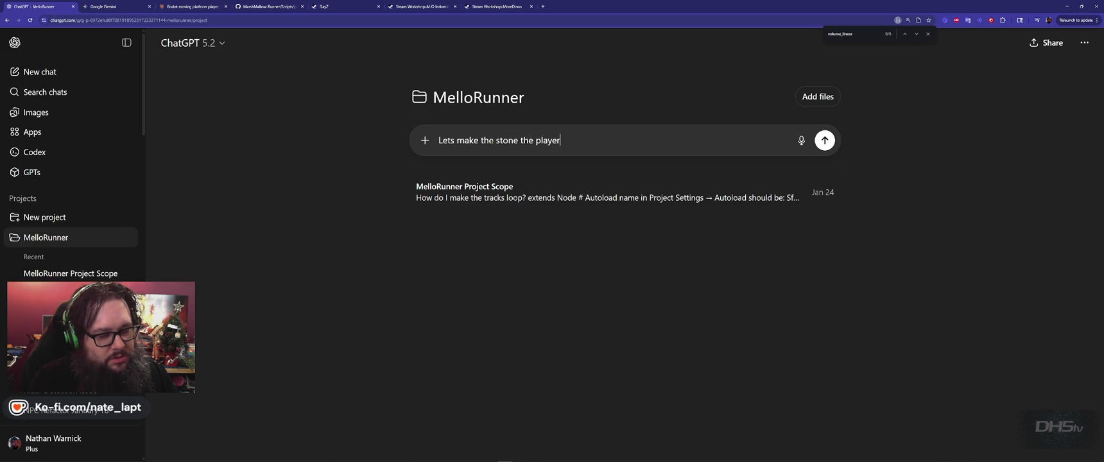
{"action": "key", "text": "BackSpace"}
{"action": "key", "text": "BackSpace"}
{"action": "key", "text": "BackSpace"}
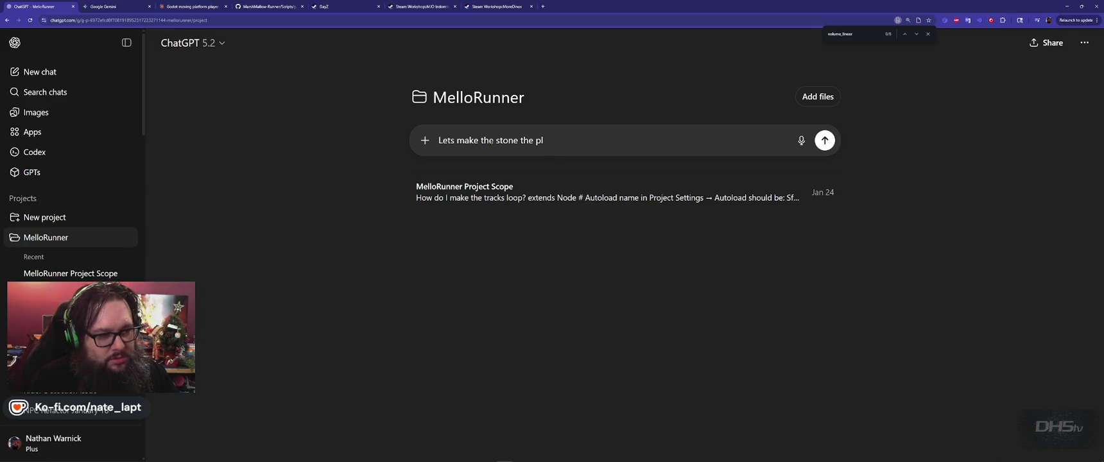
{"action": "type", "text": "mello"}
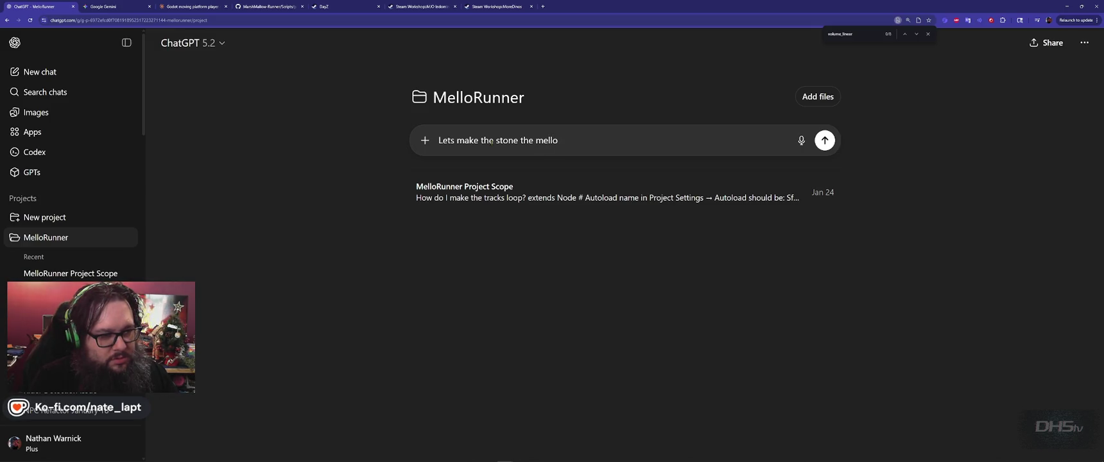
{"action": "type", "text": "boy throws,"}
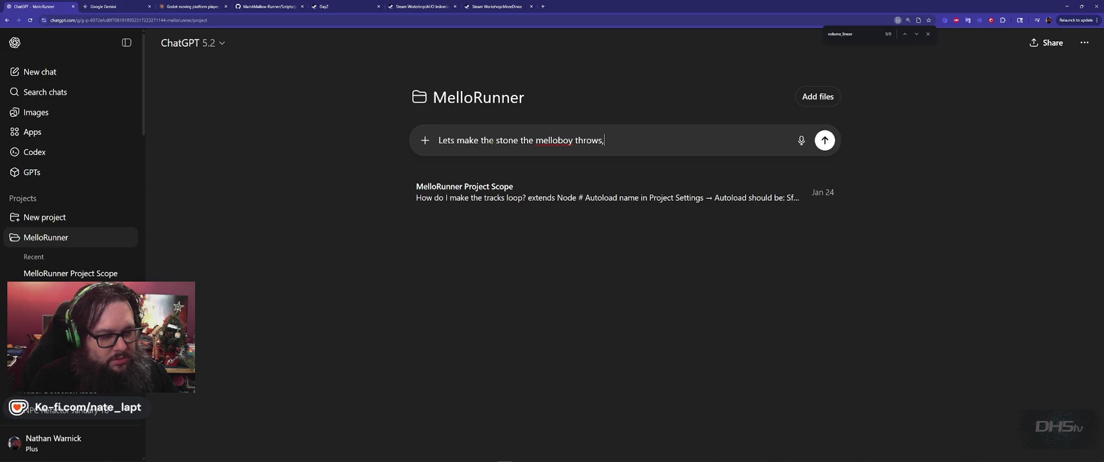
{"action": "type", "text": " be able to"}
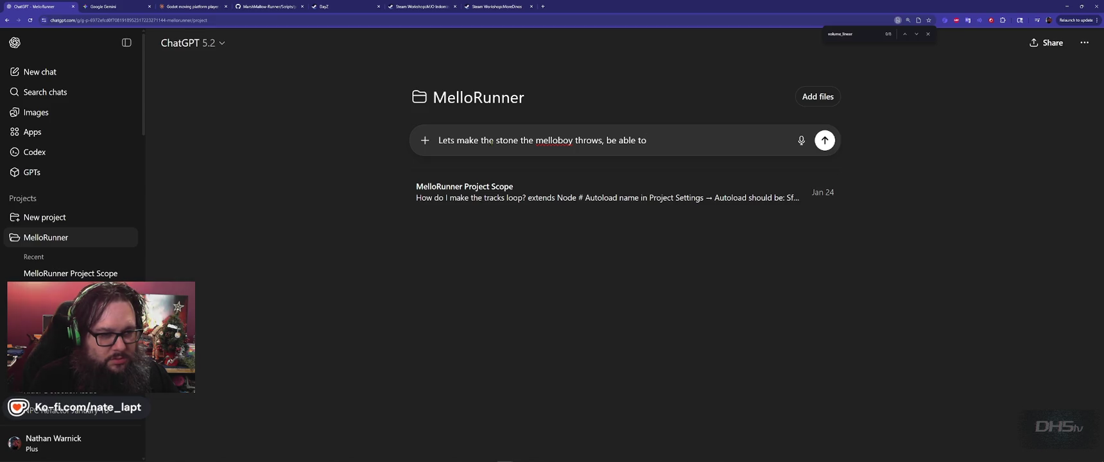
{"action": "type", "text": " colli"}
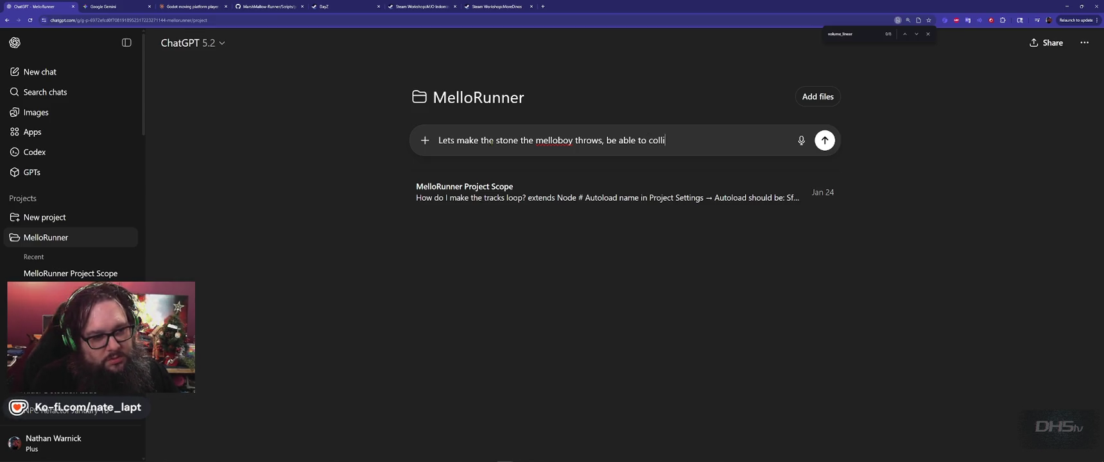
{"action": "type", "text": "de with the sword."}
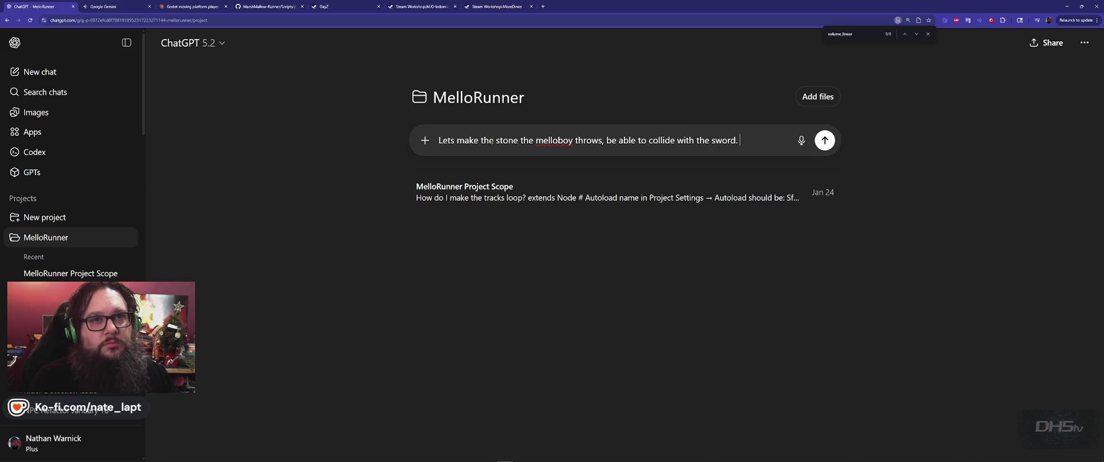
{"action": "key", "text": "shift+Return"}
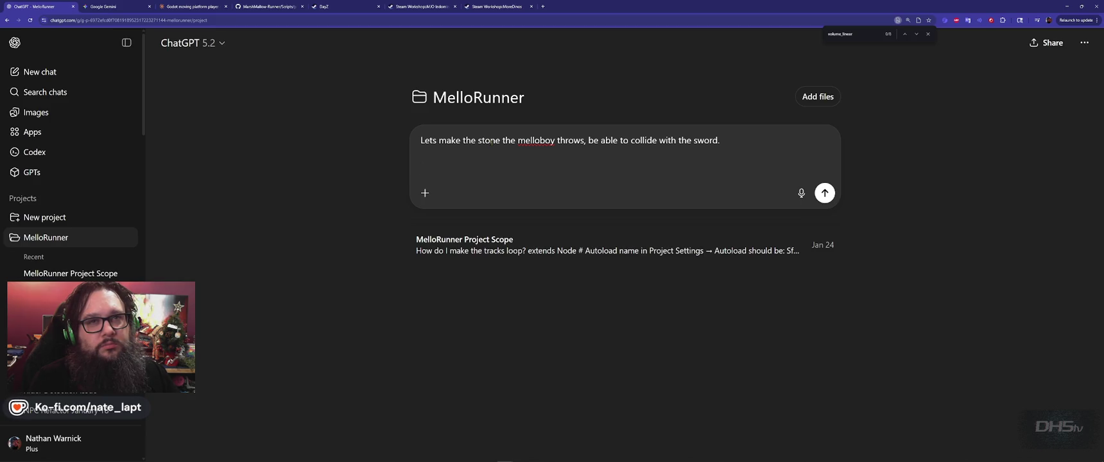
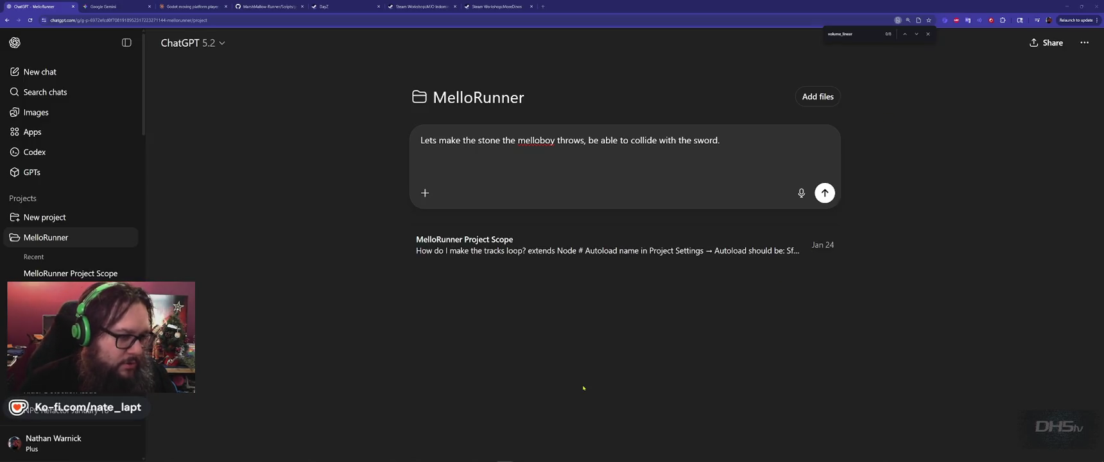
- Return to Godot and place the cursor at line 354 of player_end.gd
{"action": "key", "text": "alt+Tab"}
{"action": "key", "text": "alt+Tab"}
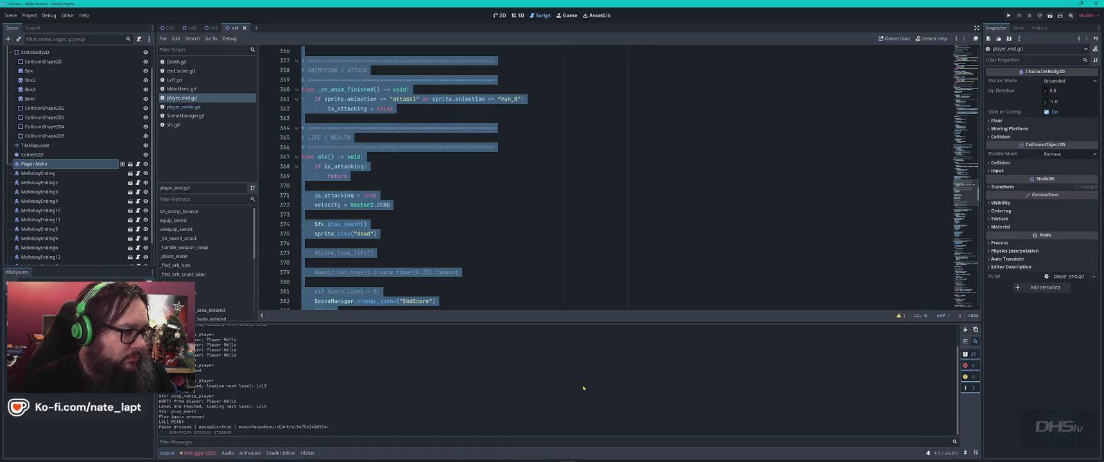
{"action": "left_click", "coordinate": [525, 203]}
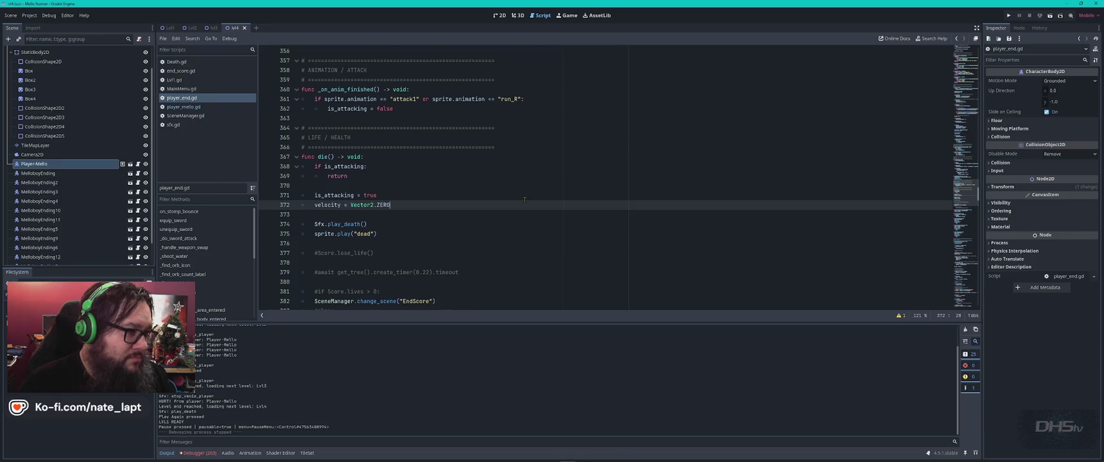
{"action": "scroll", "coordinate": [524, 200], "scroll_direction": "up", "scroll_amount": 5}
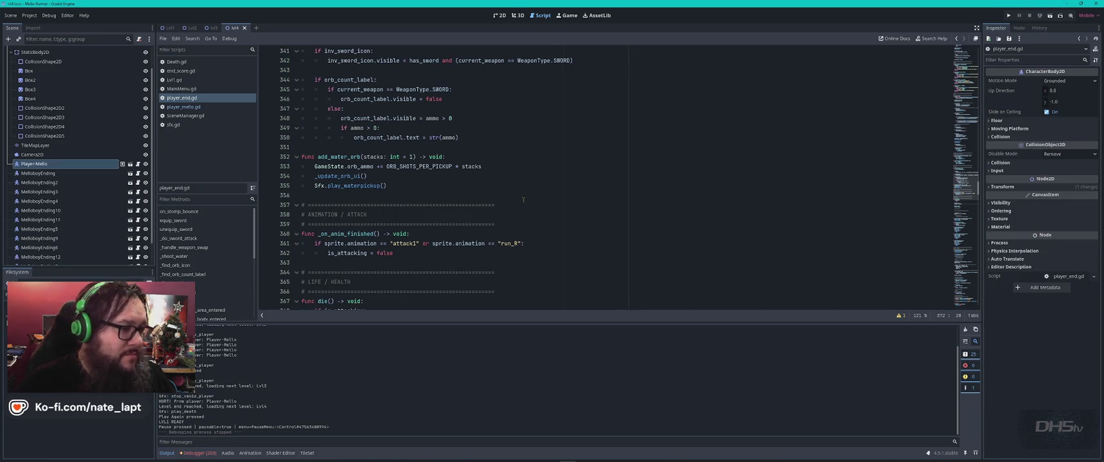
{"action": "left_click", "coordinate": [589, 174]}
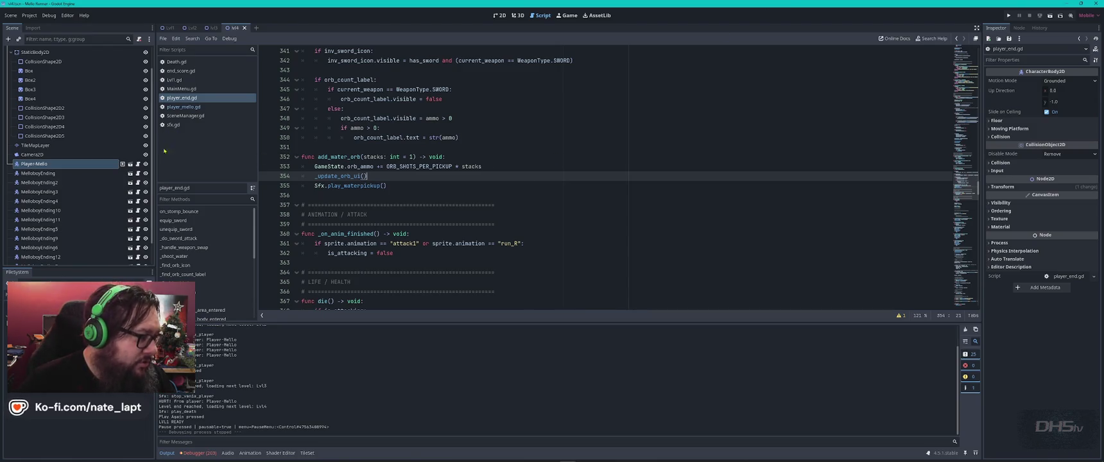
- Filter the FileSystem for 'stone', open stone.gd and select all of its code
{"action": "left_click", "coordinate": [6, 294]}
{"action": "type", "text": "stone"}
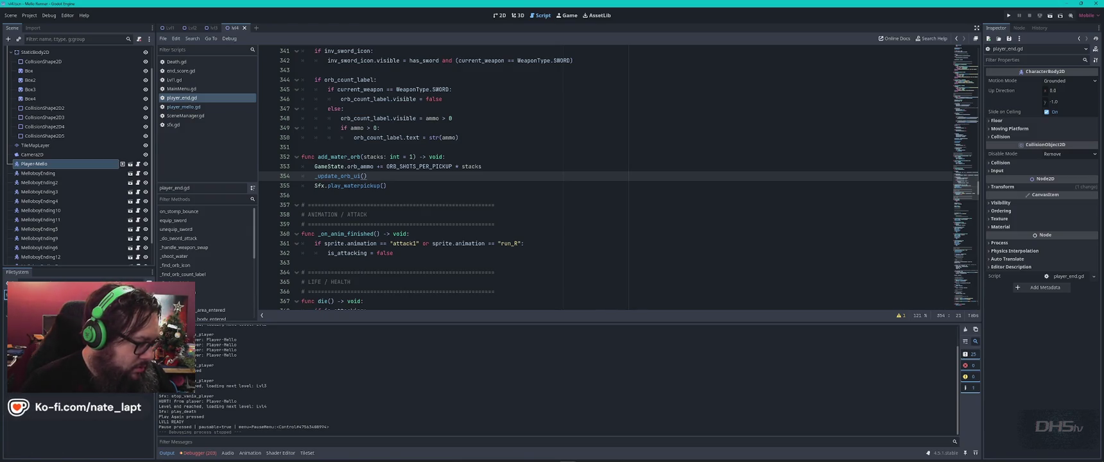
{"action": "double_click", "coordinate": [38, 329]}
{"action": "left_click", "coordinate": [513, 215]}
{"action": "key", "text": "ctrl+a"}
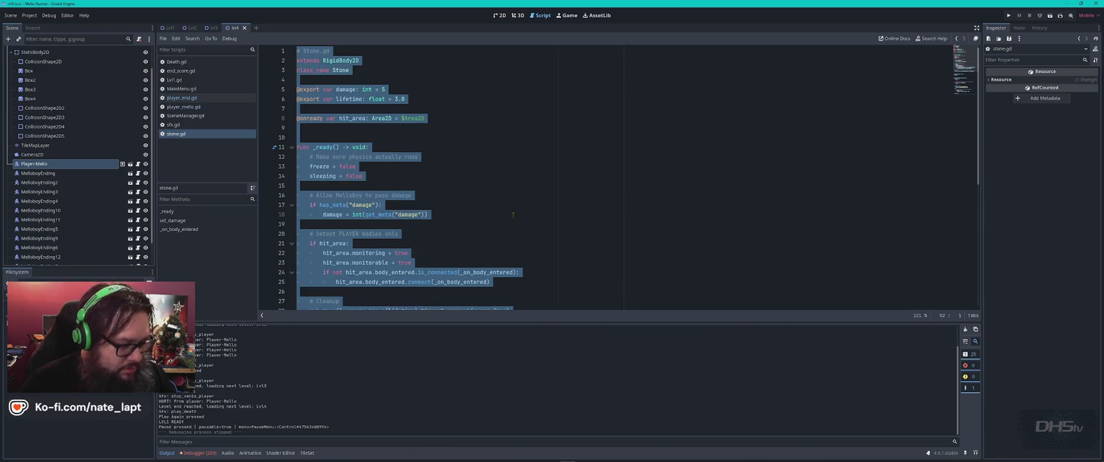
- Extend the MelloRunner request with 'during the endgame (lvl4)', checking stone.gd in Godot along the way
{"action": "key", "text": "alt+Tab"}
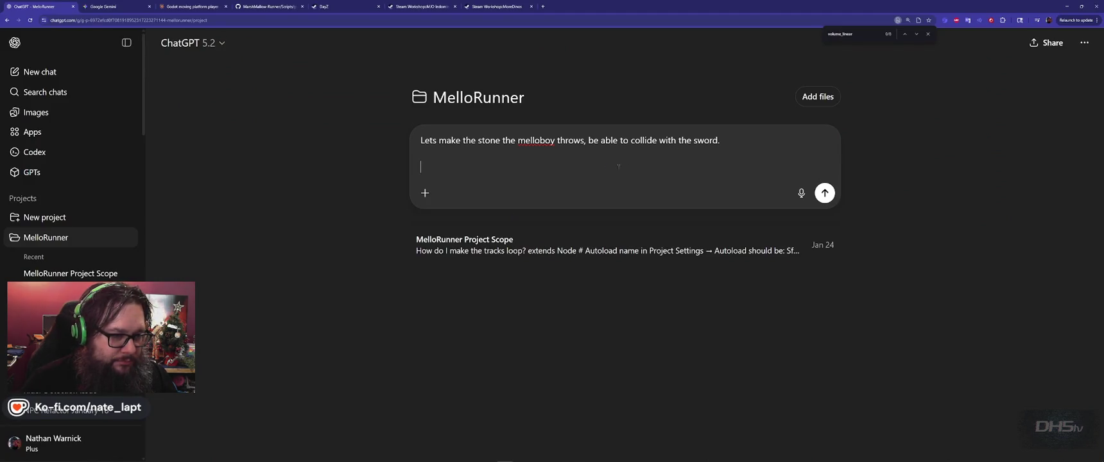
{"action": "type", "text": "during the "}
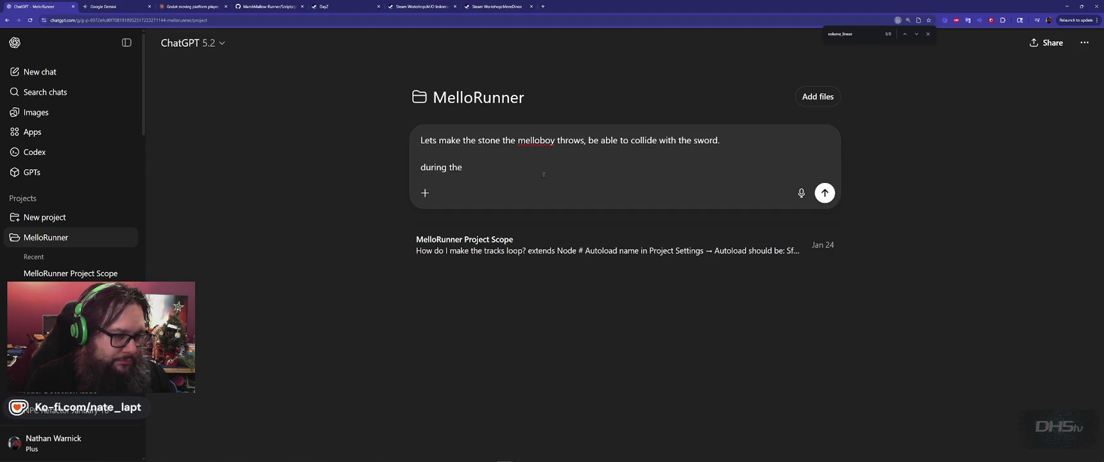
{"action": "type", "text": "endgame"}
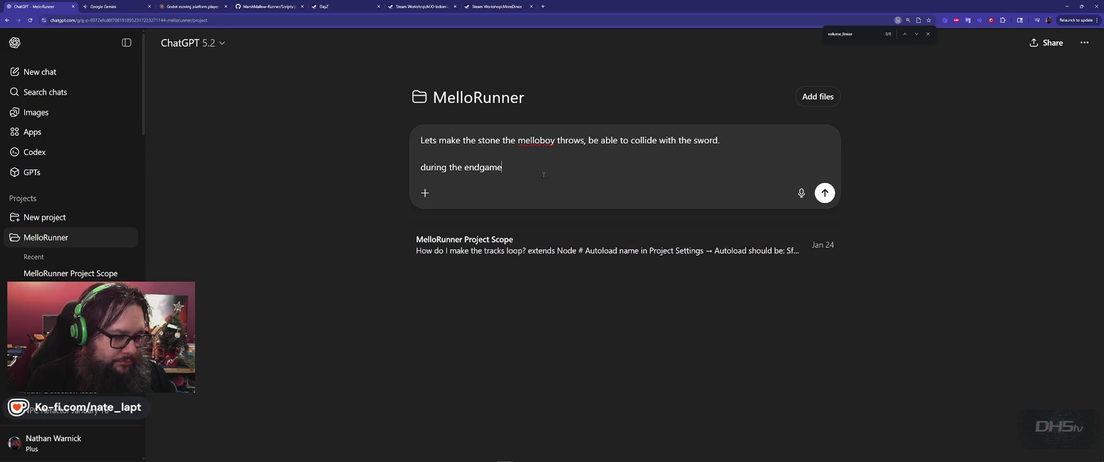
{"action": "key", "text": "alt+Tab"}
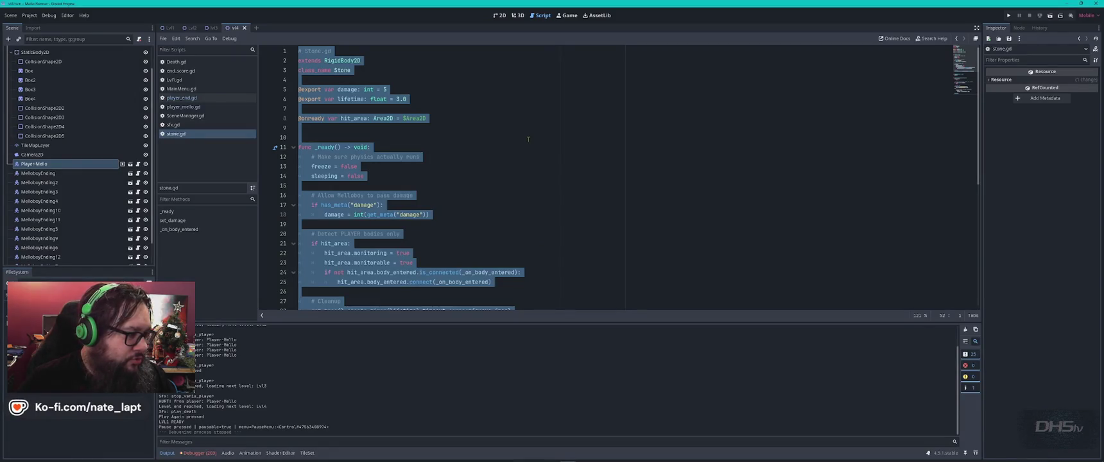
{"action": "key", "text": "alt+Tab"}
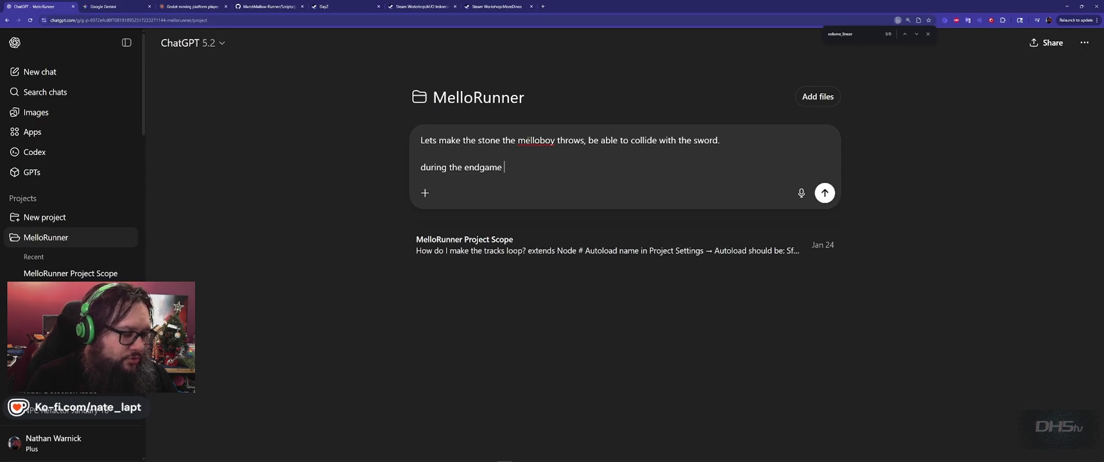
{"action": "type", "text": "(lvl"}
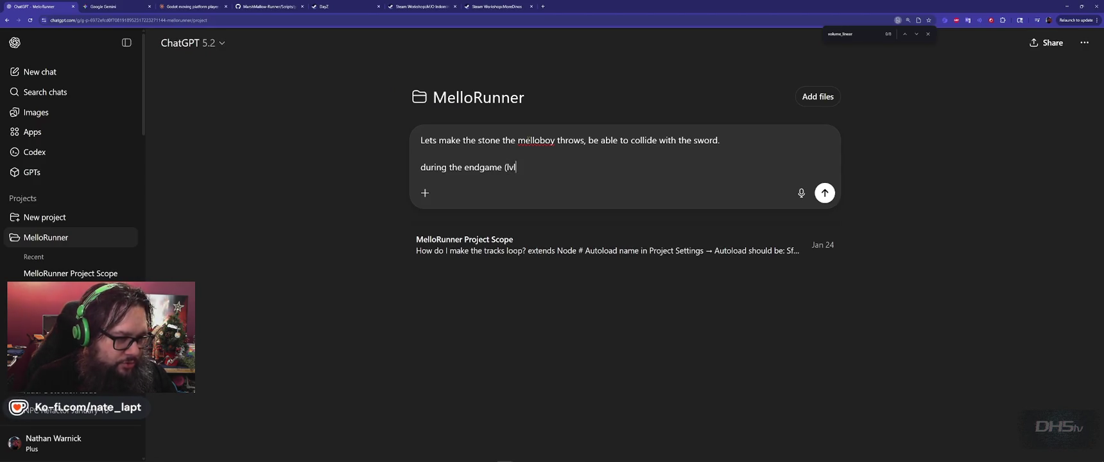
{"action": "type", "text": "4.t"}
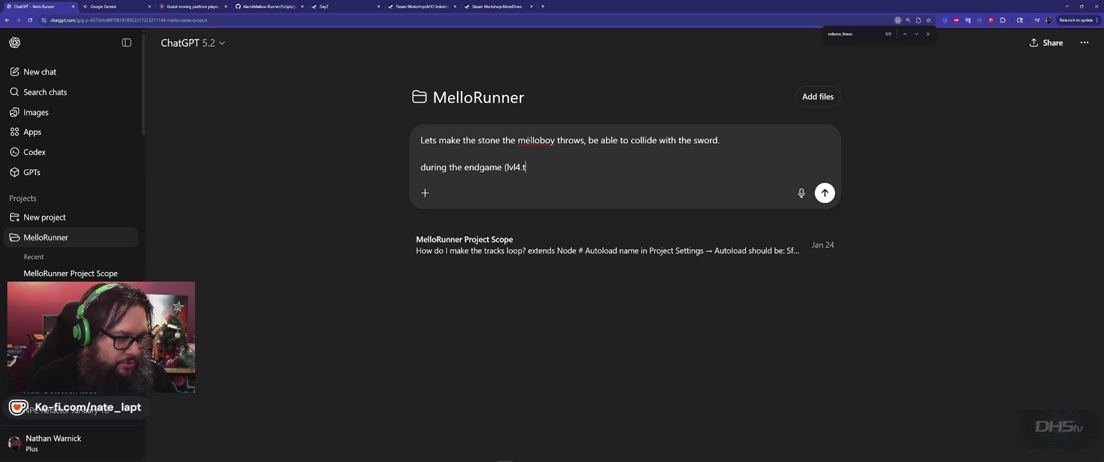
{"action": "key", "text": "alt+Tab"}
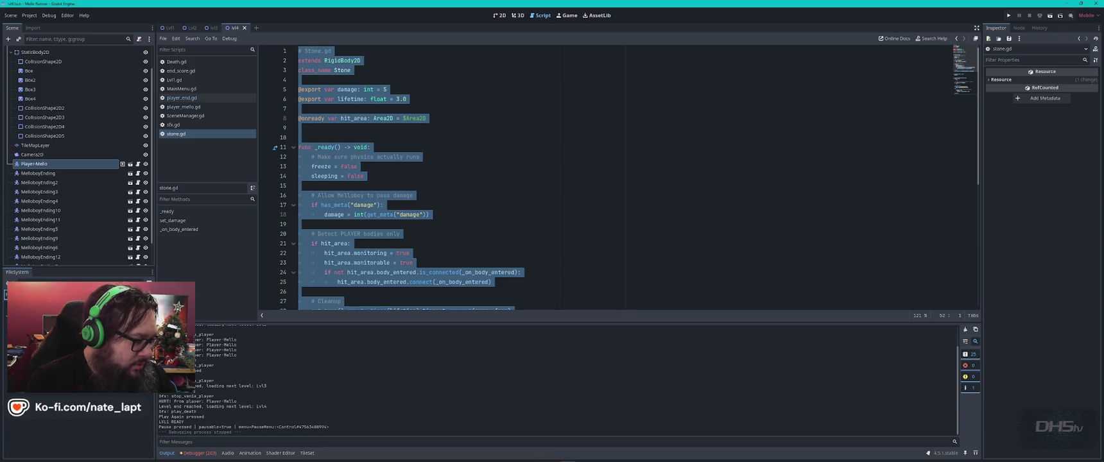
{"action": "key", "text": "alt+Tab"}
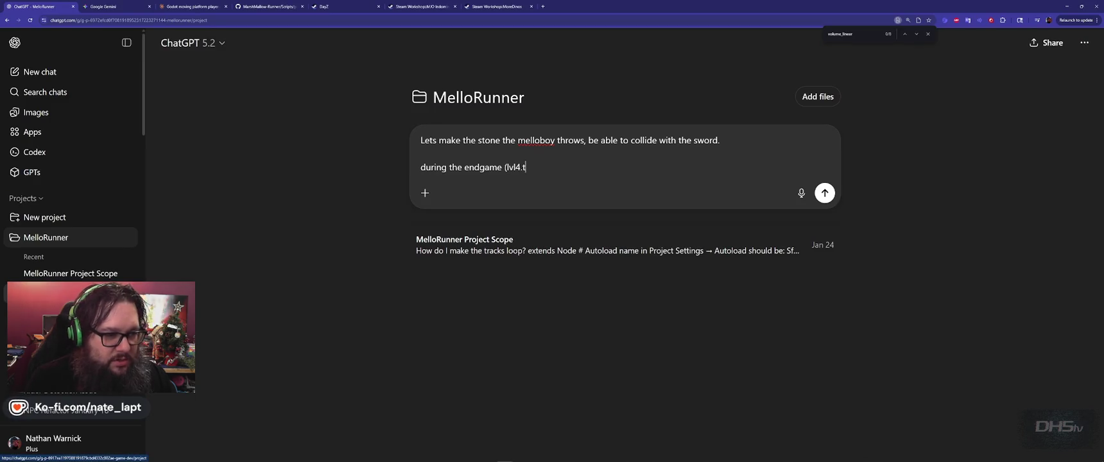
- Ask for points per stone hit with the sword, enabled via the level config, and paste stone.gd
{"action": "type", "text": "scn)"}
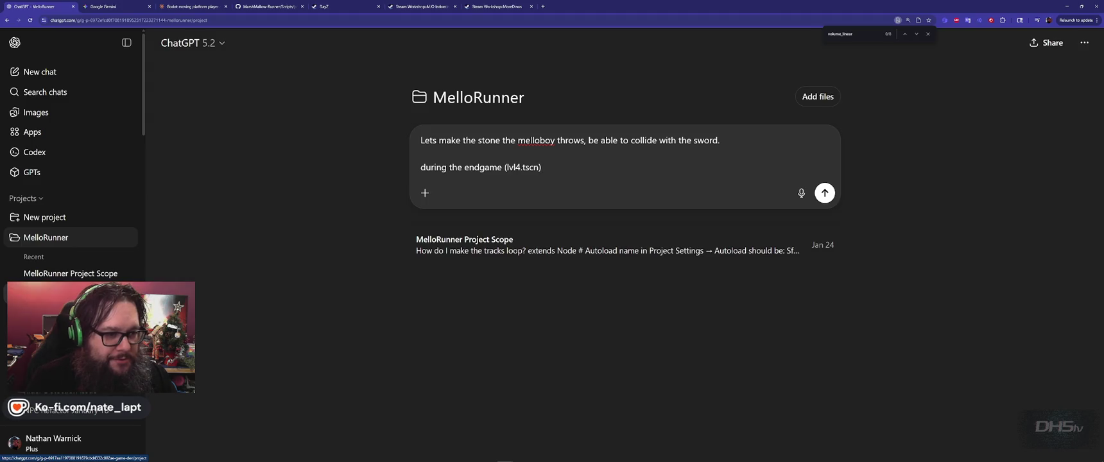
{"action": "type", "text": " Players"}
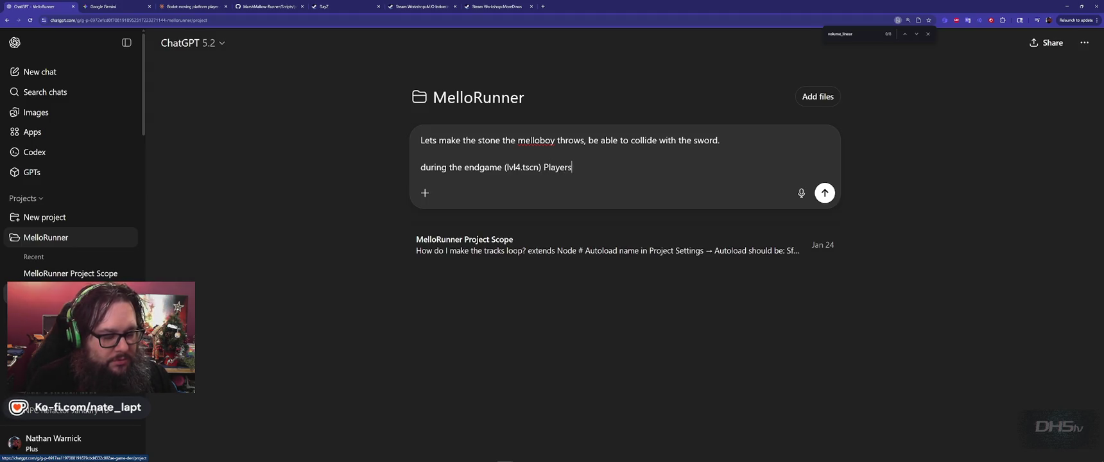
{"action": "type", "text": " should rack"}
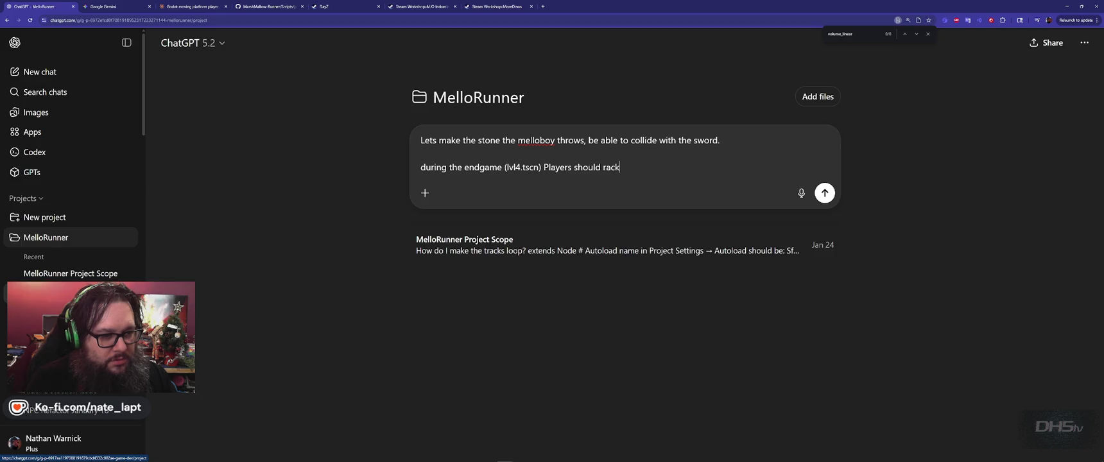
{"action": "type", "text": " up points ea"}
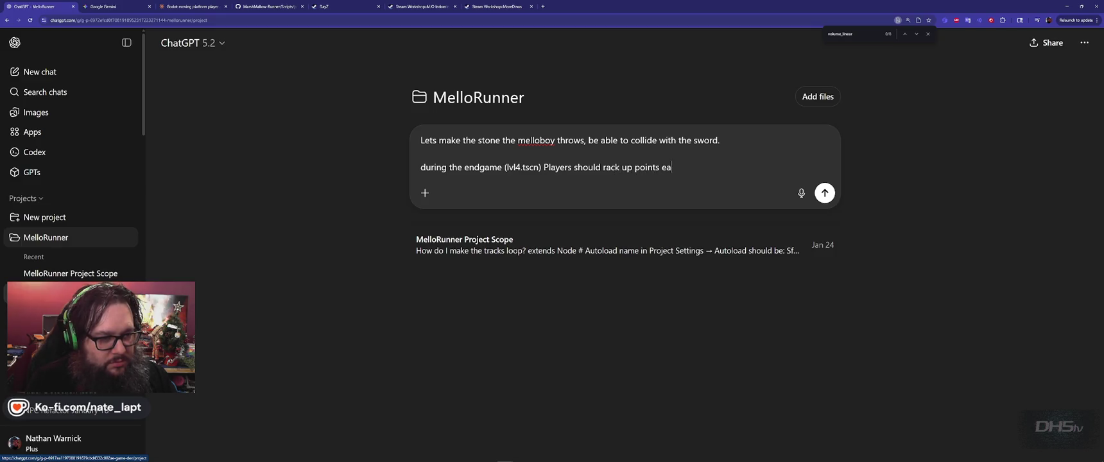
{"action": "type", "text": "ch stone they "}
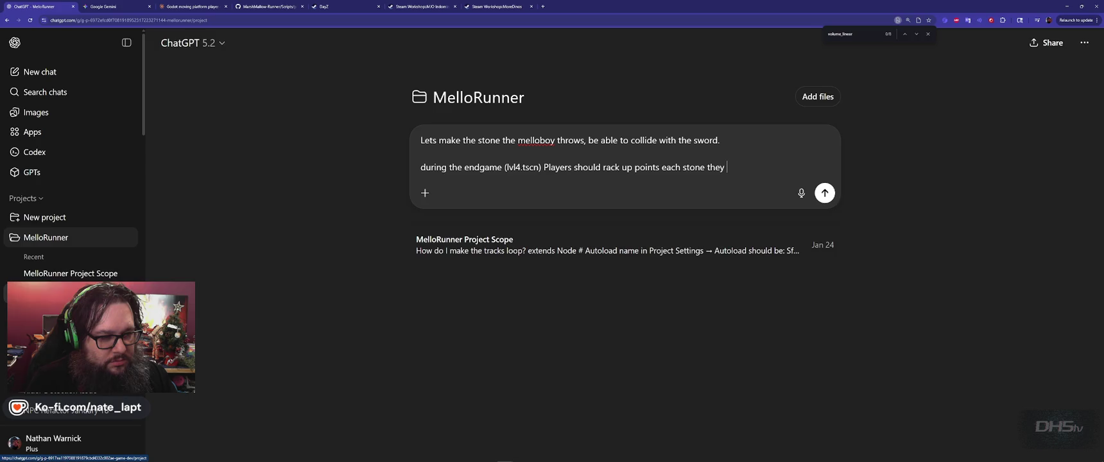
{"action": "type", "text": "hit with th"}
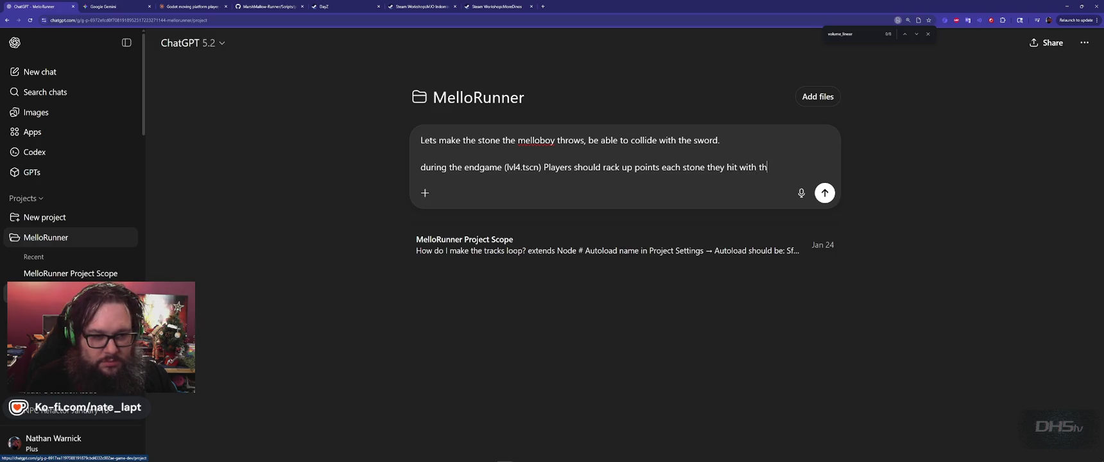
{"action": "type", "text": "e sword."}
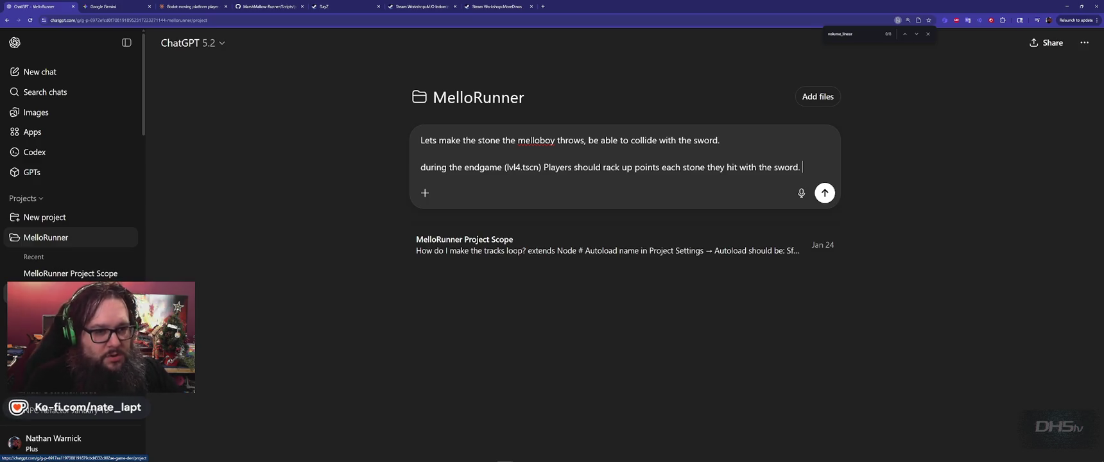
{"action": "key", "text": "shift+Return"}
{"action": "type", "text": "Th"}
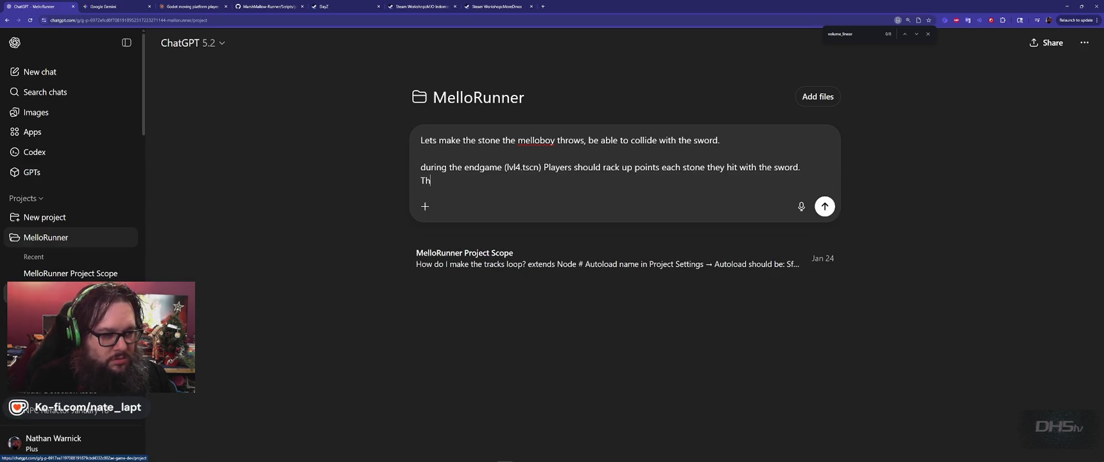
{"action": "type", "text": "is can conf"}
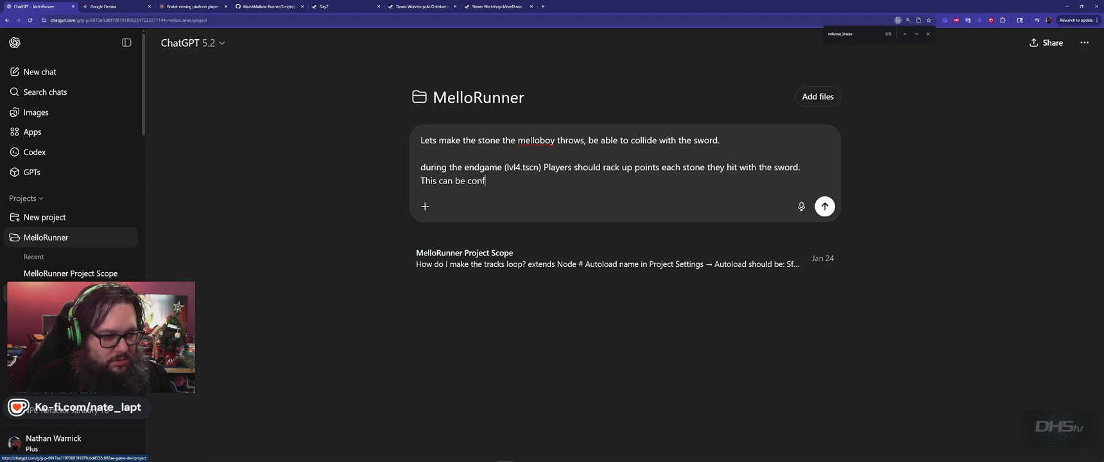
{"action": "type", "text": "igured for all le"}
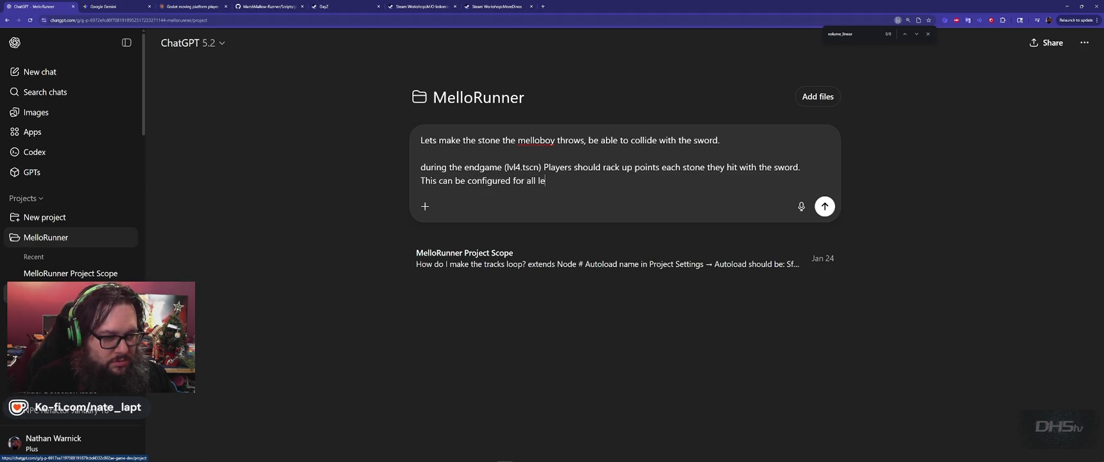
{"action": "type", "text": "vels, but enabl"}
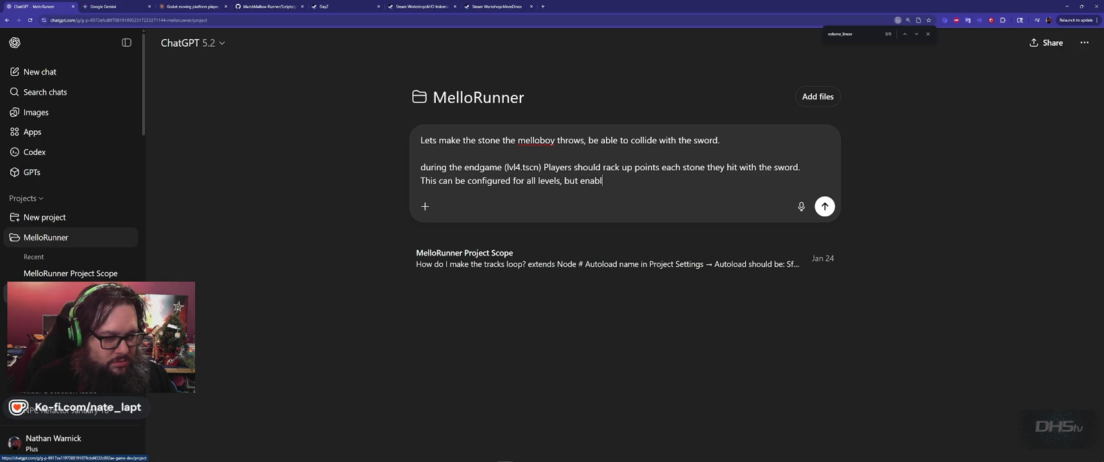
{"action": "type", "text": "ed within the l"}
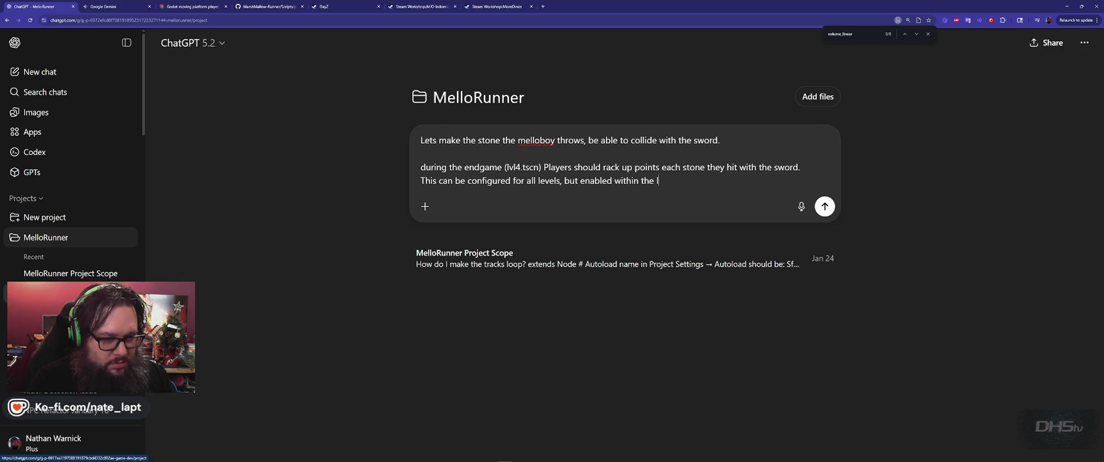
{"action": "type", "text": "eve"}
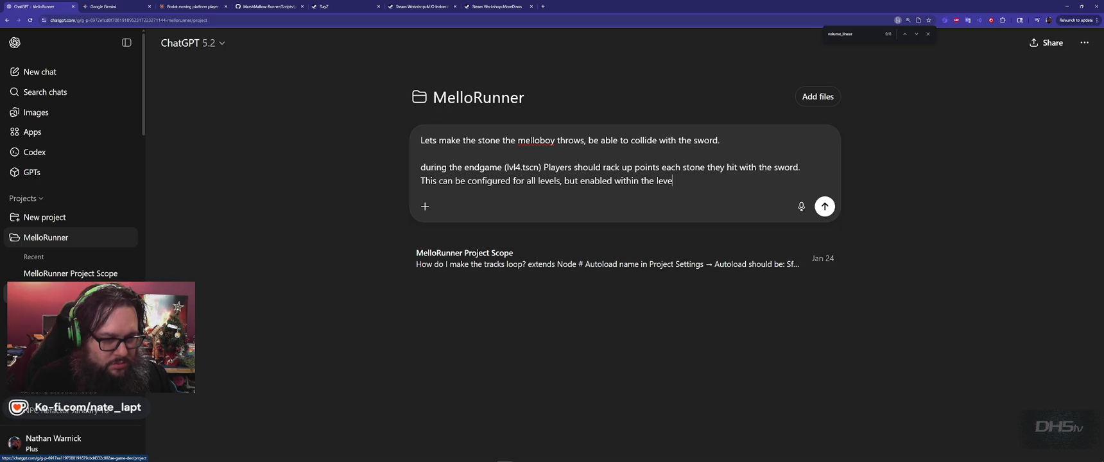
{"action": "type", "text": "l confi"}
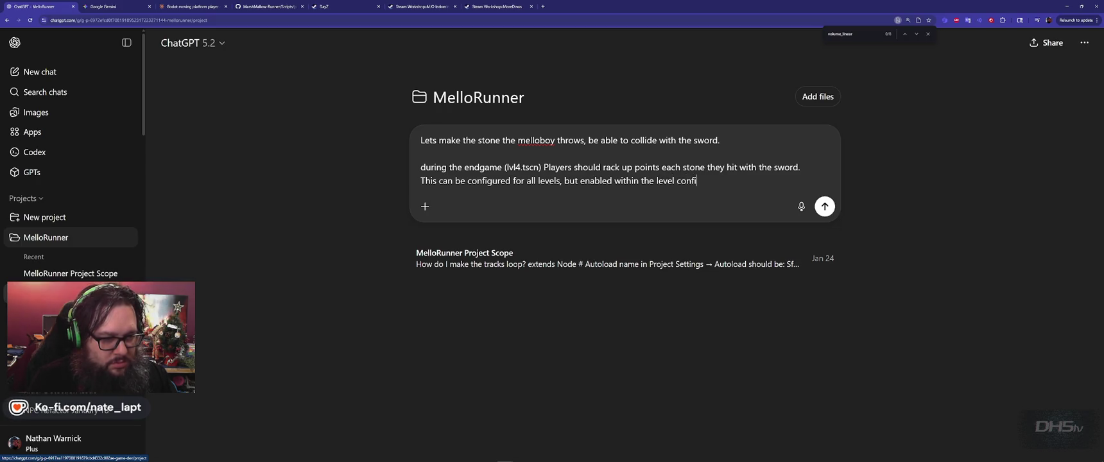
{"action": "type", "text": "g. script."}
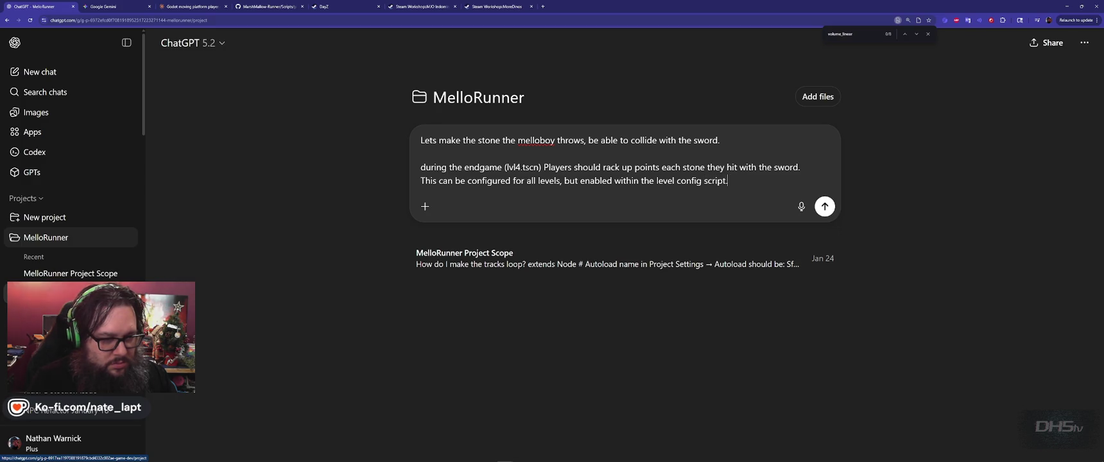
{"action": "key", "text": "shift+Return"}
{"action": "key", "text": "shift+Return"}
{"action": "key", "text": "ctrl+v"}
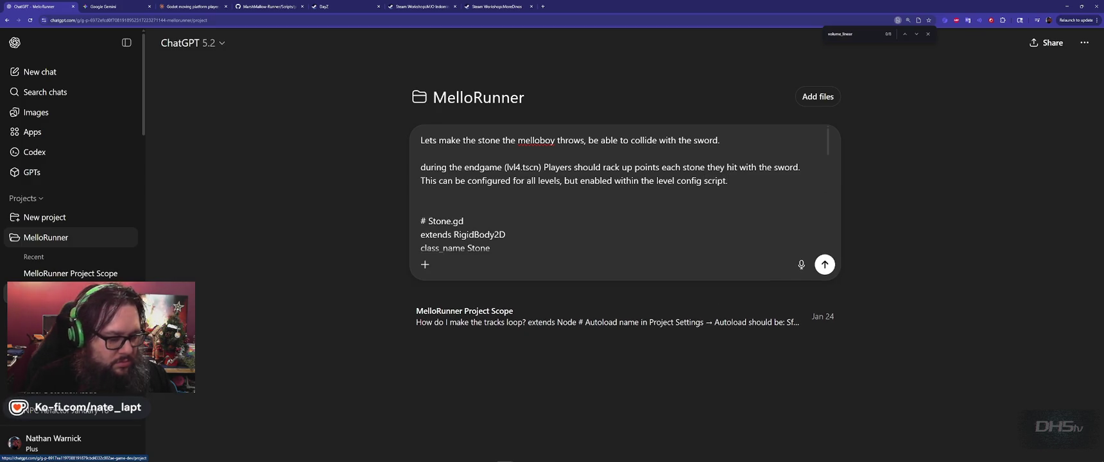
- Add the full SwordWeapon.gd code to the request and send it to ChatGPT
{"action": "key", "text": "alt+Tab"}
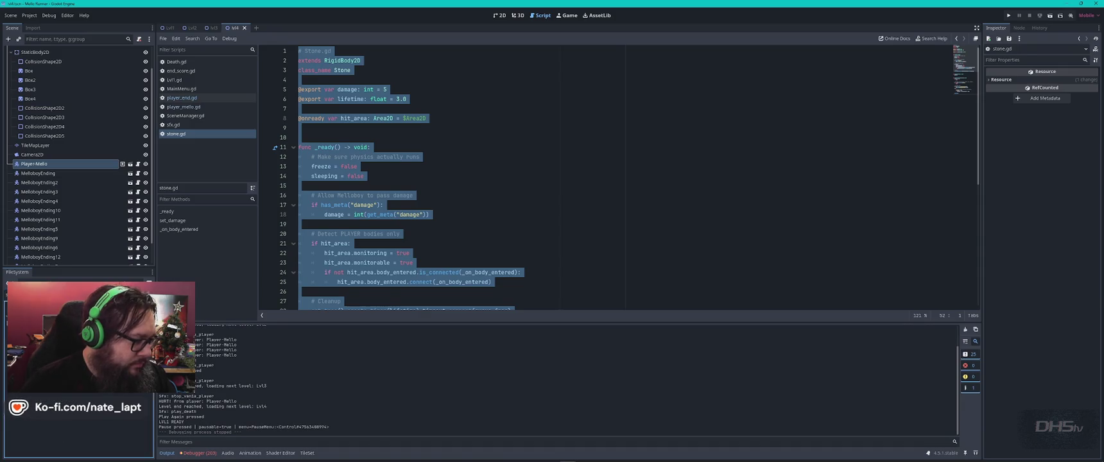
{"action": "double_click", "coordinate": [77, 321]}
{"action": "key", "text": "ctrl+a"}
{"action": "key", "text": "ctrl+c"}
{"action": "key", "text": "alt+Tab"}
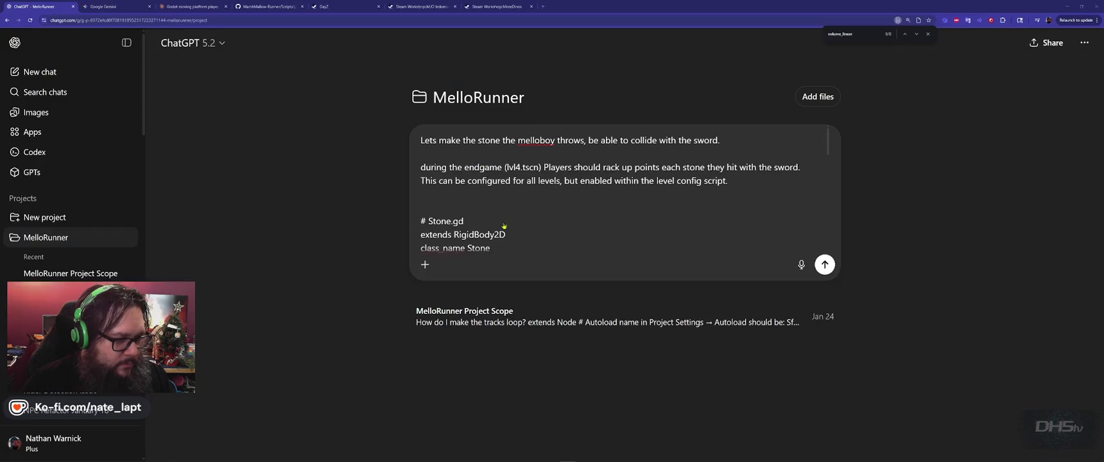
{"action": "key", "text": "ctrl+v"}
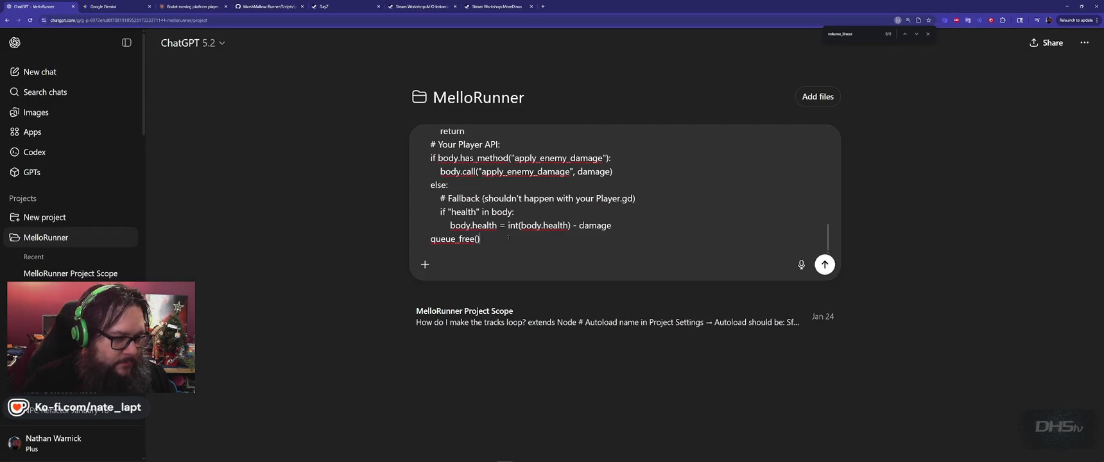
{"action": "scroll", "coordinate": [509, 231], "scroll_direction": "up", "scroll_amount": 10}
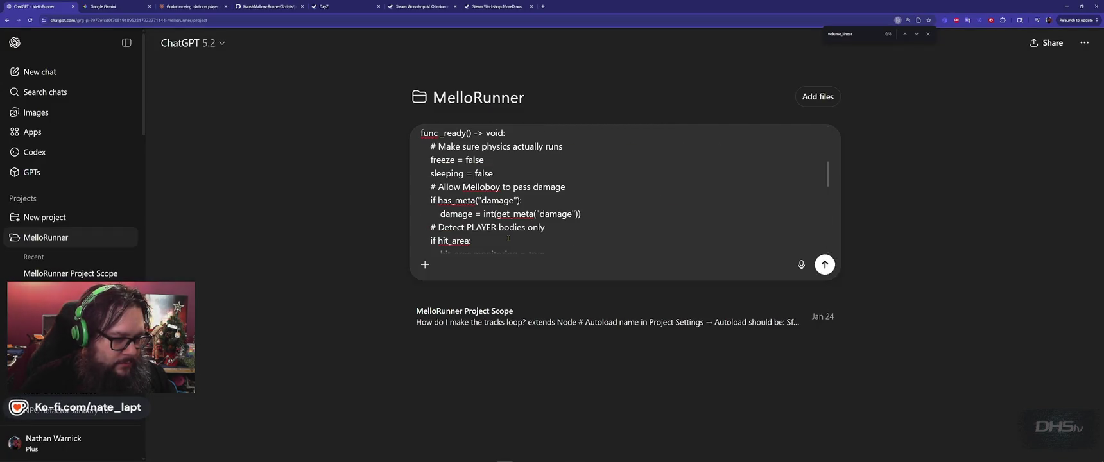
{"action": "scroll", "coordinate": [508, 238], "scroll_direction": "up", "scroll_amount": 5}
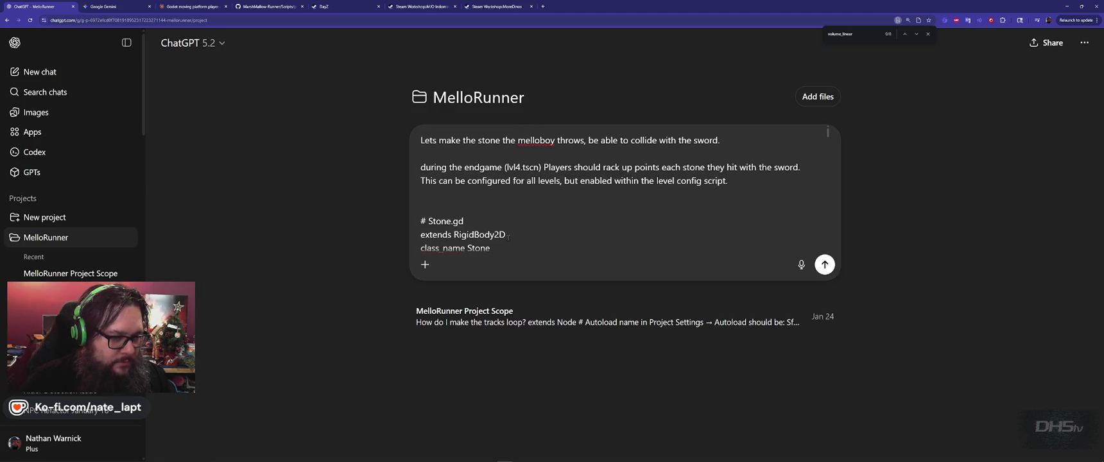
{"action": "key", "text": "Return"}
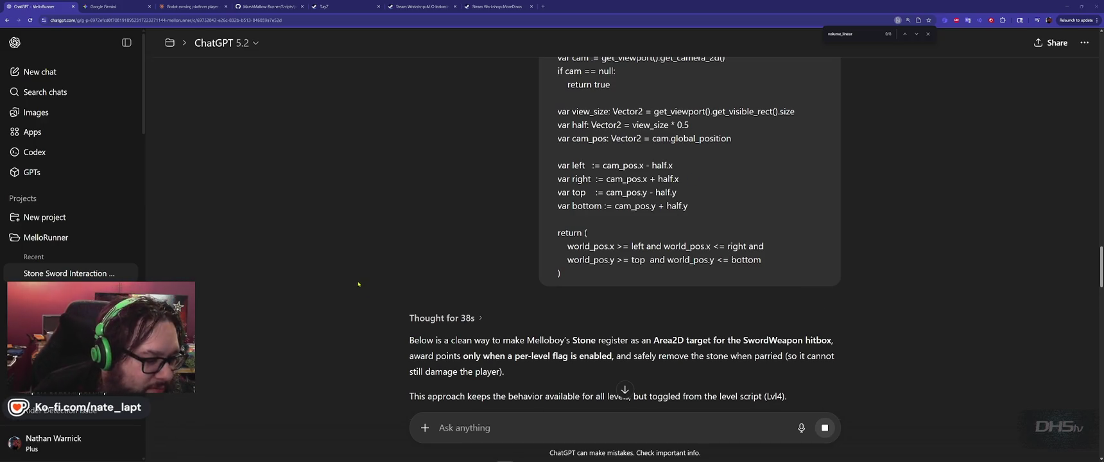
{"action": "scroll", "coordinate": [368, 280], "scroll_direction": "down", "scroll_amount": 3}
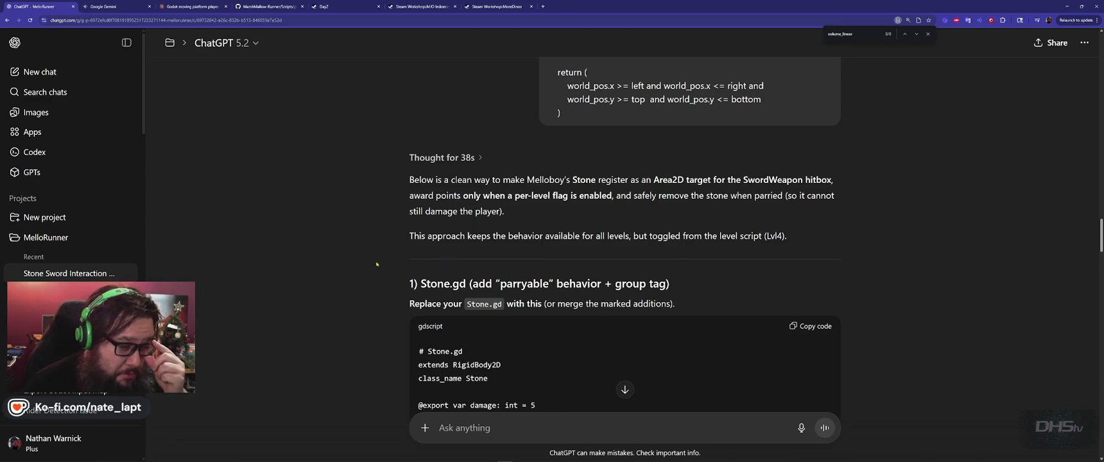
{"action": "scroll", "coordinate": [377, 263], "scroll_direction": "down", "scroll_amount": 3}
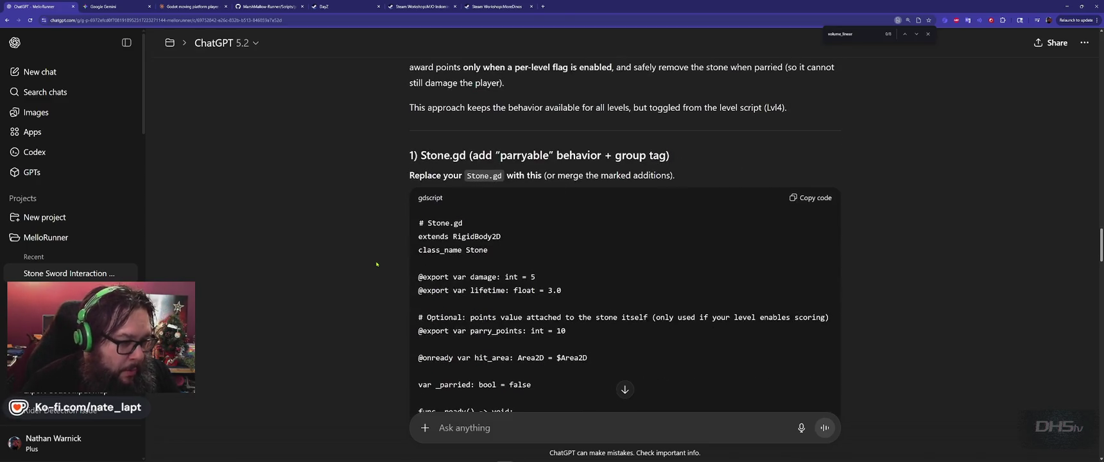
{"action": "scroll", "coordinate": [375, 263], "scroll_direction": "down", "scroll_amount": 2}
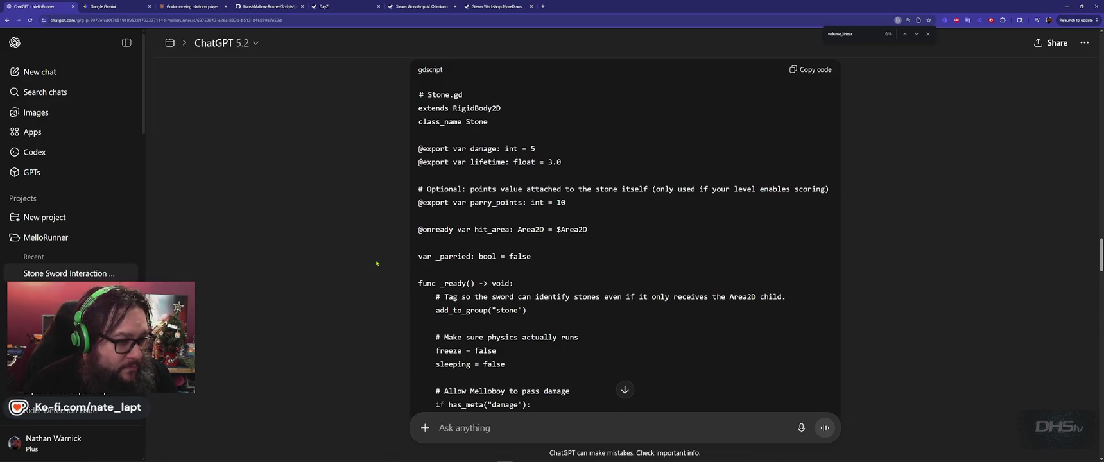
{"action": "scroll", "coordinate": [378, 264], "scroll_direction": "down", "scroll_amount": 9}
{"action": "scroll", "coordinate": [384, 269], "scroll_direction": "down", "scroll_amount": 4}
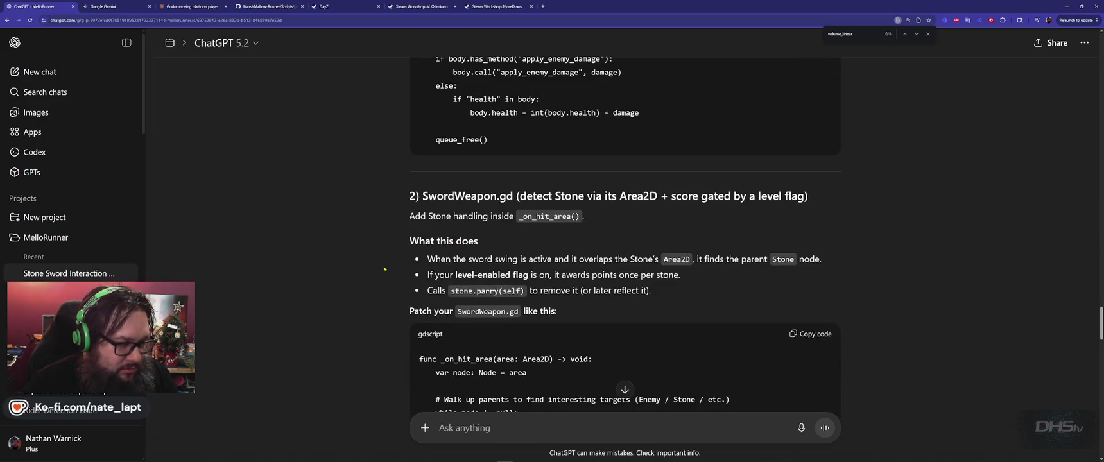
{"action": "scroll", "coordinate": [384, 269], "scroll_direction": "up", "scroll_amount": 3}
{"action": "key", "text": "super"}
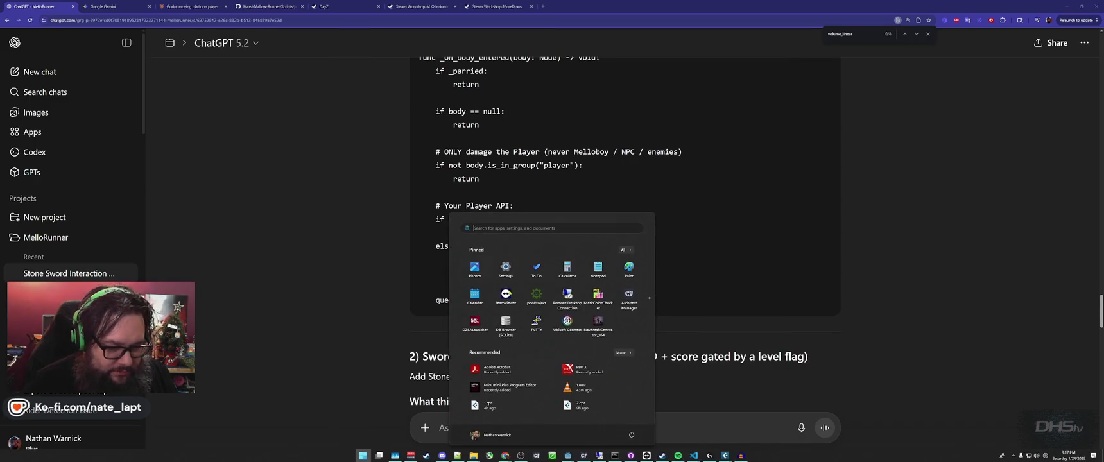
- Commit the 68 changed files to main with summary '202601', push to origin, and hide GitHub Desktop
{"action": "left_click", "coordinate": [615, 455]}
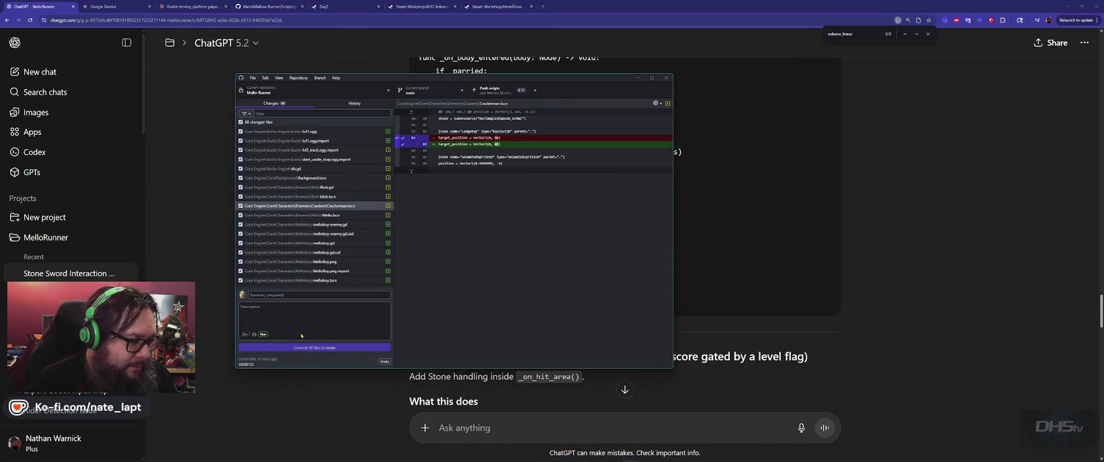
{"action": "mouse_move", "coordinate": [677, 456]}
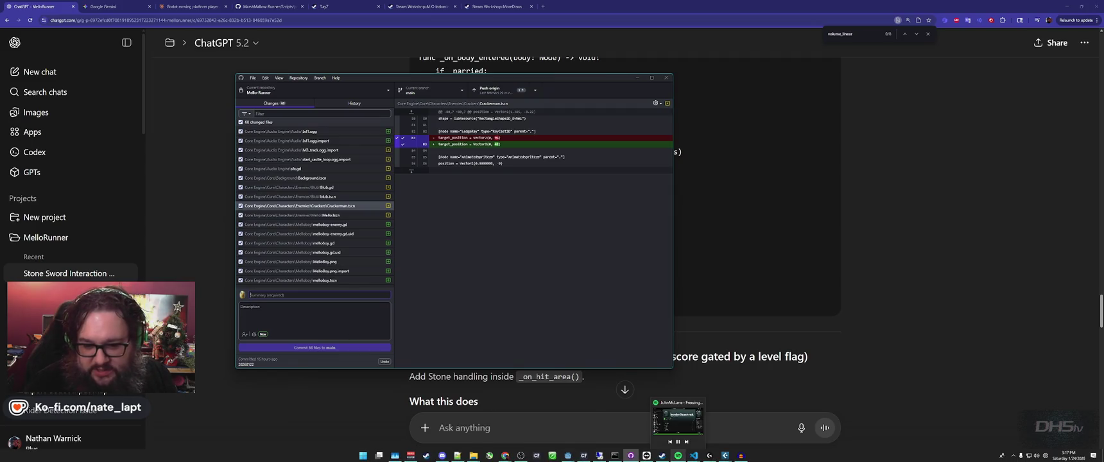
{"action": "type", "text": "202"}
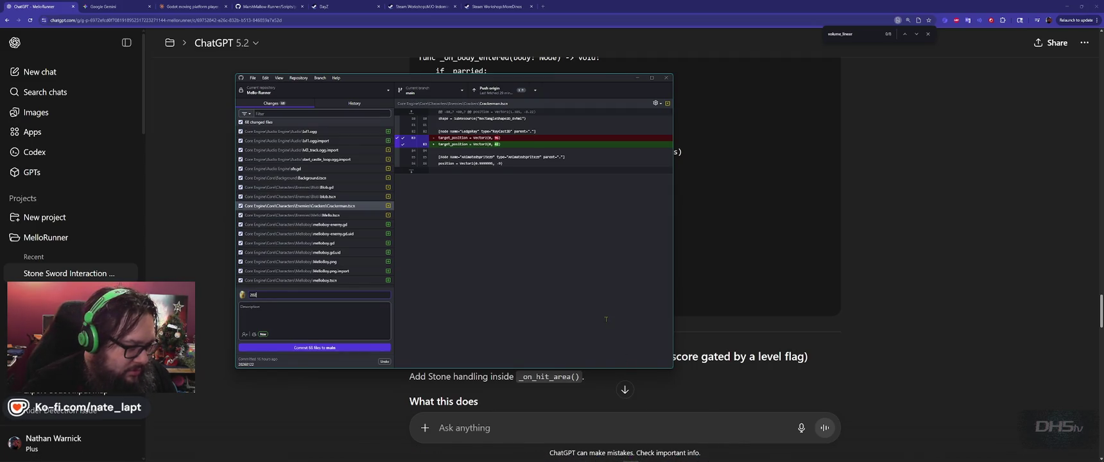
{"action": "type", "text": "60124"}
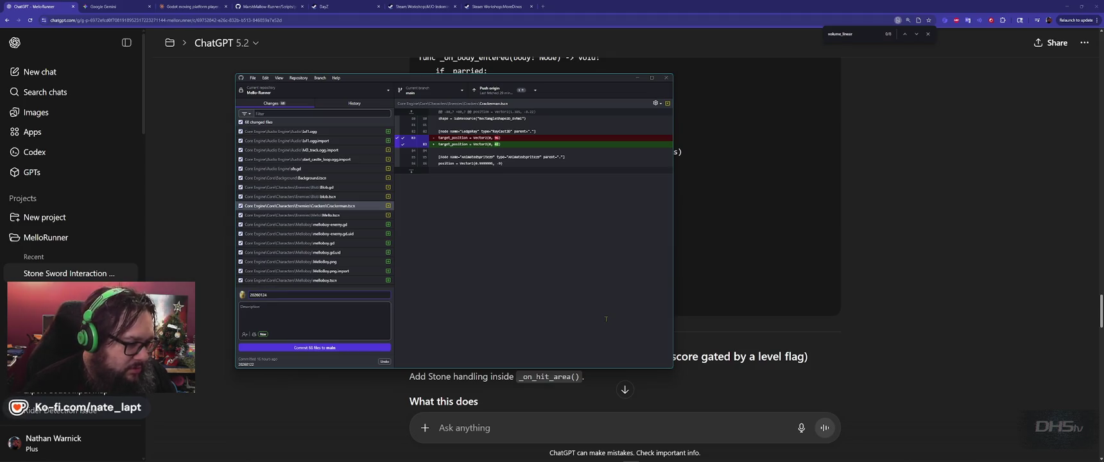
{"action": "left_click", "coordinate": [330, 348]}
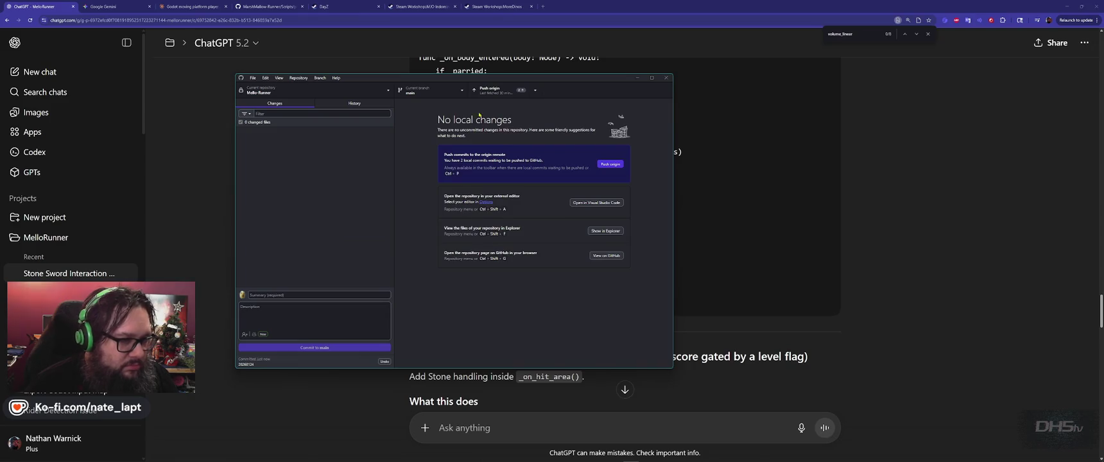
{"action": "left_click", "coordinate": [611, 164]}
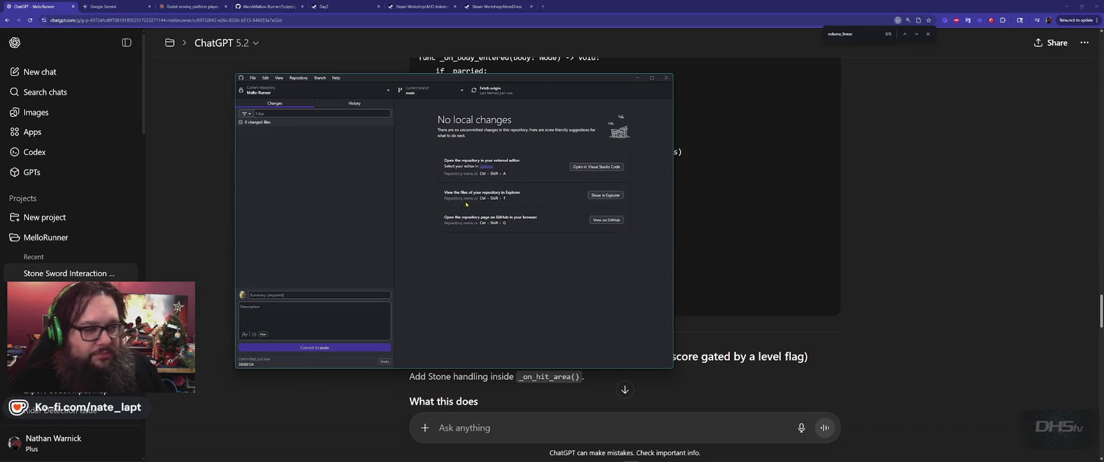
{"action": "left_click", "coordinate": [826, 206]}
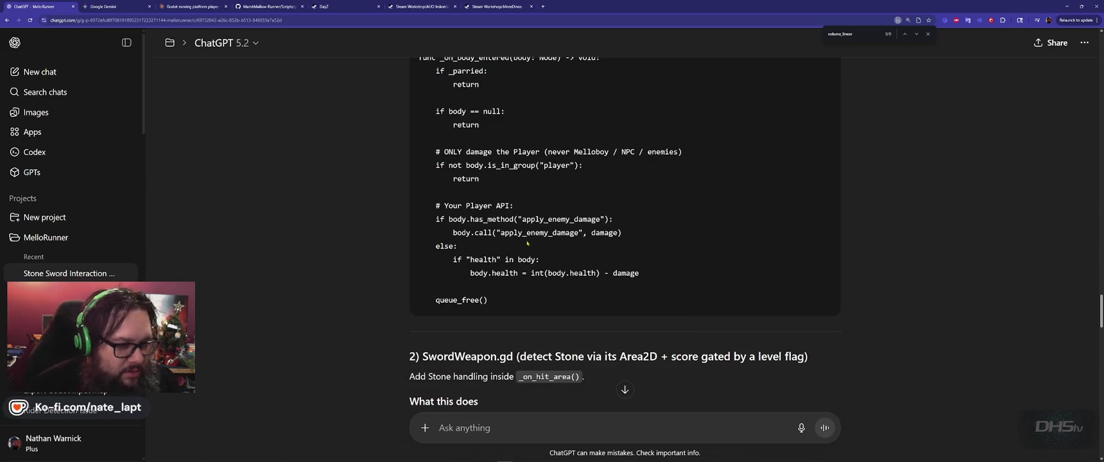
- Replace the entire stone.gd script in Godot with ChatGPT's new Stone.gd code
{"action": "scroll", "coordinate": [524, 244], "scroll_direction": "up", "scroll_amount": 15}
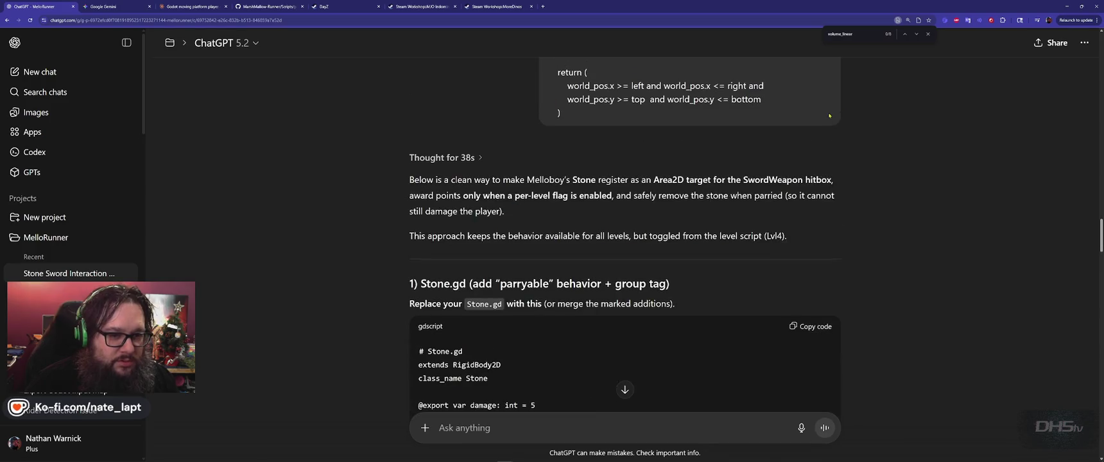
{"action": "left_click", "coordinate": [814, 328]}
{"action": "key", "text": "alt+Tab"}
{"action": "key", "text": "alt+Tab"}
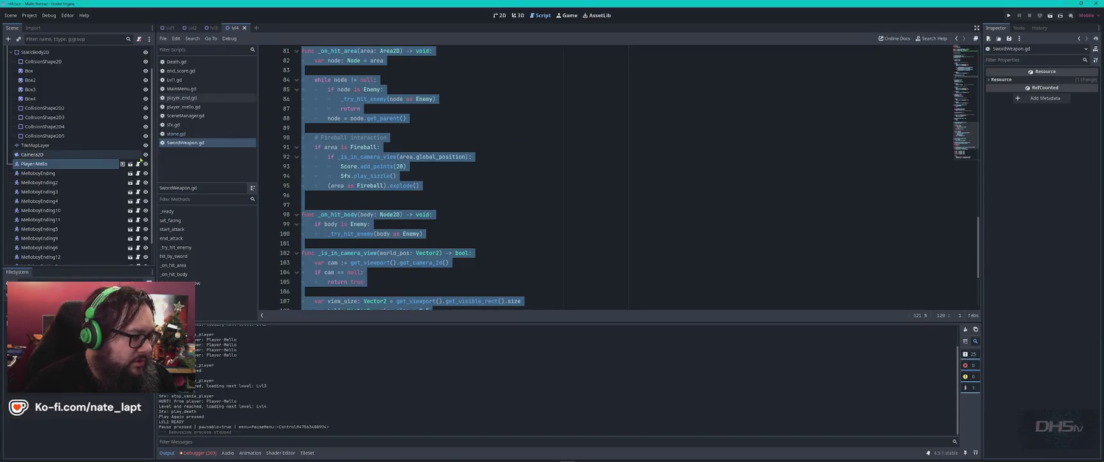
{"action": "left_click", "coordinate": [177, 134]}
{"action": "left_click", "coordinate": [545, 149]}
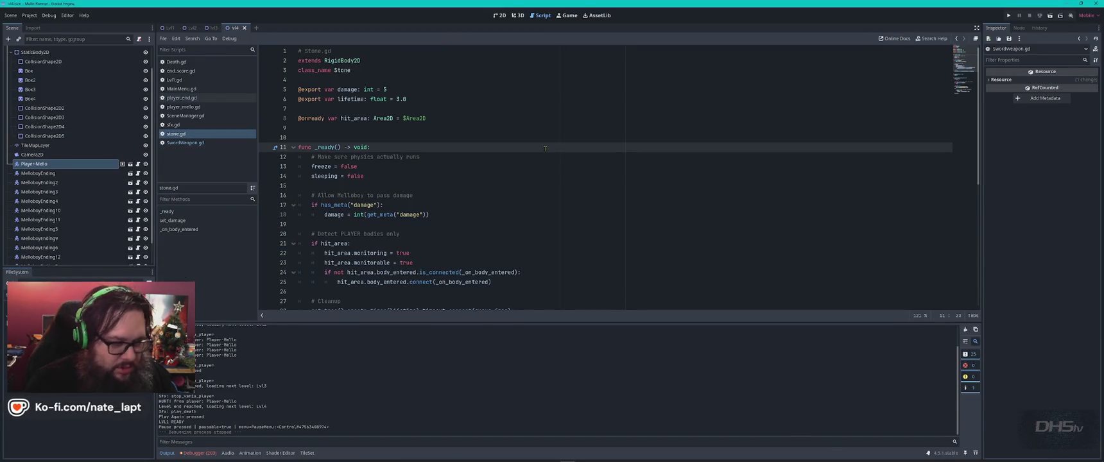
{"action": "key", "text": "ctrl+End"}
{"action": "key", "text": "ctrl+a"}
{"action": "key", "text": "ctrl+v"}
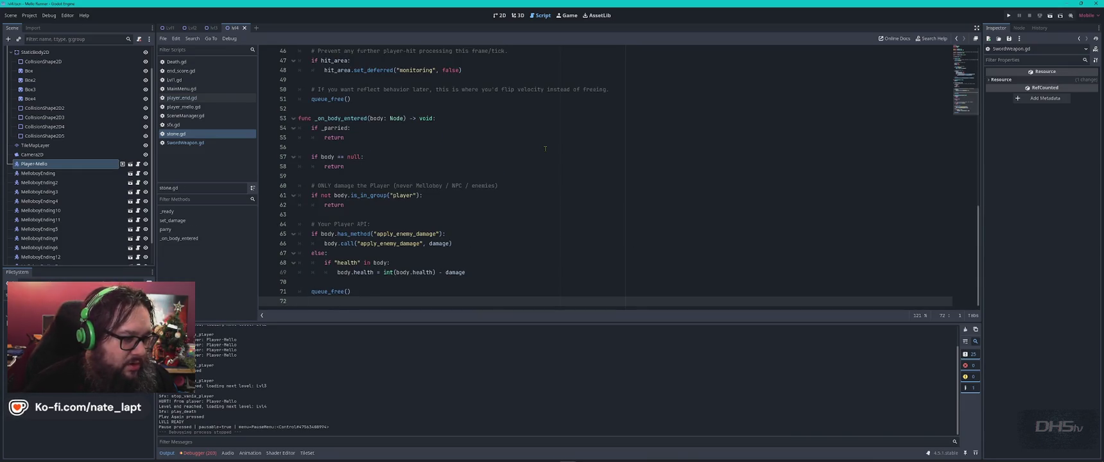
- Find and copy the _on_hit_area function name from ChatGPT's SwordWeapon.gd patch
{"action": "key", "text": "alt+Tab"}
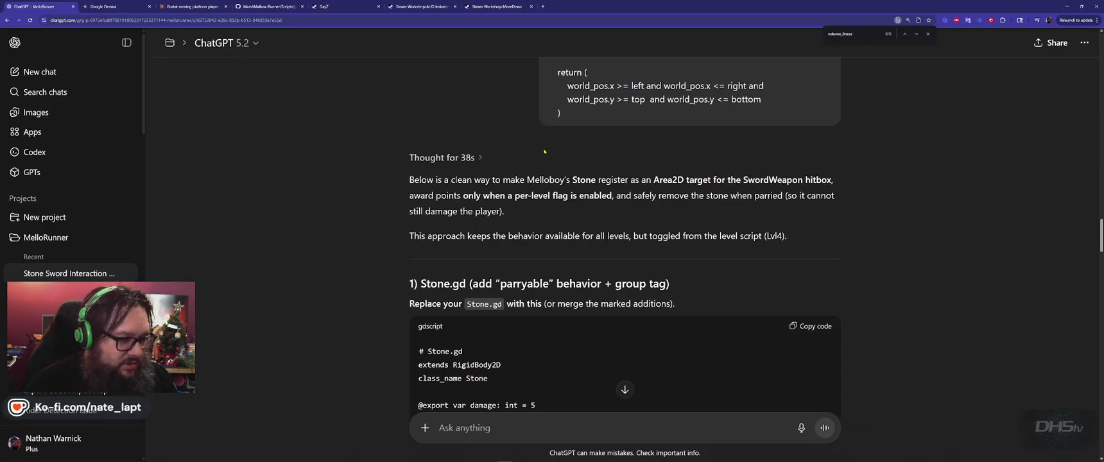
{"action": "scroll", "coordinate": [371, 218], "scroll_direction": "down", "scroll_amount": 4}
{"action": "scroll", "coordinate": [372, 218], "scroll_direction": "down", "scroll_amount": 10}
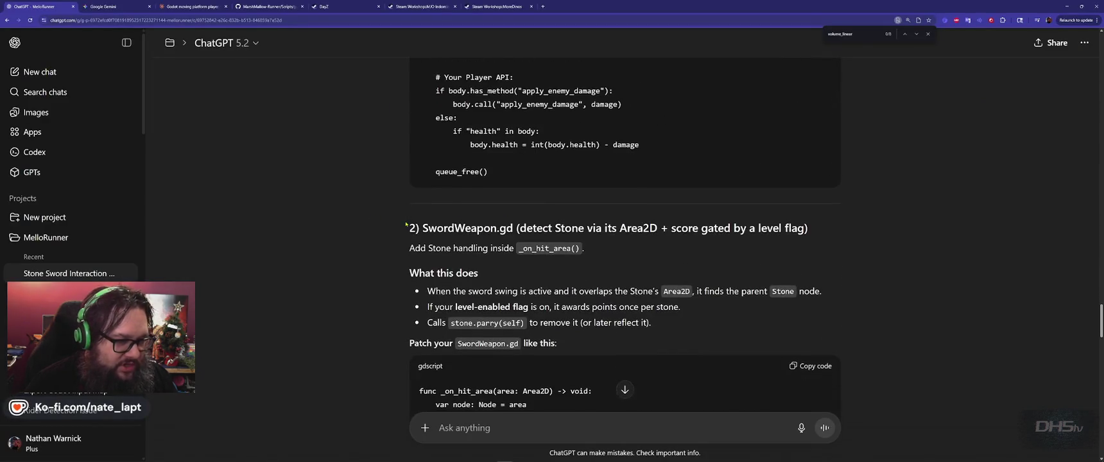
{"action": "double_click", "coordinate": [460, 171]}
{"action": "scroll", "coordinate": [521, 181], "scroll_direction": "up", "scroll_amount": 2}
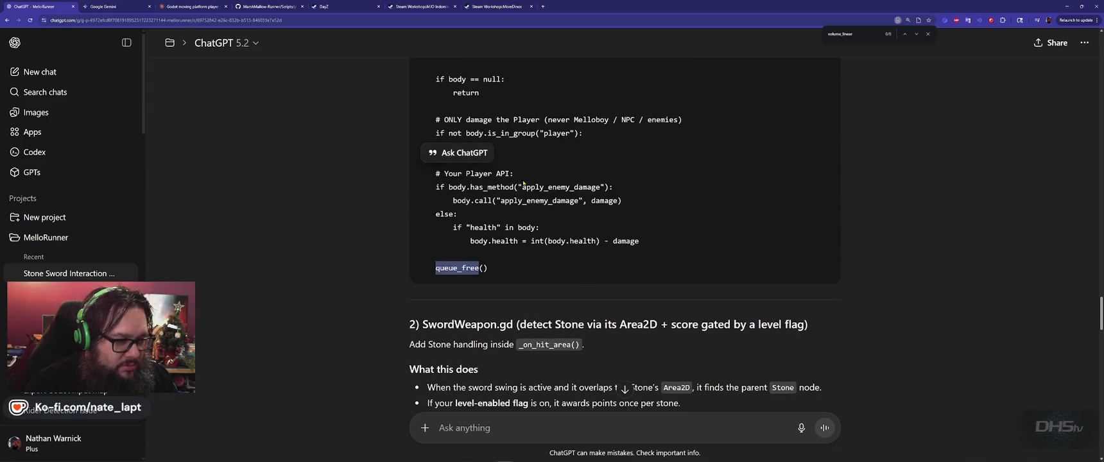
{"action": "left_click", "coordinate": [399, 254]}
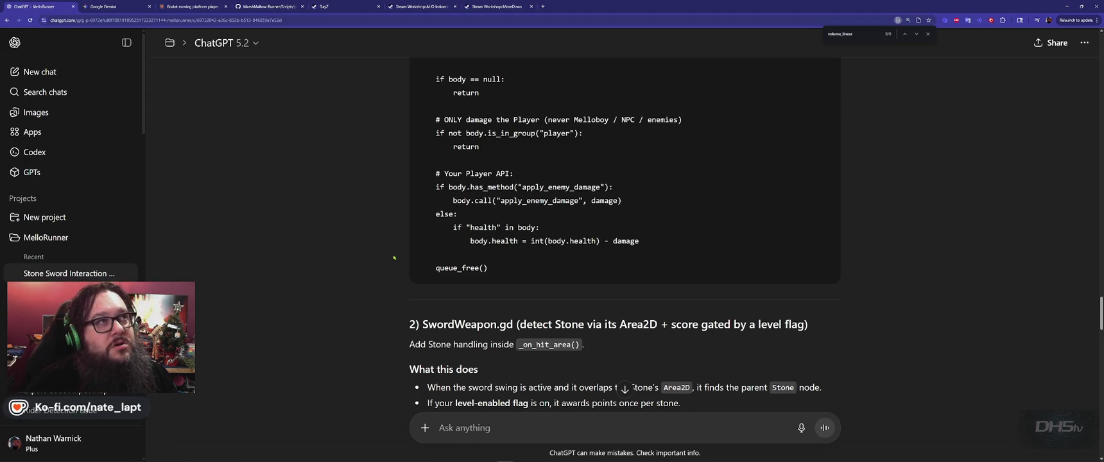
{"action": "scroll", "coordinate": [394, 257], "scroll_direction": "down", "scroll_amount": 3}
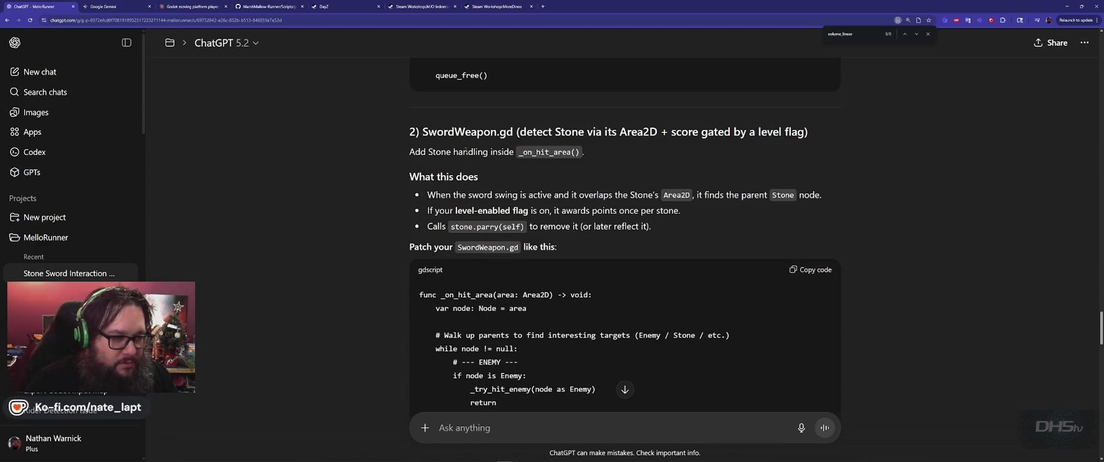
{"action": "scroll", "coordinate": [514, 161], "scroll_direction": "down", "scroll_amount": 1}
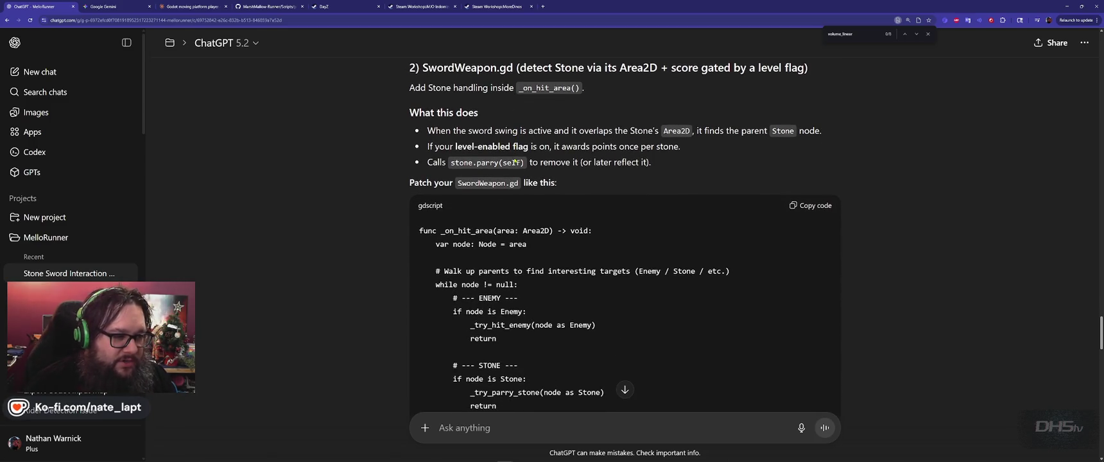
{"action": "scroll", "coordinate": [514, 162], "scroll_direction": "down", "scroll_amount": 2}
{"action": "double_click", "coordinate": [451, 134]}
{"action": "key", "text": "ctrl+c"}
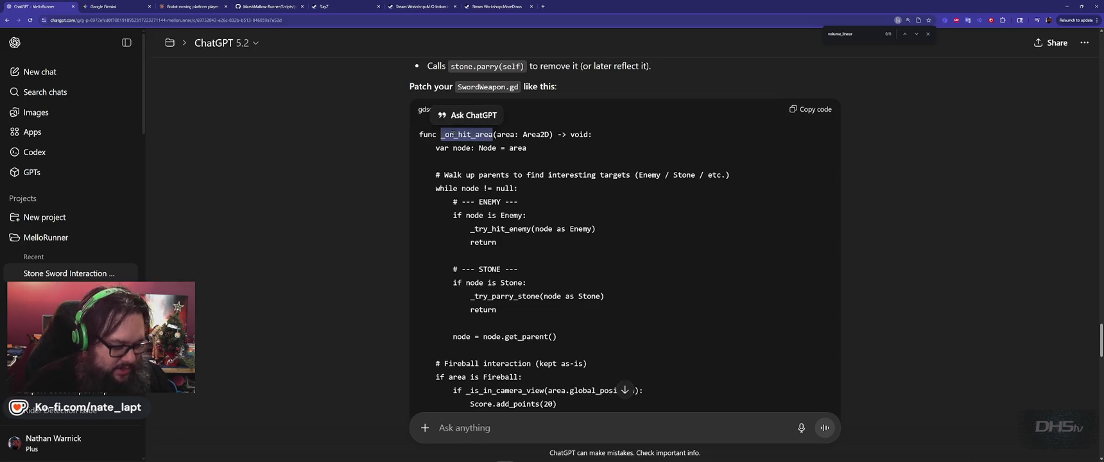
{"action": "key", "text": "alt+Tab"}
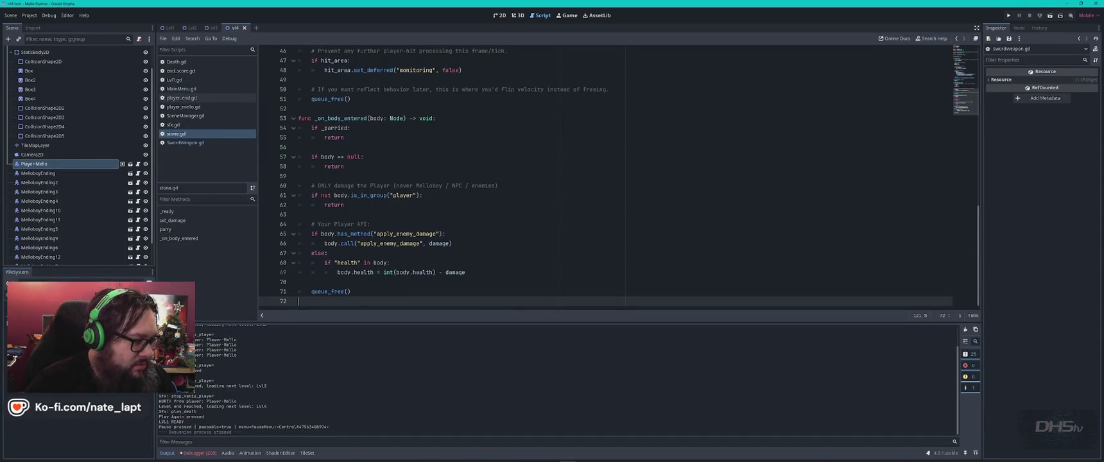
- Open SwordWeapon.gd and jump to the _on_hit_area definition
{"action": "left_click", "coordinate": [186, 143]}
{"action": "key", "text": "ctrl+a"}
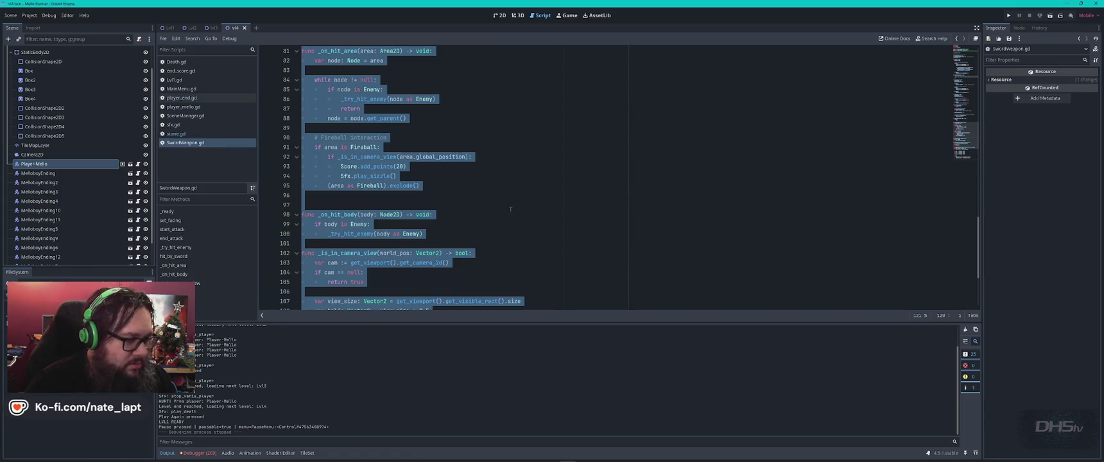
{"action": "left_click", "coordinate": [510, 209]}
{"action": "key", "text": "ctrl+f"}
{"action": "key", "text": "ctrl+v"}
{"action": "key", "text": "Return"}
{"action": "key", "text": "Return"}
{"action": "key", "text": "Return"}
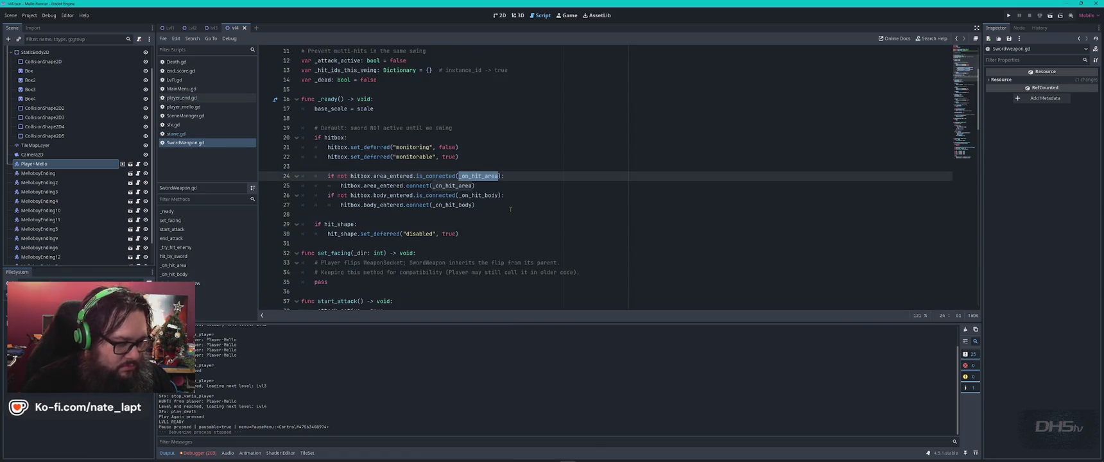
{"action": "key", "text": "Return"}
{"action": "key", "text": "Return"}
{"action": "key", "text": "Return"}
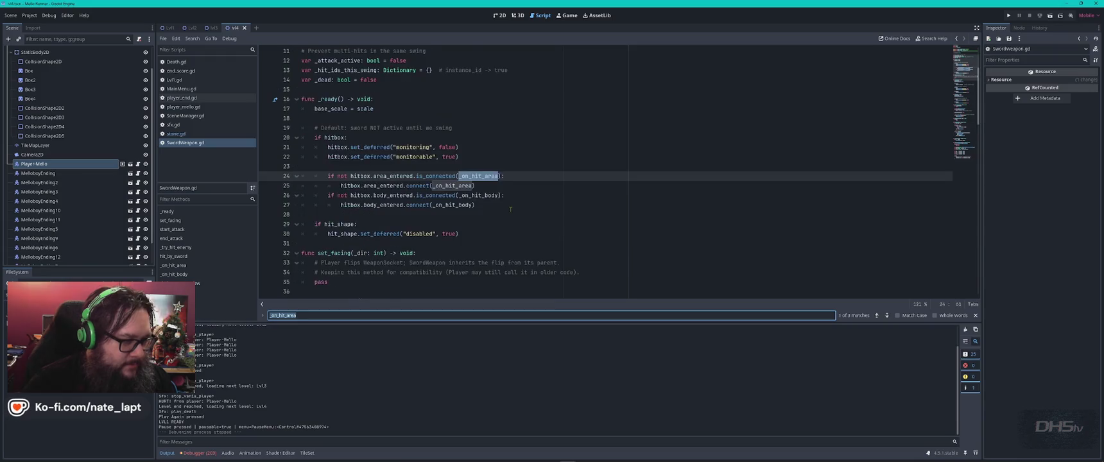
{"action": "key", "text": "Escape"}
{"action": "scroll", "coordinate": [533, 128], "scroll_direction": "down", "scroll_amount": 2}
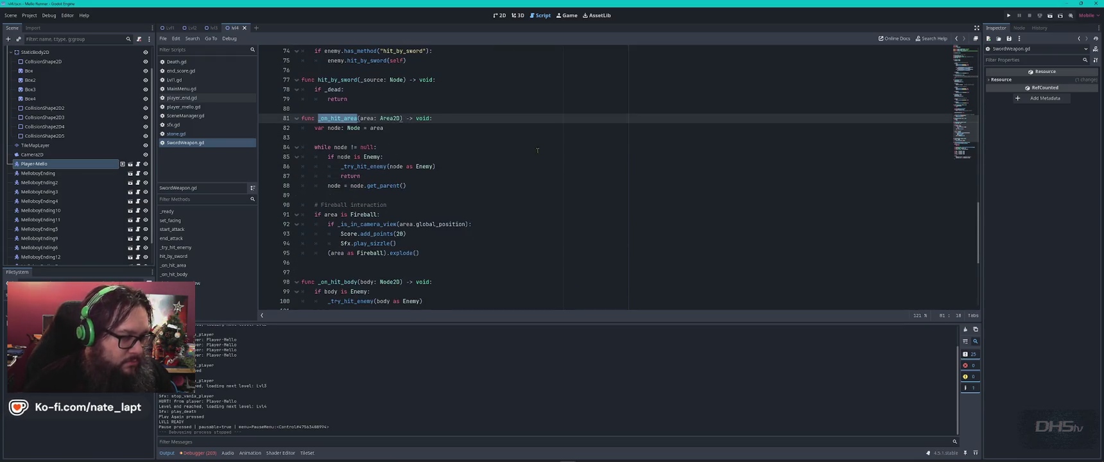
- Compare ChatGPT's suggested _on_hit_area patch against the current SwordWeapon.gd code
{"action": "key", "text": "alt+Tab"}
{"action": "left_click", "coordinate": [563, 155]}
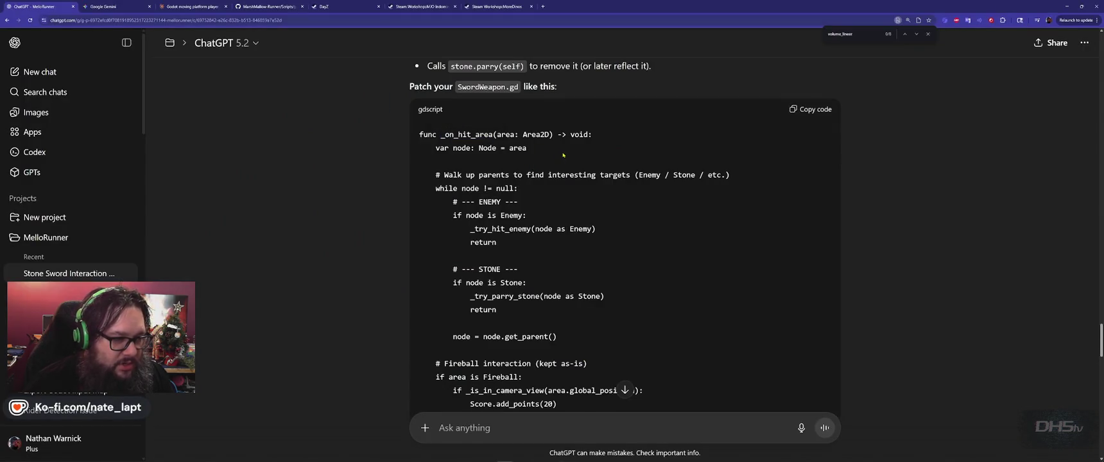
{"action": "scroll", "coordinate": [490, 162], "scroll_direction": "down", "scroll_amount": 1}
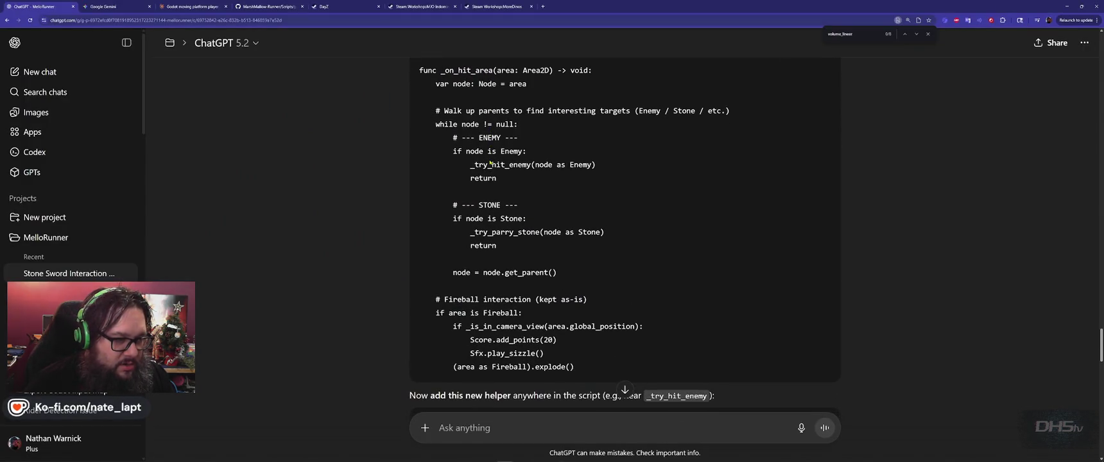
{"action": "key", "text": "alt+Tab"}
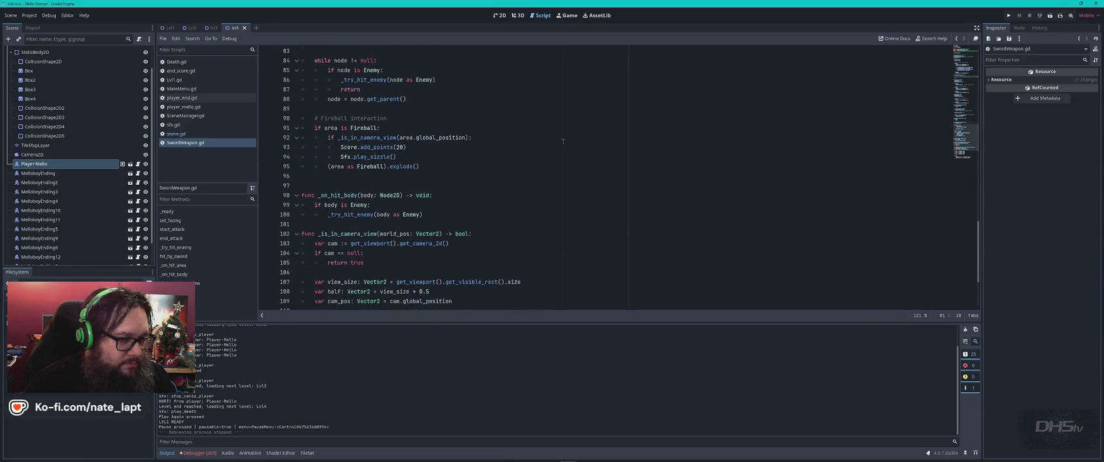
{"action": "key", "text": "alt+Tab"}
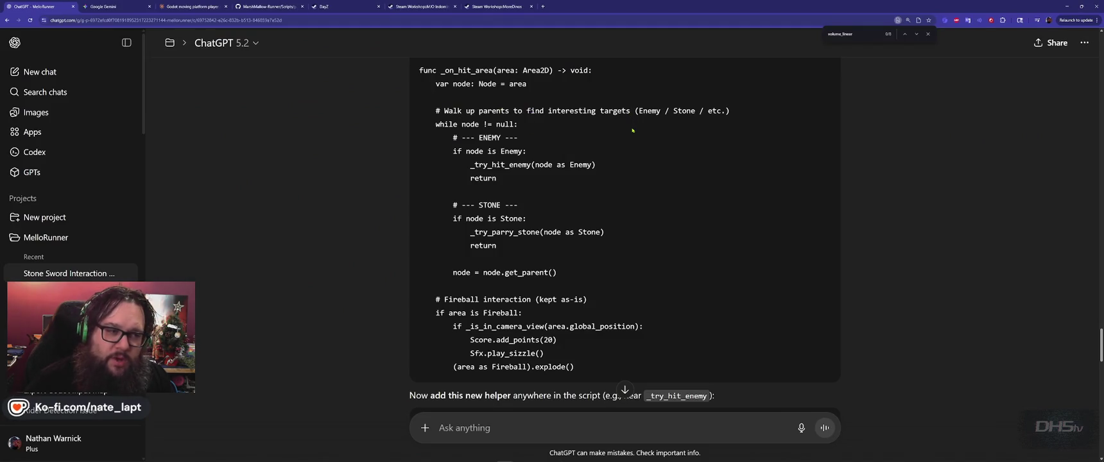
{"action": "scroll", "coordinate": [632, 131], "scroll_direction": "up", "scroll_amount": 1}
{"action": "scroll", "coordinate": [633, 130], "scroll_direction": "up", "scroll_amount": 1}
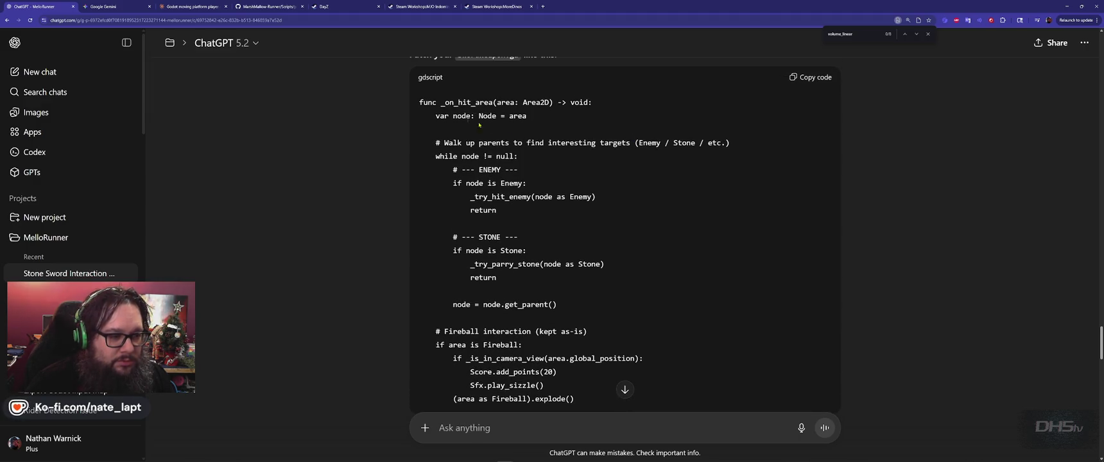
{"action": "scroll", "coordinate": [507, 126], "scroll_direction": "down", "scroll_amount": 1}
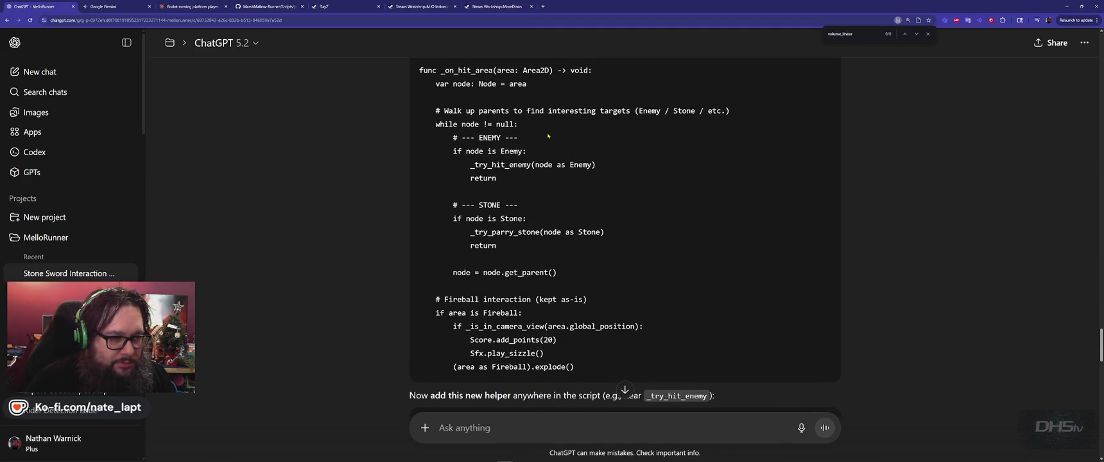
{"action": "key", "text": "alt+Tab"}
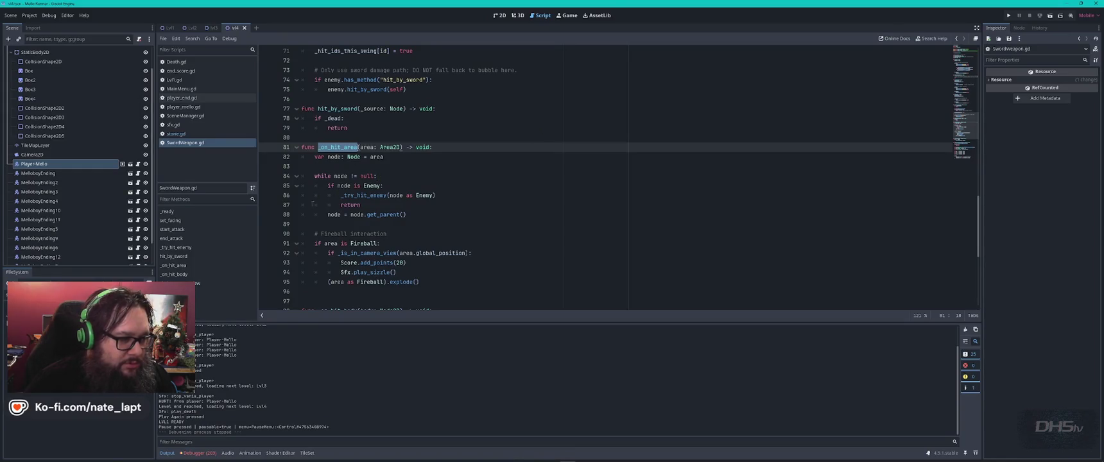
{"action": "key", "text": "alt+Tab"}
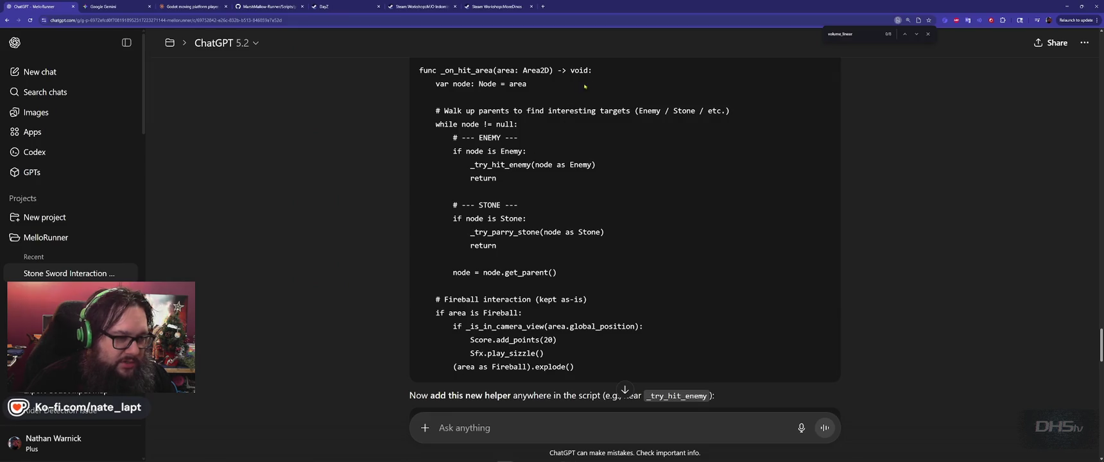
- Replace the old parent-walking loop on lines 81–88 with ChatGPT's Stone-aware loop
{"action": "mouse_move", "coordinate": [601, 69]}
{"action": "left_mouse_down"}
{"action": "mouse_move", "coordinate": [647, 113]}
{"action": "mouse_move", "coordinate": [533, 153]}
{"action": "mouse_move", "coordinate": [610, 181]}
{"action": "mouse_move", "coordinate": [623, 249]}
{"action": "left_mouse_up"}
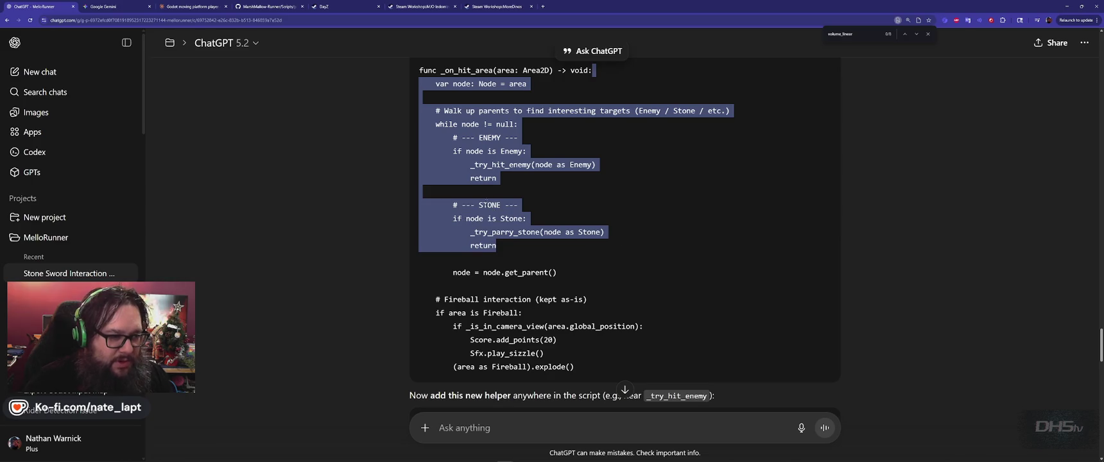
{"action": "mouse_move", "coordinate": [607, 268]}
{"action": "left_mouse_down"}
{"action": "mouse_move", "coordinate": [517, 231]}
{"action": "mouse_move", "coordinate": [533, 106]}
{"action": "mouse_move", "coordinate": [518, 64]}
{"action": "mouse_move", "coordinate": [419, 68]}
{"action": "left_mouse_up"}
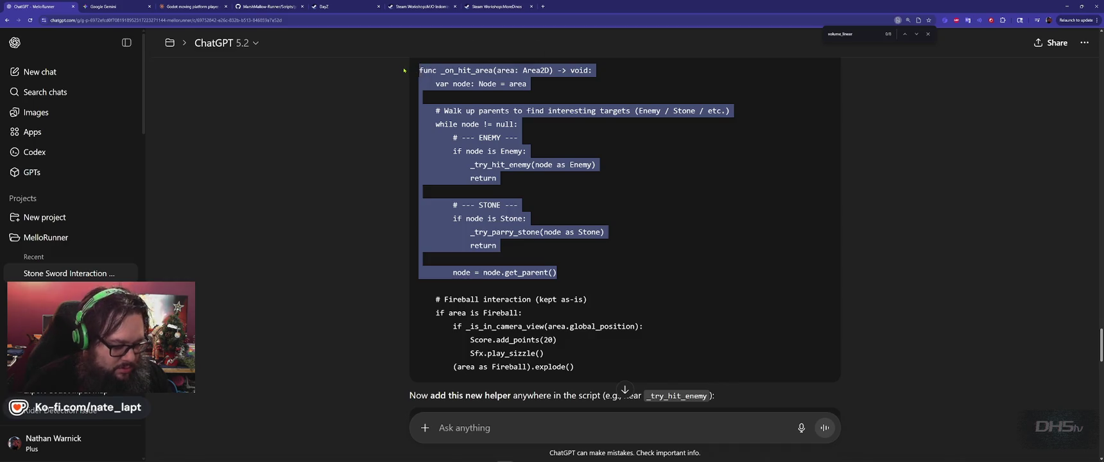
{"action": "key", "text": "ctrl+c"}
{"action": "key", "text": "alt+Tab"}
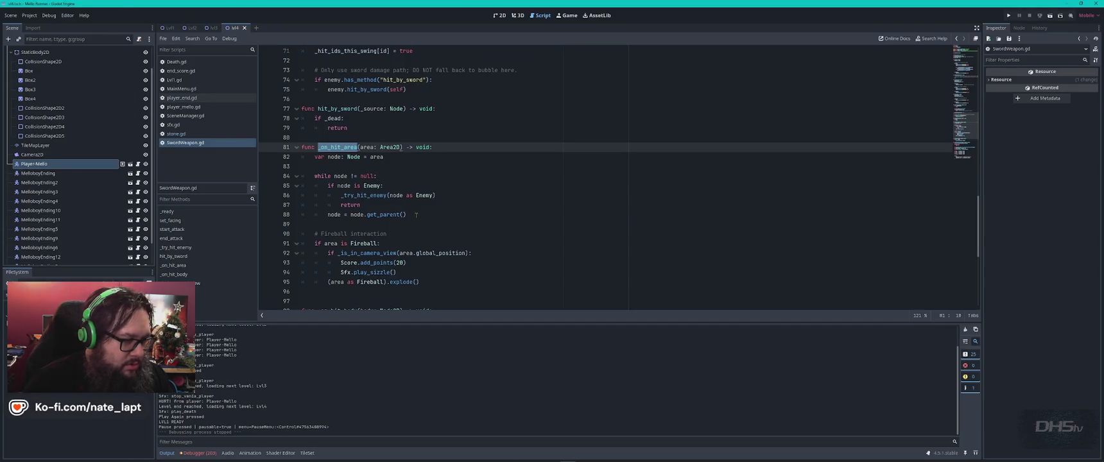
{"action": "left_click_drag", "start_coordinate": [416, 215], "coordinate": [291, 147]}
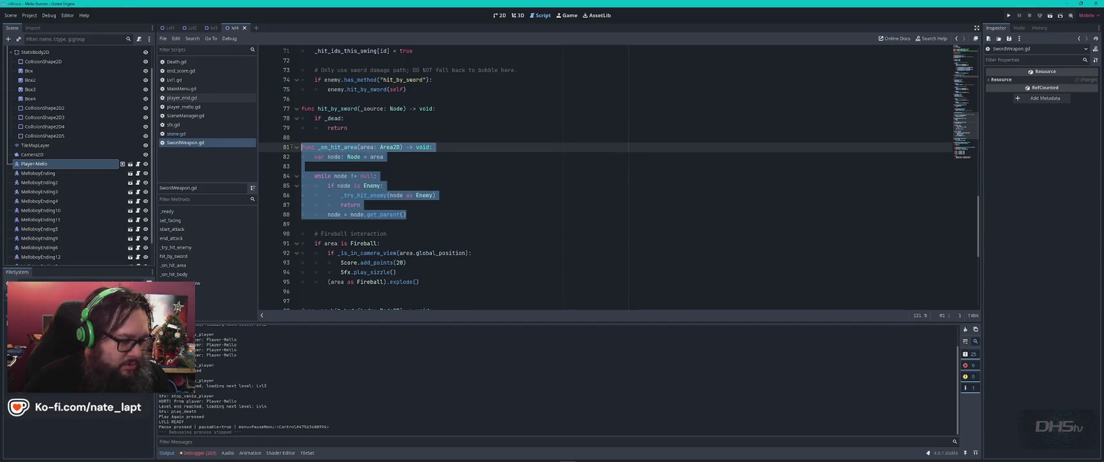
{"action": "key", "text": "ctrl+v"}
{"action": "key", "text": "alt+Tab"}
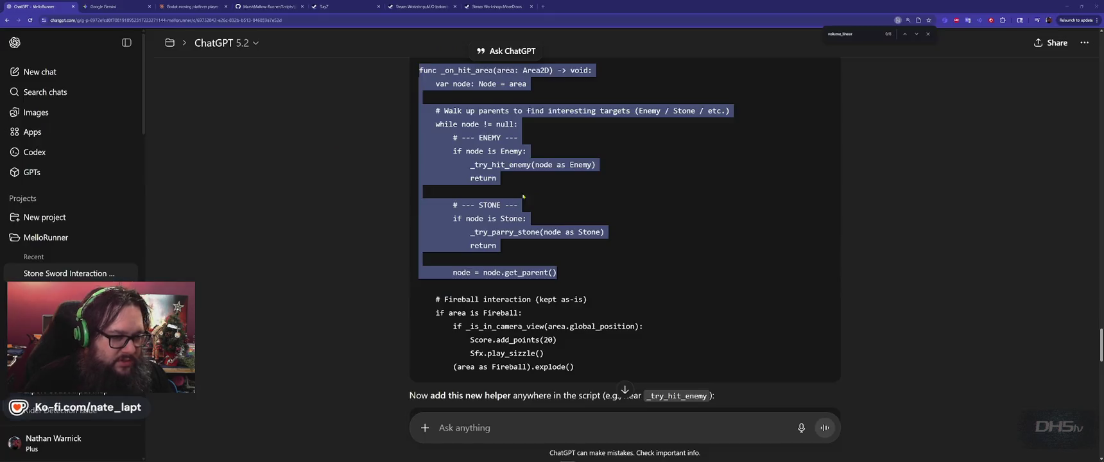
{"action": "scroll", "coordinate": [420, 245], "scroll_direction": "down", "scroll_amount": 3}
{"action": "left_click", "coordinate": [420, 246]}
{"action": "scroll", "coordinate": [420, 246], "scroll_direction": "down", "scroll_amount": 2}
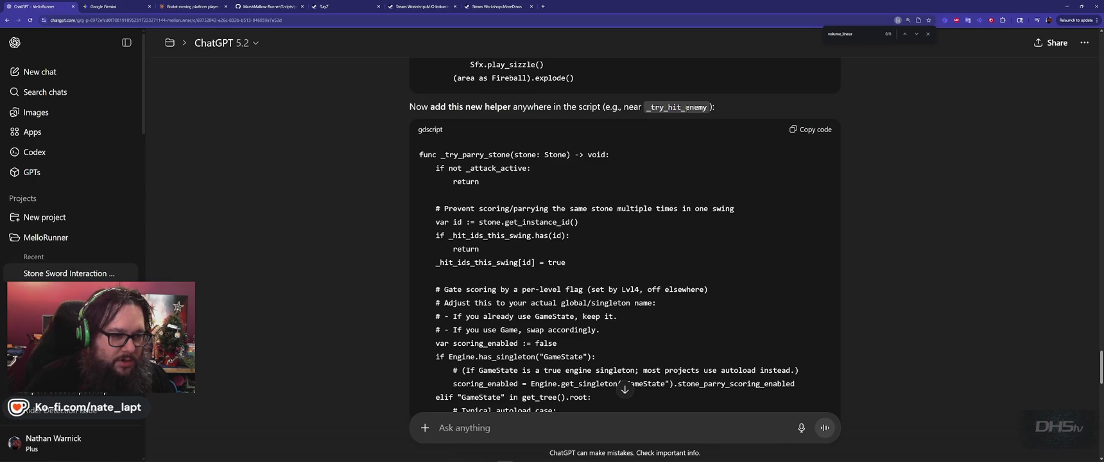
- Locate the _try_hit_enemy definition in SwordWeapon.gd using the name copied from ChatGPT
{"action": "double_click", "coordinate": [678, 107]}
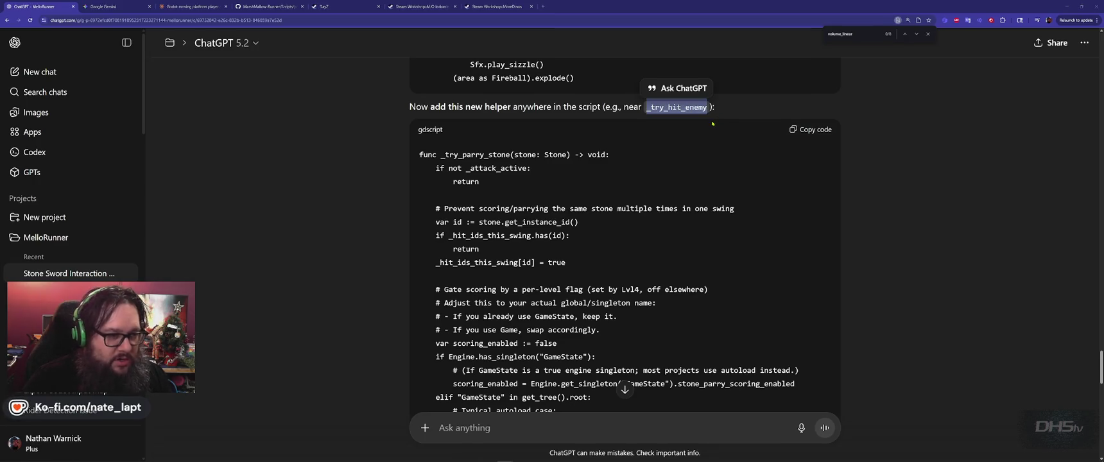
{"action": "key", "text": "alt+Tab"}
{"action": "key", "text": "ctrl+v"}
{"action": "key", "text": "Escape"}
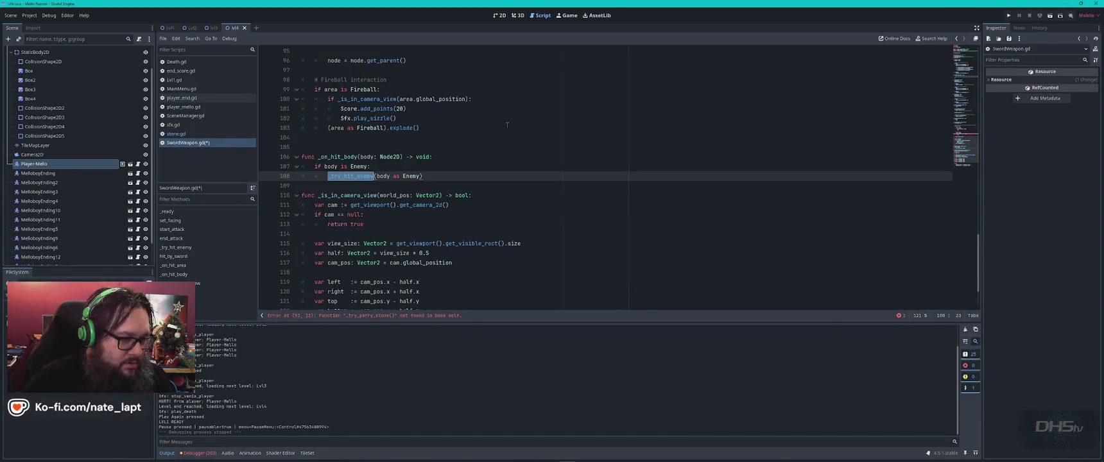
{"action": "key", "text": "ctrl+f"}
{"action": "key", "text": "Return"}
{"action": "key", "text": "Escape"}
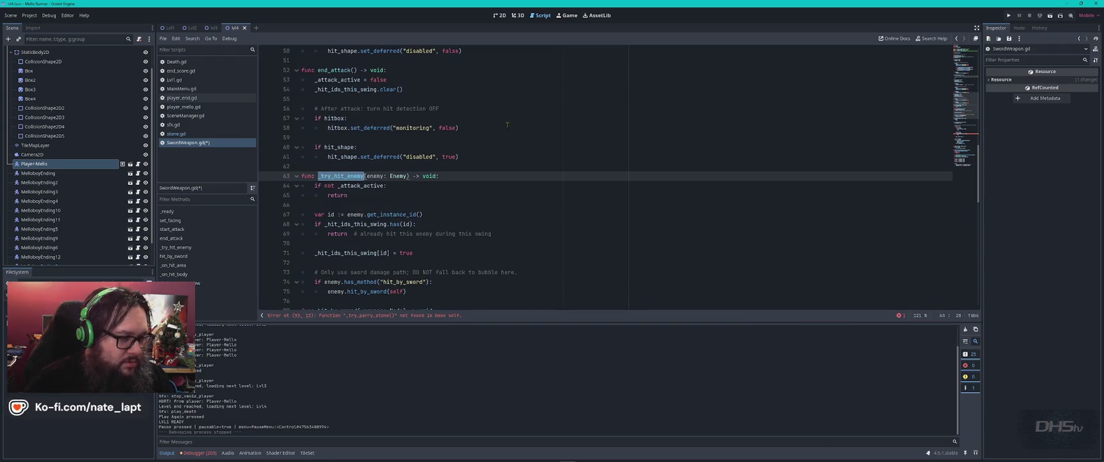
- Insert ChatGPT's _try_parry_stone helper above _try_hit_enemy, with a blank line before it
{"action": "key", "text": "alt+Tab"}
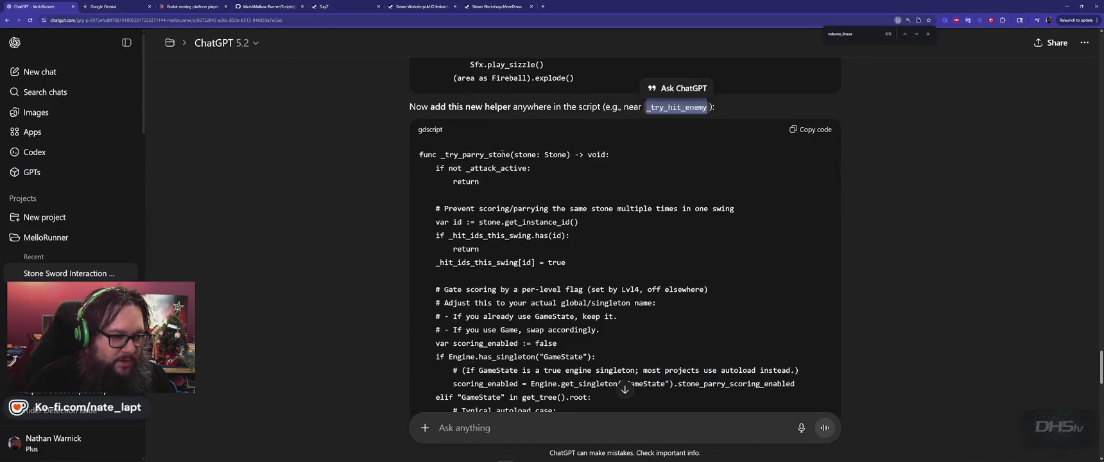
{"action": "scroll", "coordinate": [498, 153], "scroll_direction": "down", "scroll_amount": 5}
{"action": "scroll", "coordinate": [509, 156], "scroll_direction": "up", "scroll_amount": 4}
{"action": "scroll", "coordinate": [508, 156], "scroll_direction": "down", "scroll_amount": 3}
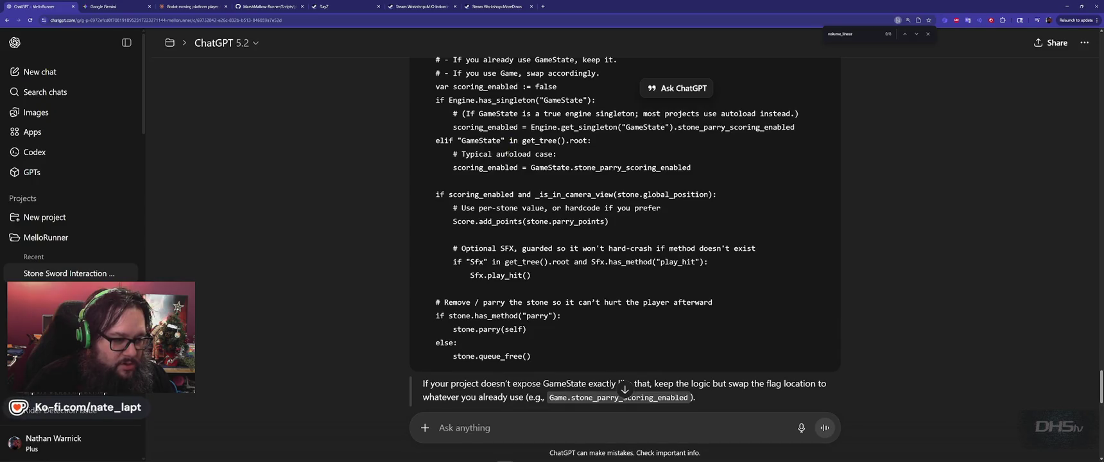
{"action": "scroll", "coordinate": [508, 154], "scroll_direction": "up", "scroll_amount": 3}
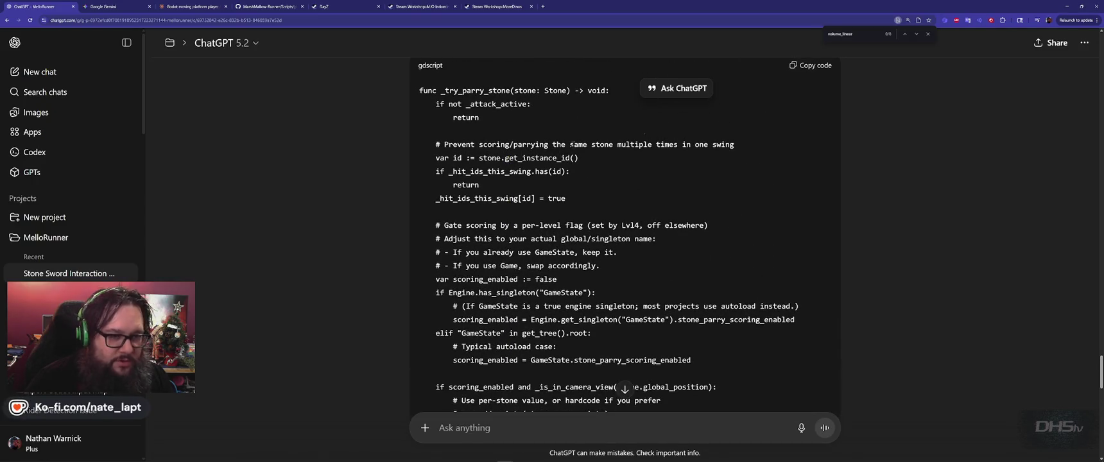
{"action": "left_click", "coordinate": [811, 66]}
{"action": "key", "text": "alt+Tab"}
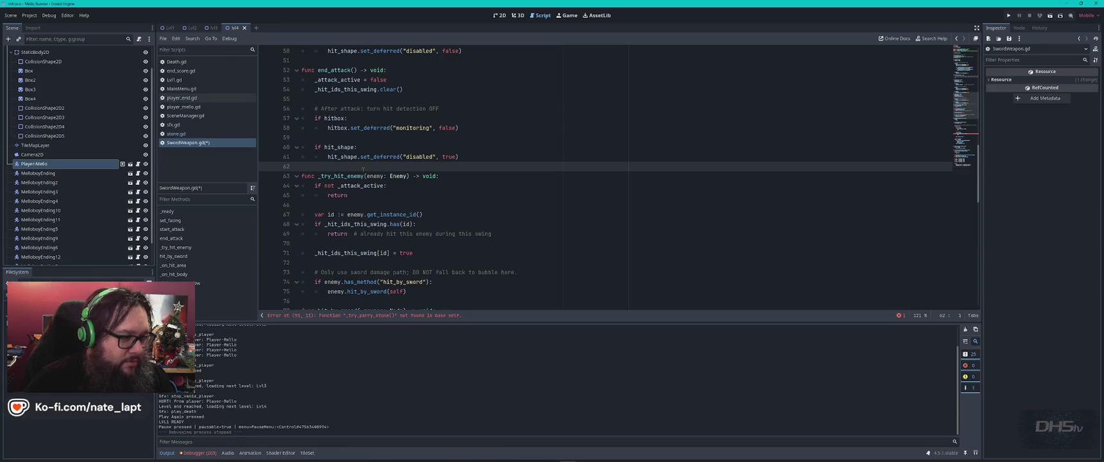
{"action": "key", "text": "ctrl+v"}
{"action": "scroll", "coordinate": [368, 170], "scroll_direction": "up", "scroll_amount": 5}
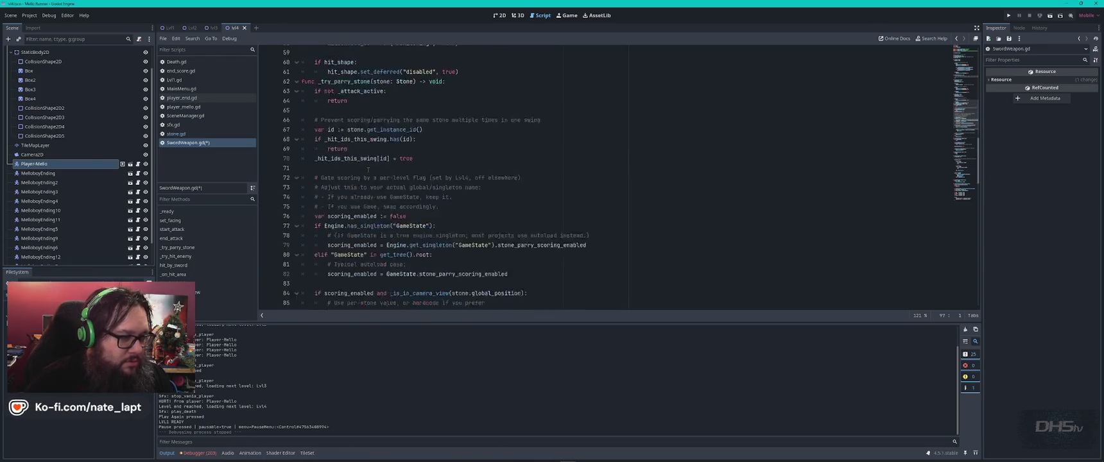
{"action": "left_click", "coordinate": [477, 186]}
{"action": "key", "text": "Return"}
{"action": "key", "text": "alt+Tab"}
{"action": "scroll", "coordinate": [376, 198], "scroll_direction": "down", "scroll_amount": 2}
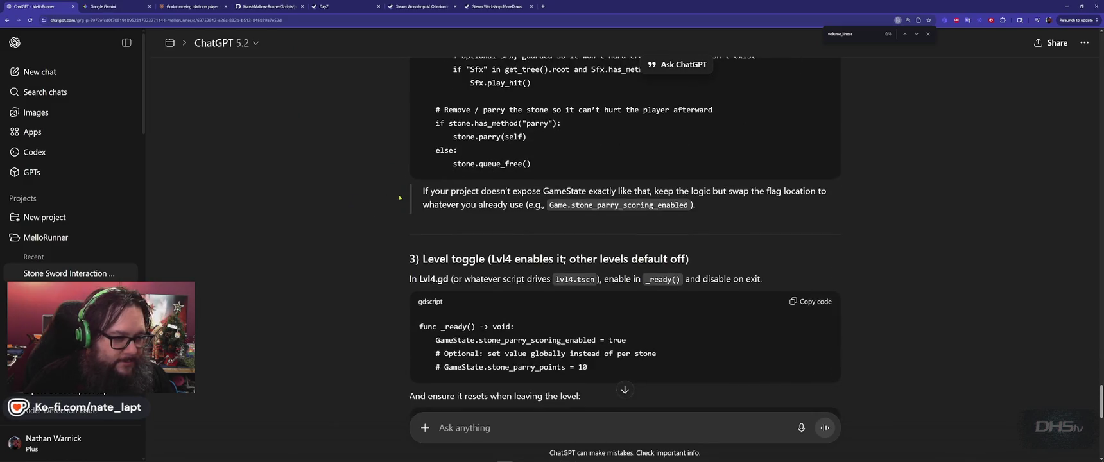
- Copy the Lvl4.gd _ready snippet, save SwordWeapon.gd, and select the Lvl4 root node
{"action": "scroll", "coordinate": [399, 197], "scroll_direction": "down", "scroll_amount": 2}
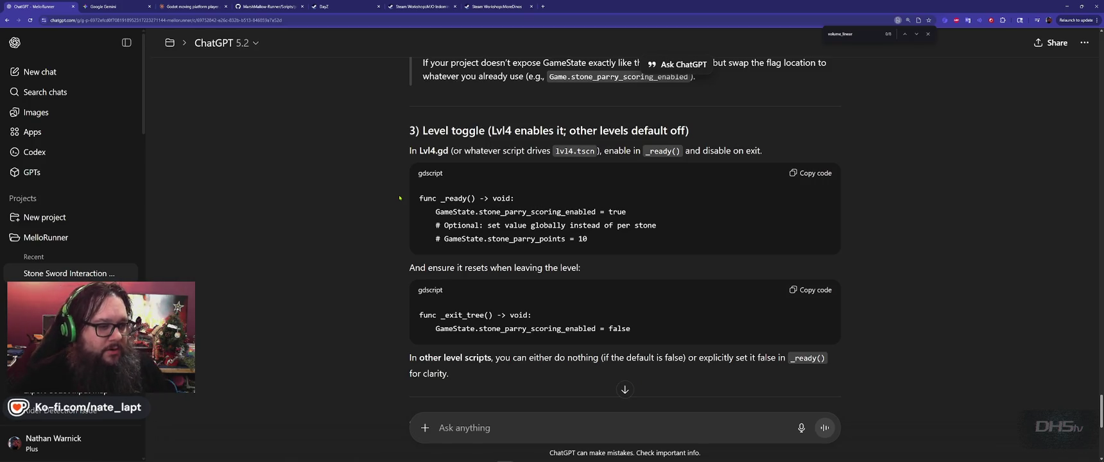
{"action": "left_click", "coordinate": [810, 173]}
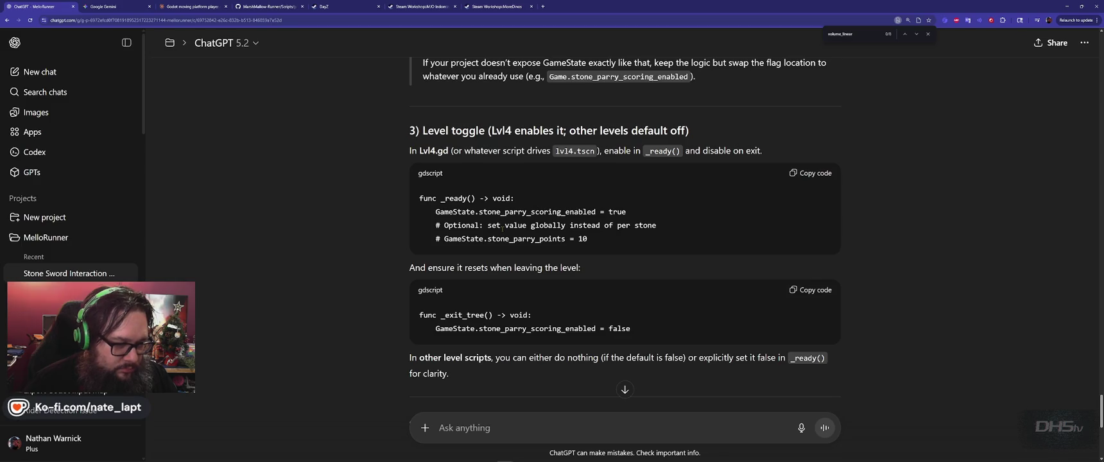
{"action": "key", "text": "alt+Tab"}
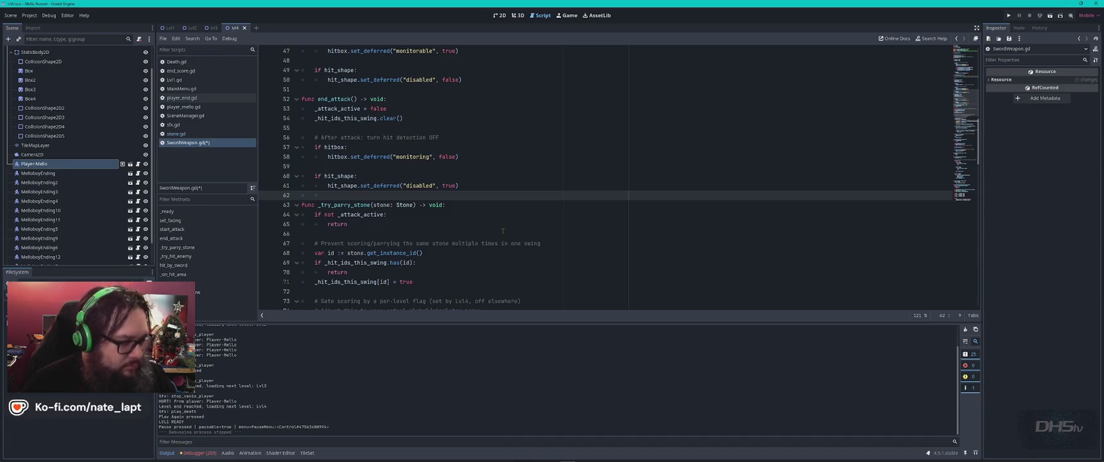
{"action": "key", "text": "ctrl+s"}
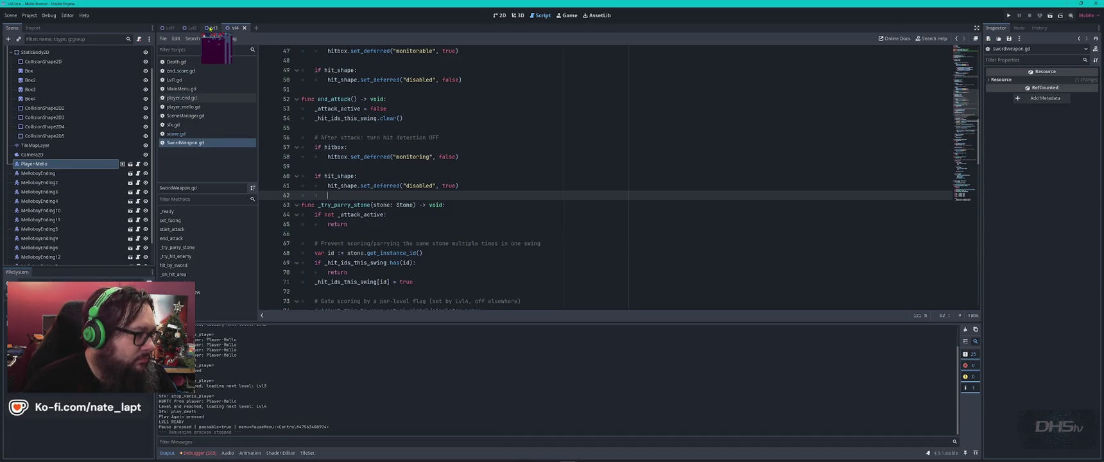
{"action": "scroll", "coordinate": [90, 73], "scroll_direction": "up", "scroll_amount": 2}
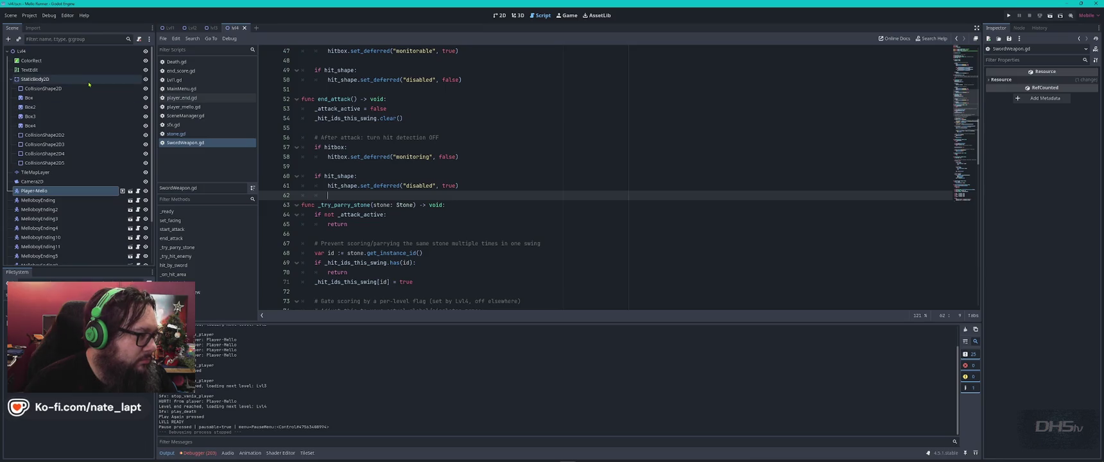
{"action": "left_click", "coordinate": [139, 39]}
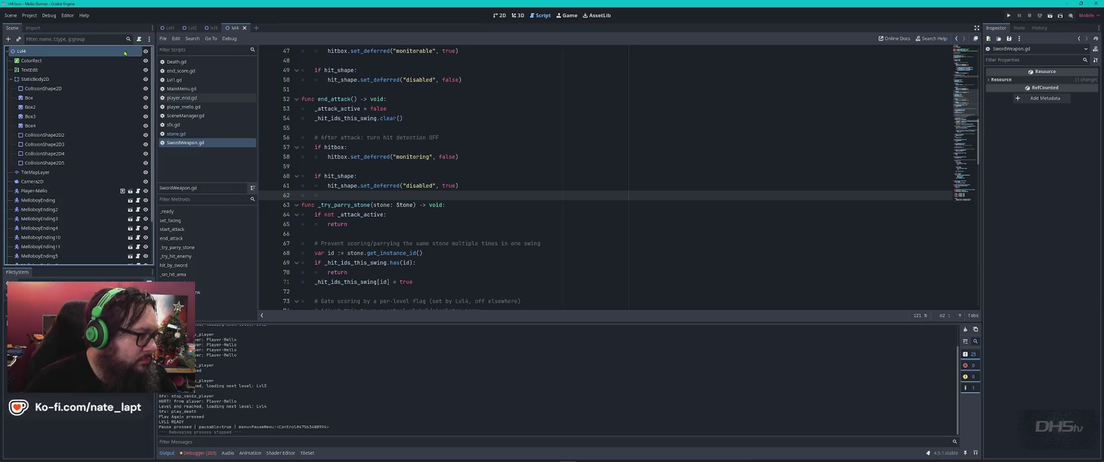
- Attach a new lvl_4.gd script to Lvl4 and paste the _ready code enabling stone_parry_scoring_enabled
{"action": "left_click", "coordinate": [140, 39]}
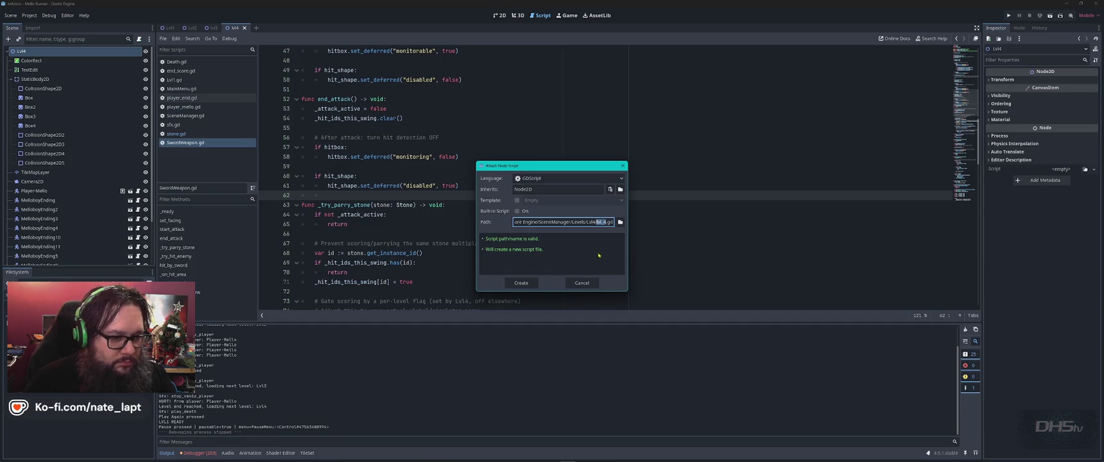
{"action": "left_click", "coordinate": [522, 282]}
{"action": "key", "text": "ctrl+a"}
{"action": "key", "text": "ctrl+v"}
{"action": "key", "text": "ctrl+z"}
{"action": "left_click", "coordinate": [425, 91]}
{"action": "key", "text": "ctrl+a"}
{"action": "key", "text": "ctrl+v"}
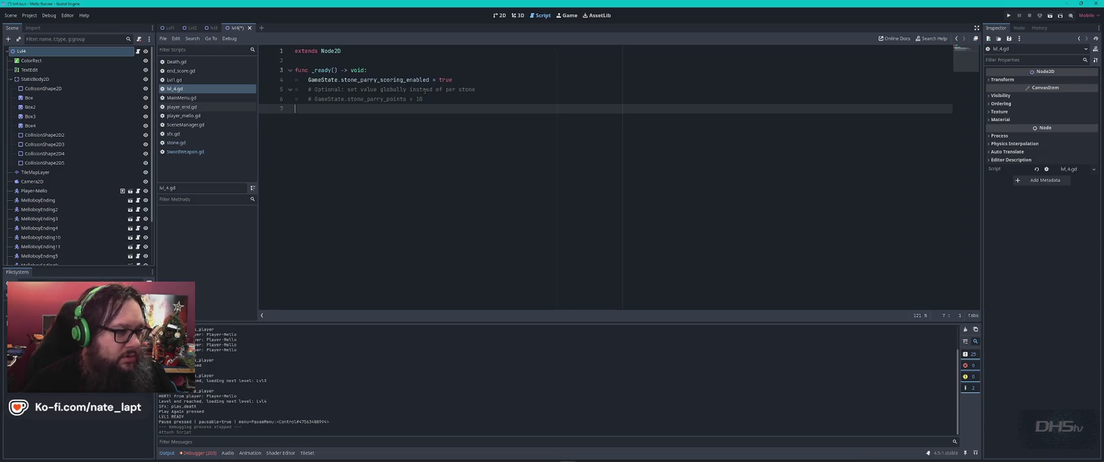
{"action": "key", "text": "alt+Tab"}
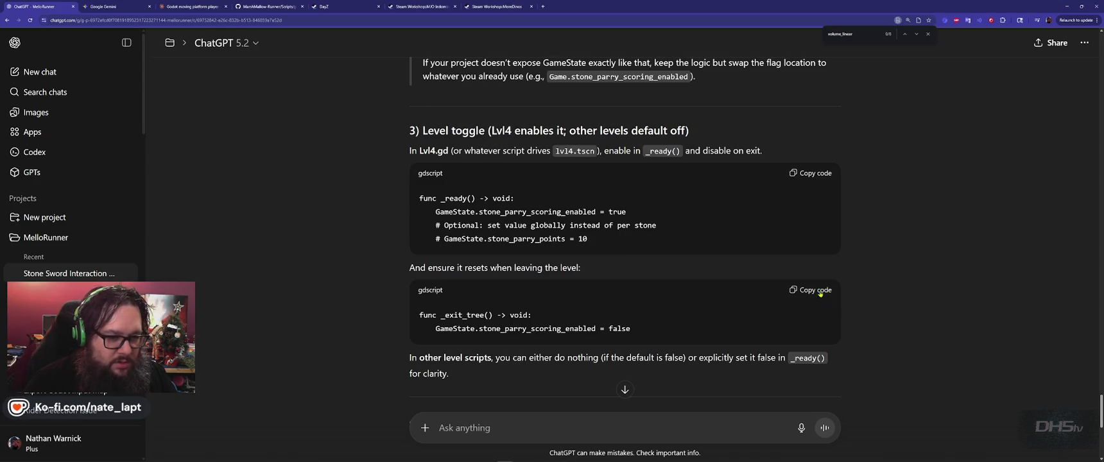
- Append ChatGPT's _exit_tree function resetting GameState.stone_parry_scoring_enabled to false in lvl_4.gd
{"action": "left_click", "coordinate": [816, 291]}
{"action": "key", "text": "alt+Tab"}
{"action": "key", "text": "Return"}
{"action": "key", "text": "ctrl+v"}
{"action": "key", "text": "alt+Tab"}
{"action": "scroll", "coordinate": [624, 256], "scroll_direction": "down", "scroll_amount": 3}
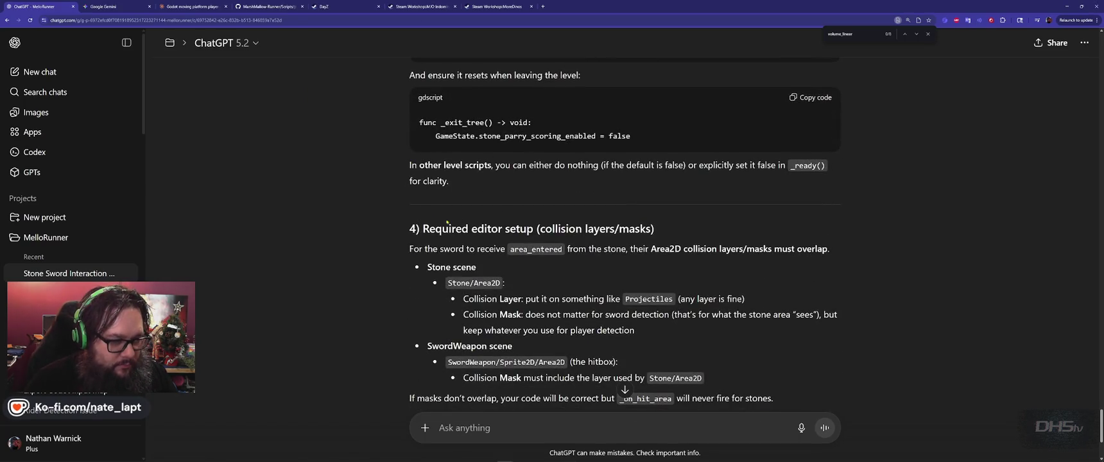
{"action": "scroll", "coordinate": [405, 215], "scroll_direction": "down", "scroll_amount": 3}
{"action": "key", "text": "alt+Tab"}
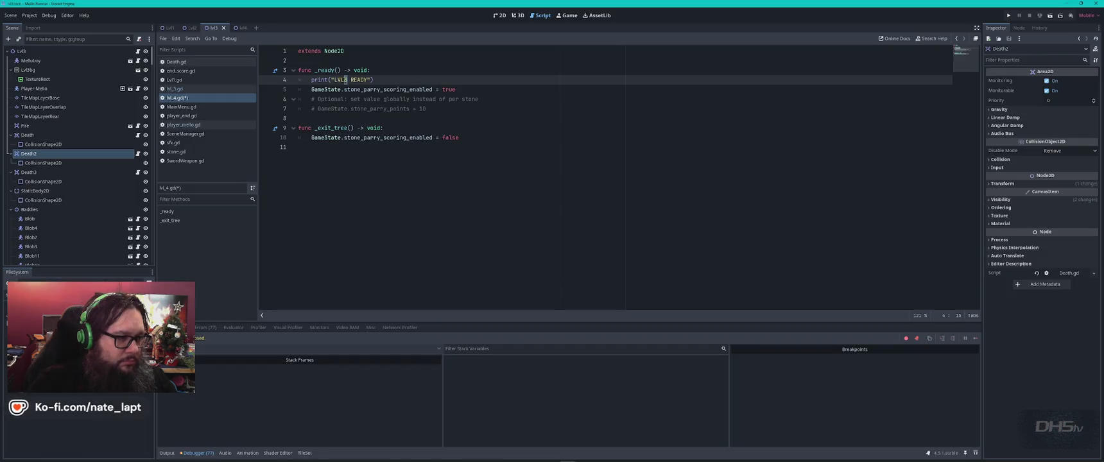
- Compare the lvl_3.gd and lvl_4.gd scripts, settling on lvl_3.gd
{"action": "left_click", "coordinate": [177, 90]}
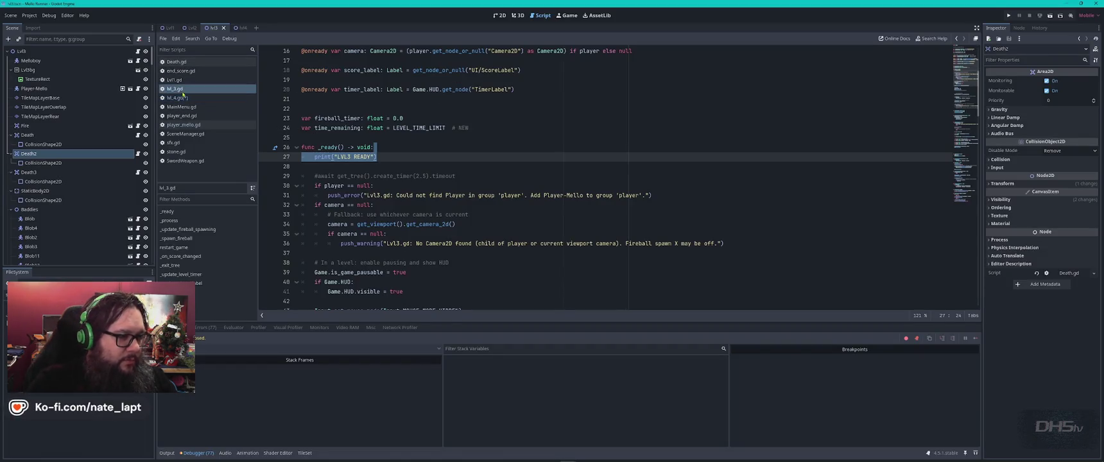
{"action": "scroll", "coordinate": [416, 145], "scroll_direction": "up", "scroll_amount": 5}
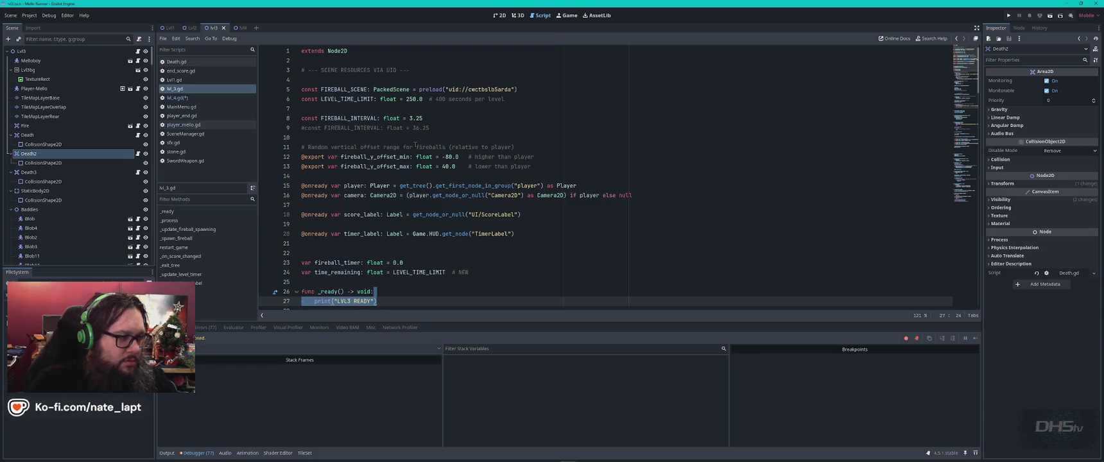
{"action": "left_click", "coordinate": [187, 98]}
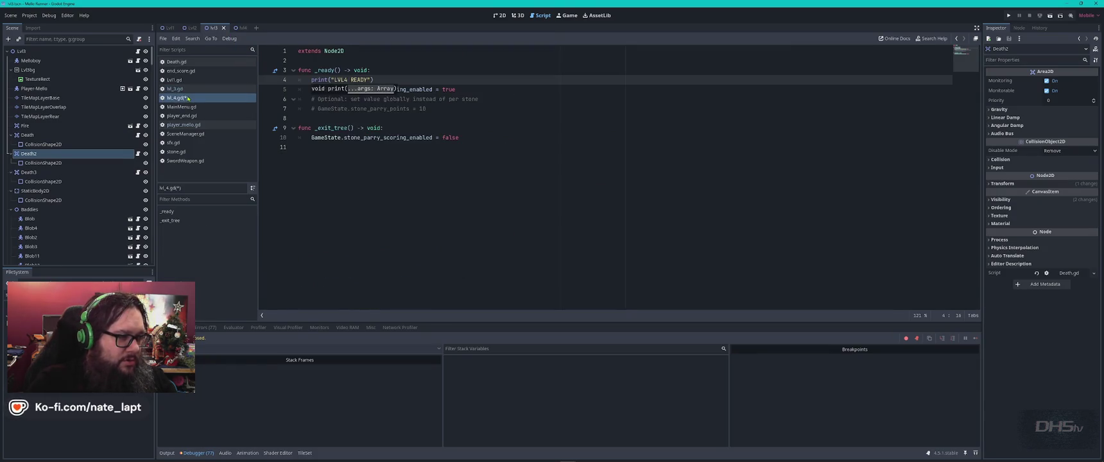
{"action": "left_click", "coordinate": [188, 89]}
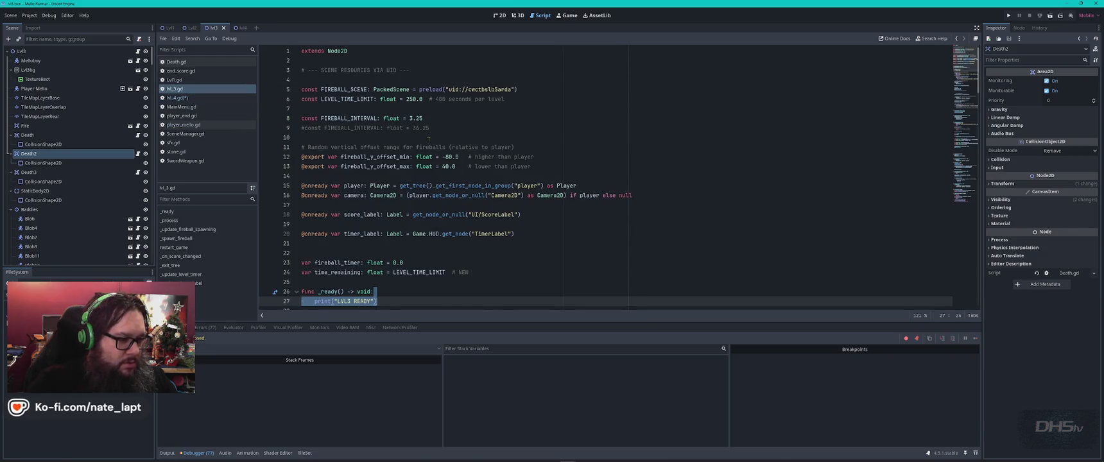
- Review lvl_3.gd's score and timer setup lines in _ready, ending on empty line 2
{"action": "scroll", "coordinate": [429, 140], "scroll_direction": "down", "scroll_amount": 7}
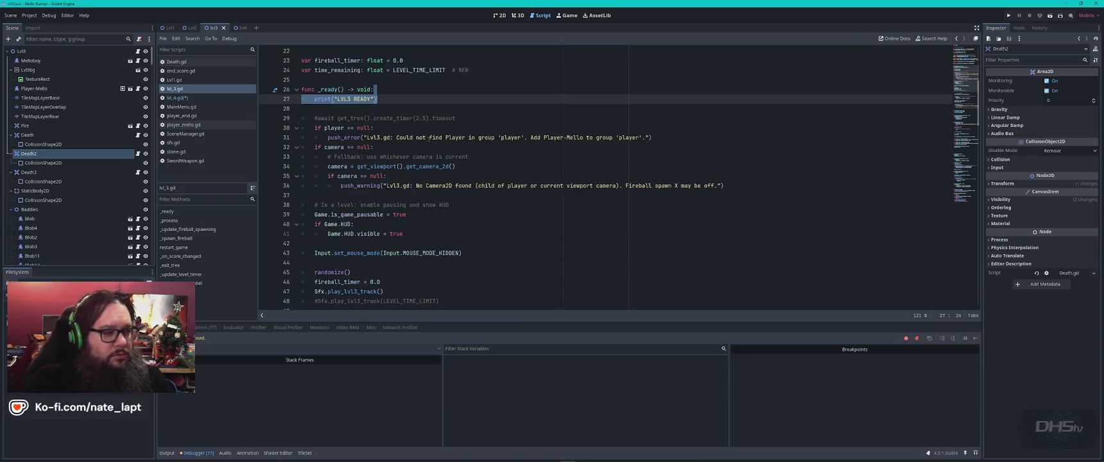
{"action": "scroll", "coordinate": [429, 139], "scroll_direction": "down", "scroll_amount": 3}
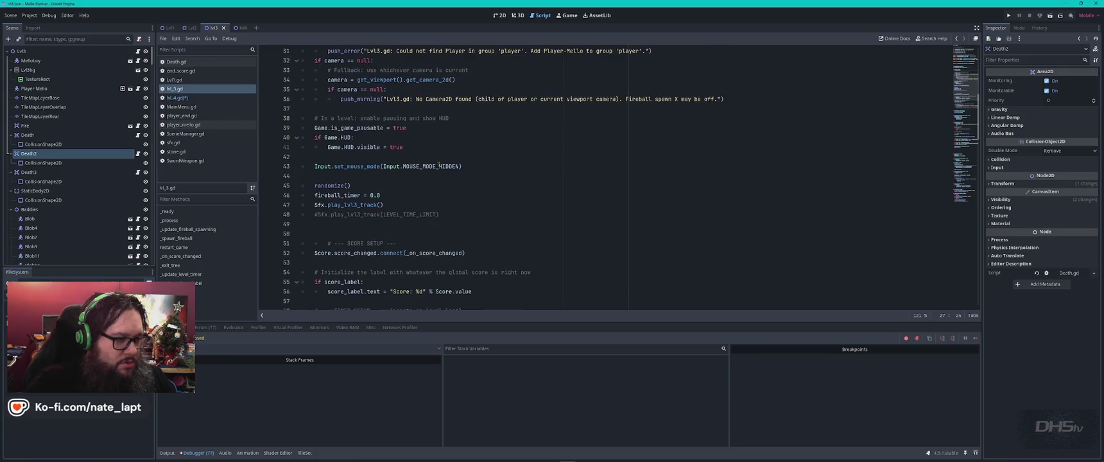
{"action": "scroll", "coordinate": [439, 164], "scroll_direction": "down", "scroll_amount": 3}
{"action": "scroll", "coordinate": [438, 164], "scroll_direction": "down", "scroll_amount": 1}
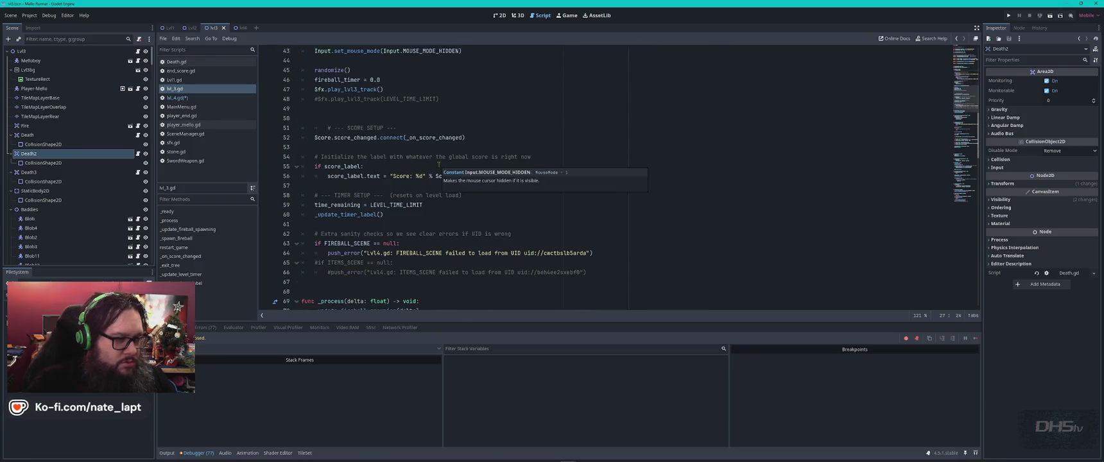
{"action": "left_click", "coordinate": [490, 137]}
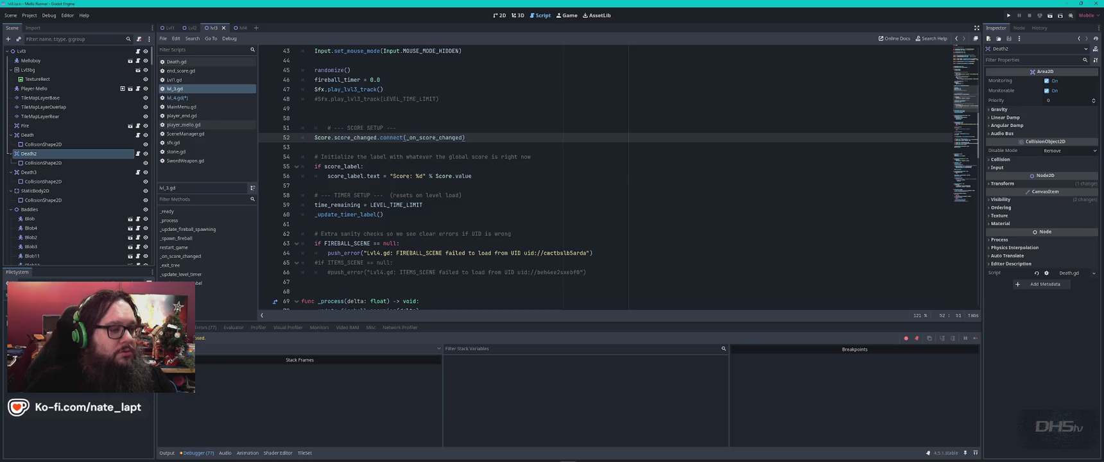
{"action": "left_click", "coordinate": [485, 195]}
{"action": "scroll", "coordinate": [501, 196], "scroll_direction": "down", "scroll_amount": 3}
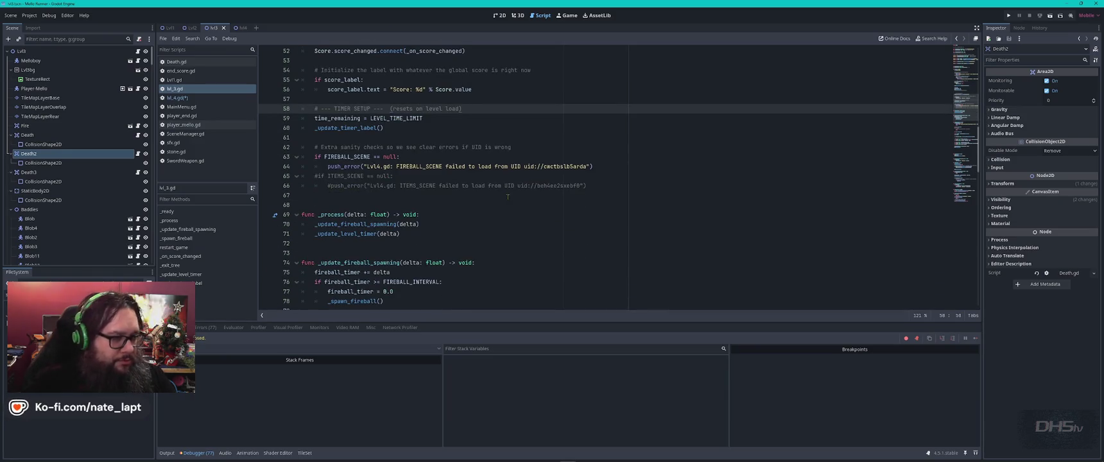
{"action": "scroll", "coordinate": [507, 196], "scroll_direction": "up", "scroll_amount": 15}
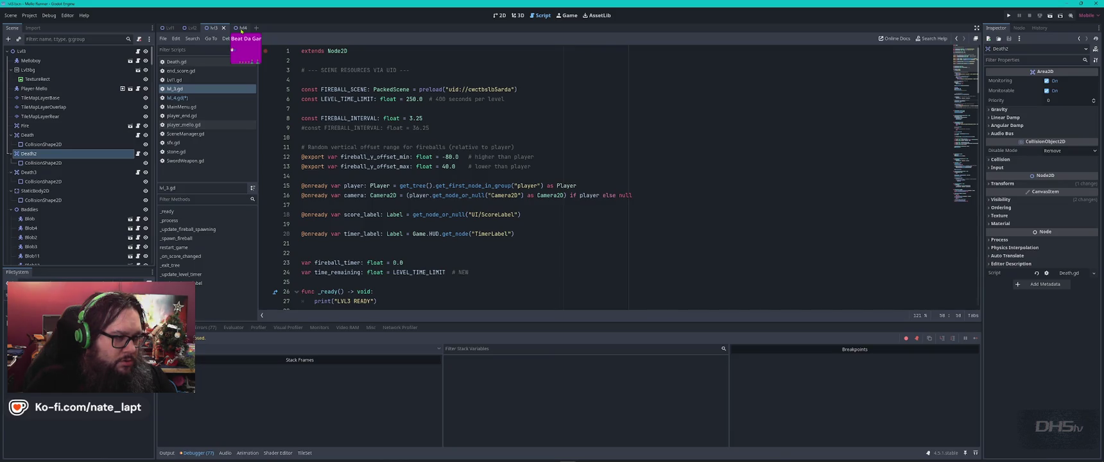
{"action": "left_click", "coordinate": [461, 62]}
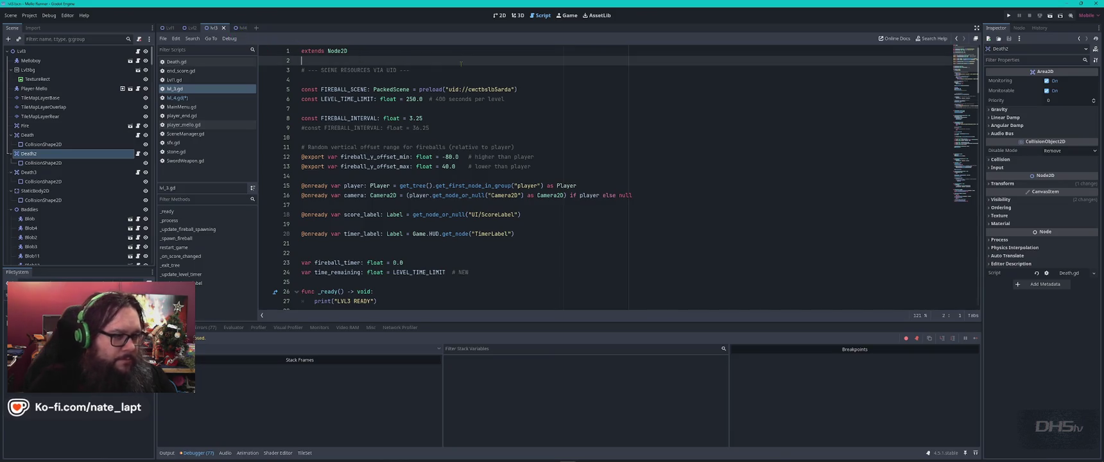
- Add a 'classname lvl4' line to lvl_3.gd and compare against the level 4 scene and script
{"action": "type", "text": "@classname"}
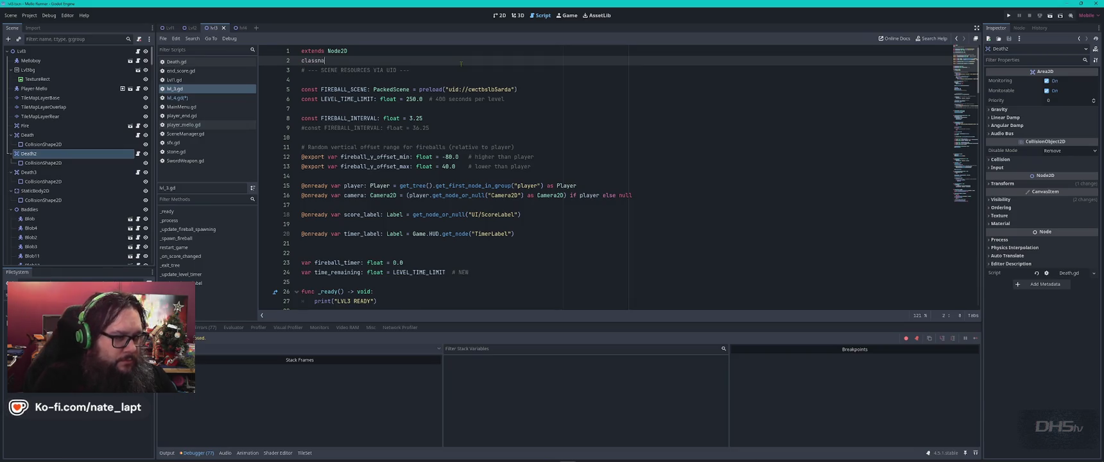
{"action": "type", "text": " lvl4"}
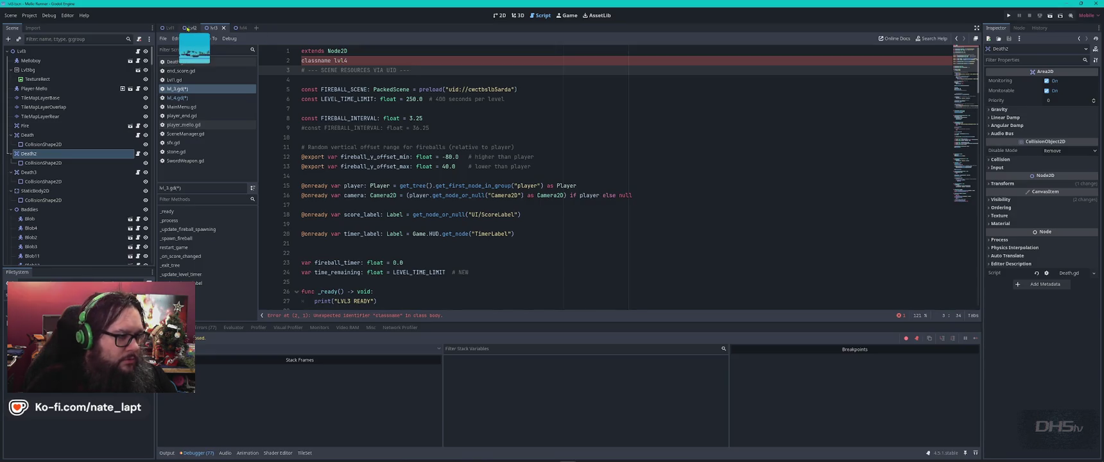
{"action": "left_click", "coordinate": [182, 107]}
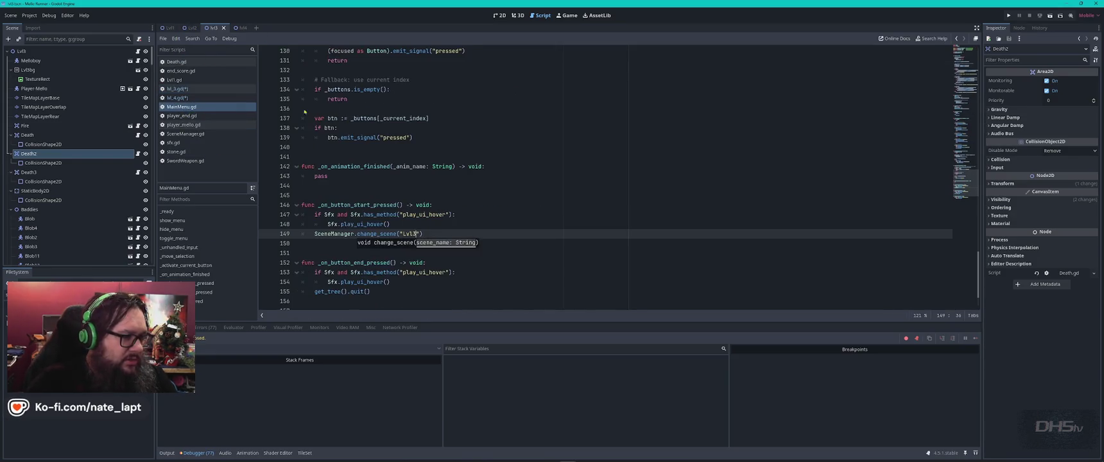
{"action": "scroll", "coordinate": [426, 105], "scroll_direction": "up", "scroll_amount": 20}
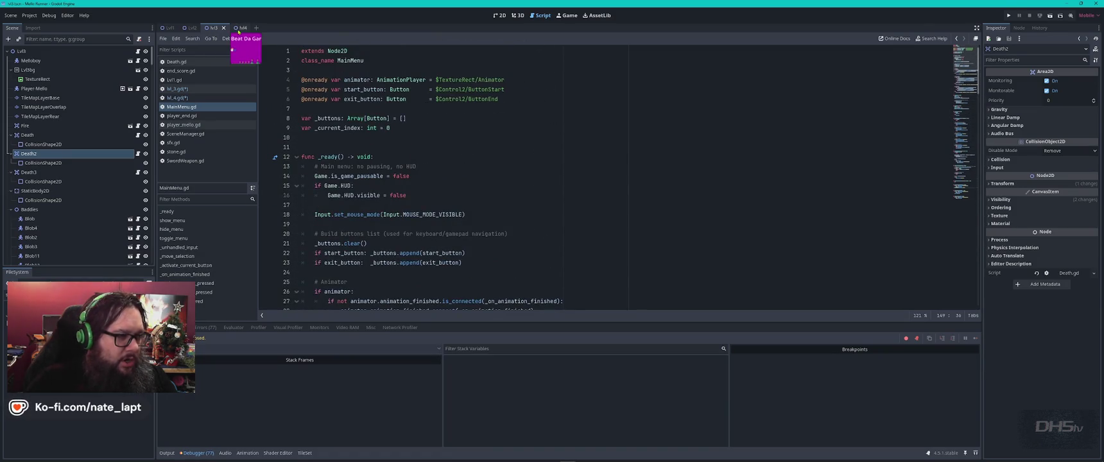
{"action": "left_click", "coordinate": [234, 28]}
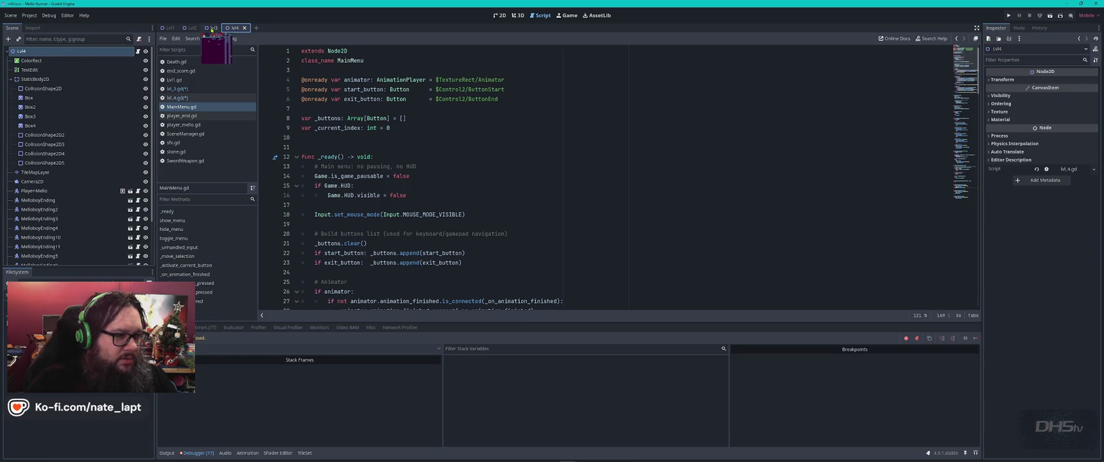
{"action": "left_click", "coordinate": [212, 28]}
{"action": "left_click", "coordinate": [228, 97]}
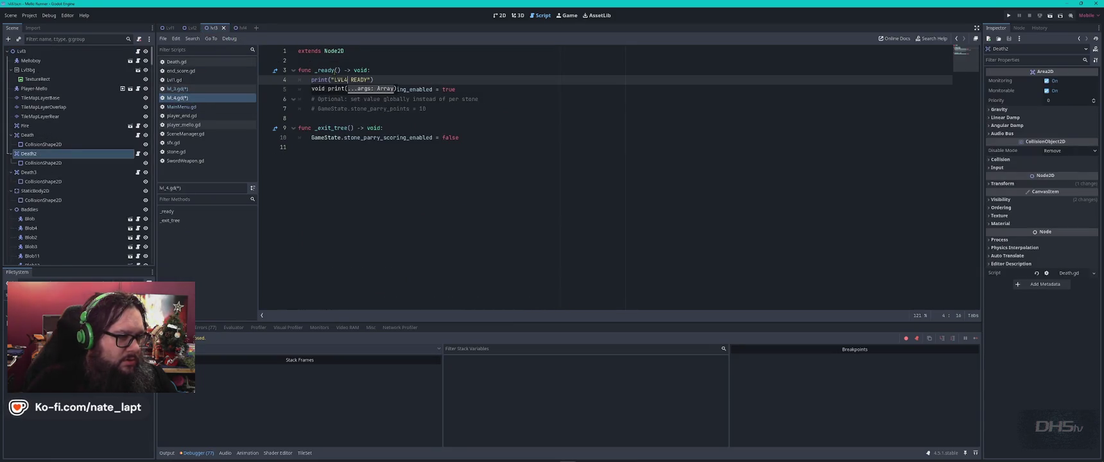
{"action": "left_click", "coordinate": [190, 90]}
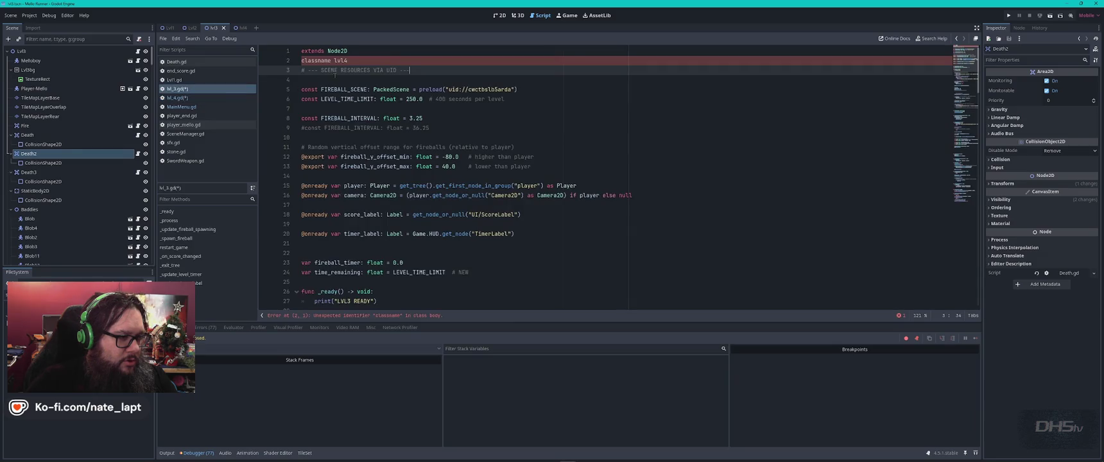
- Correct it to 'class_name lvl4', save the level scripts, and open MainMenu.gd
{"action": "left_click", "coordinate": [317, 60]}
{"action": "type", "text": "_"}
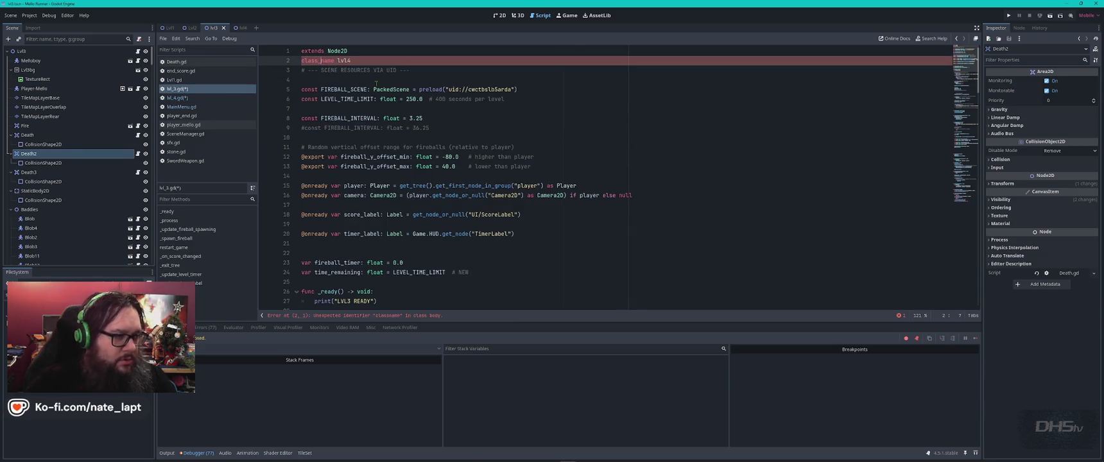
{"action": "key", "text": "Down"}
{"action": "key", "text": "Down"}
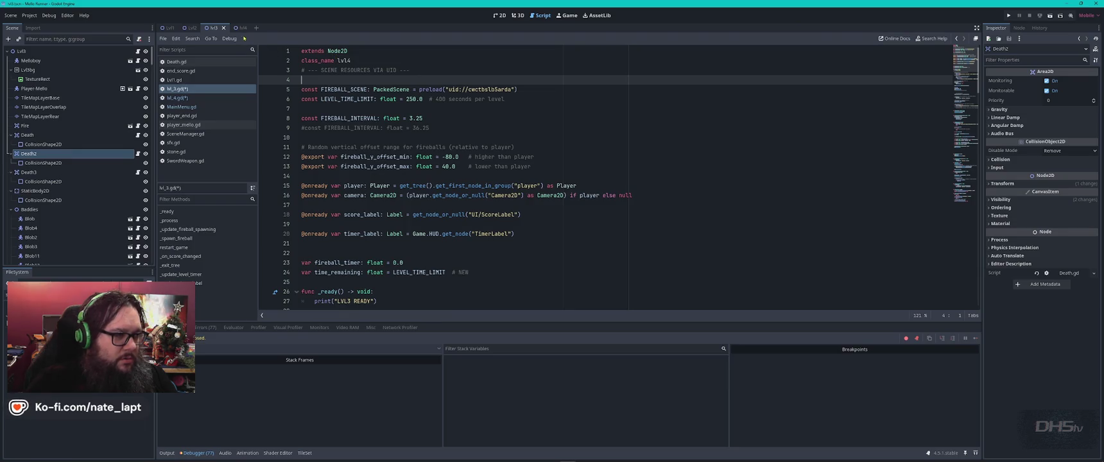
{"action": "left_click", "coordinate": [183, 98]}
{"action": "left_click", "coordinate": [183, 107]}
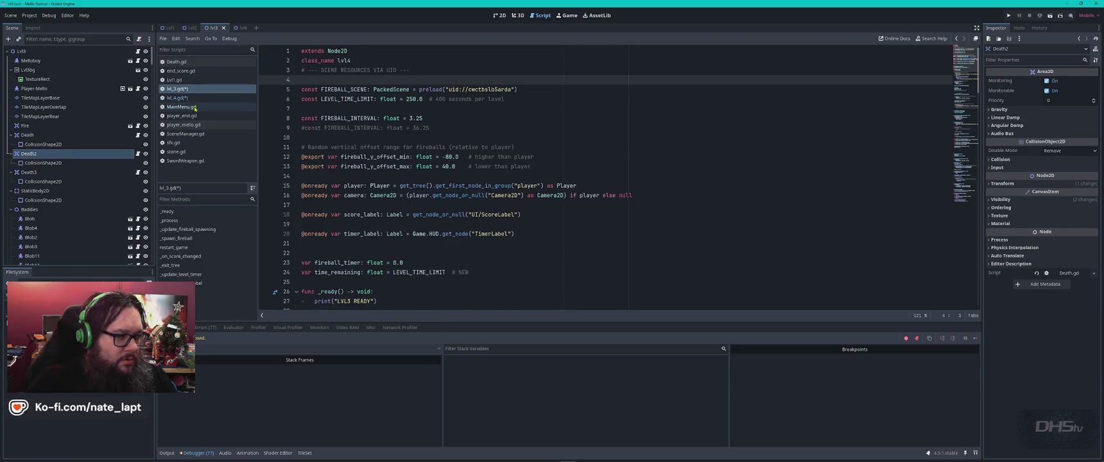
{"action": "left_click", "coordinate": [188, 88]}
{"action": "left_click", "coordinate": [338, 60]}
{"action": "left_click", "coordinate": [366, 60]}
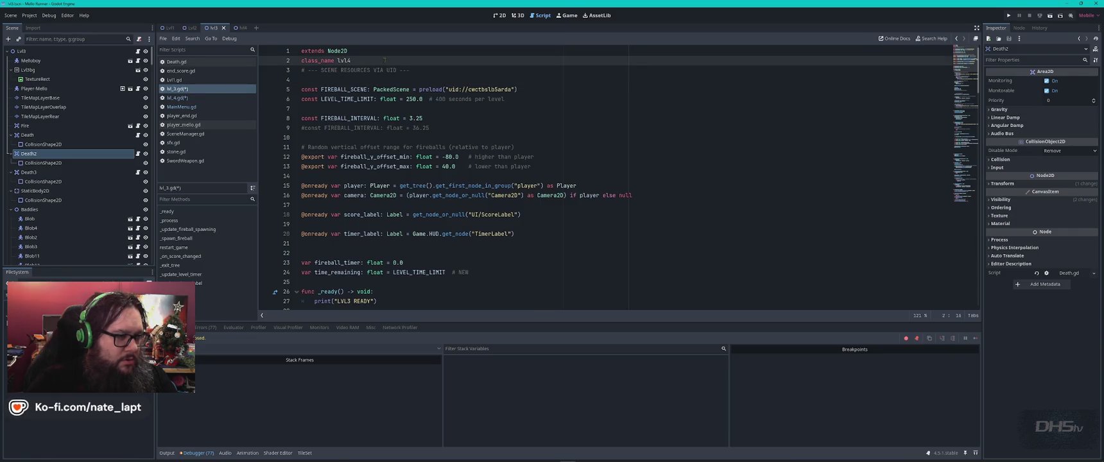
{"action": "key", "text": "ctrl+s"}
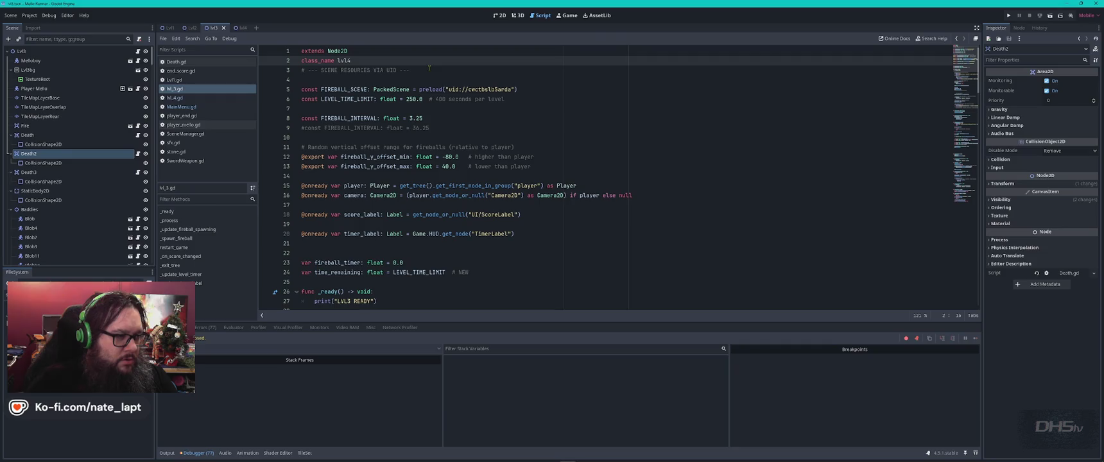
{"action": "left_click", "coordinate": [182, 107]}
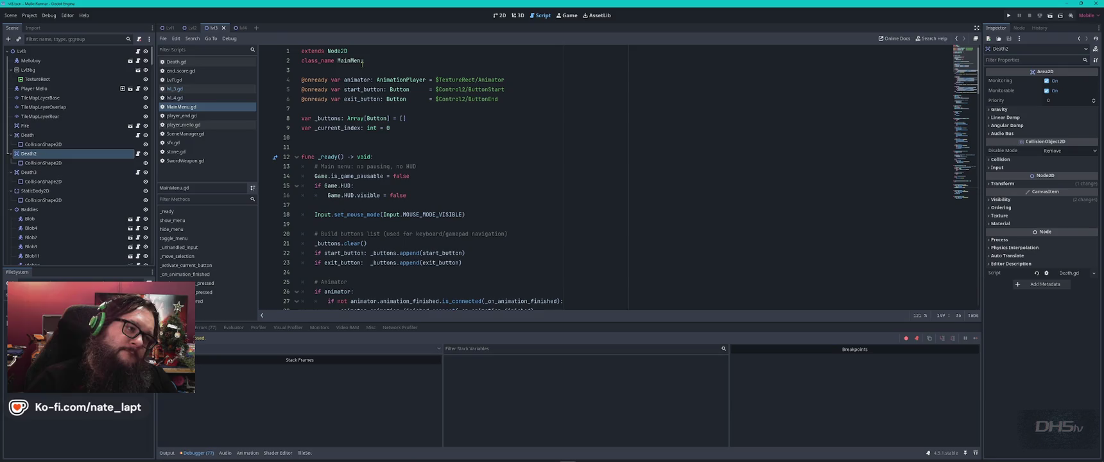
- Look over lvl_3.gd and lvl_4.gd from line 1
{"action": "left_click", "coordinate": [183, 89]}
{"action": "left_click", "coordinate": [184, 99]}
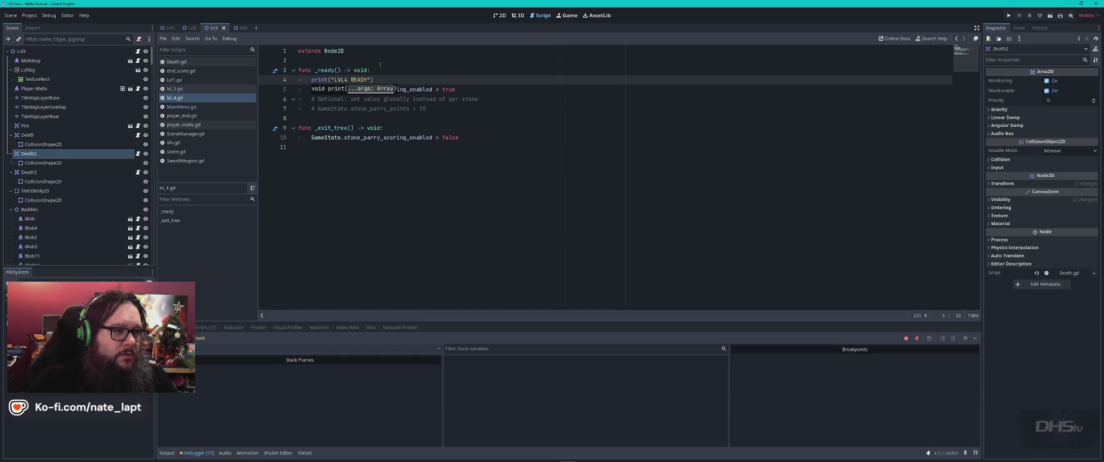
{"action": "left_click", "coordinate": [367, 51]}
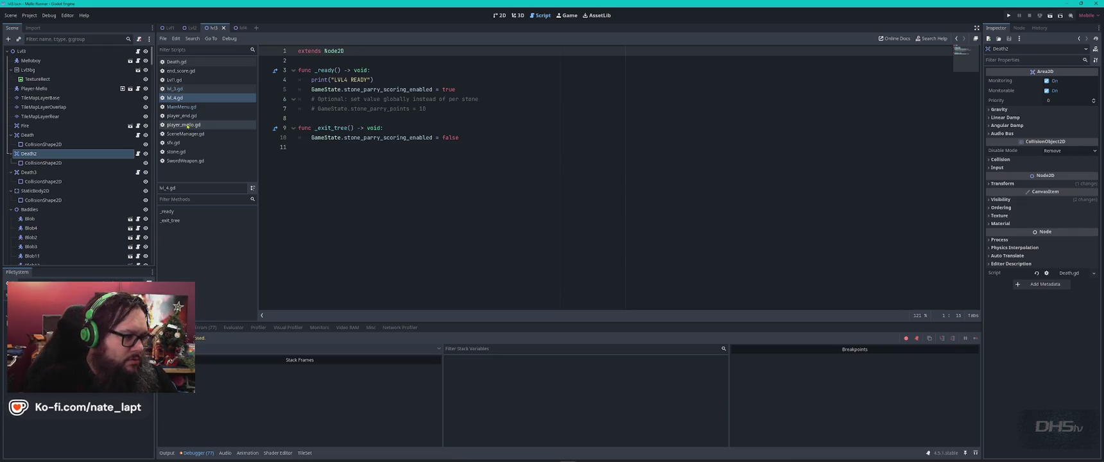
- Inspect player_end.gd from its top, then return to lvl_3.gd
{"action": "left_click", "coordinate": [244, 116]}
{"action": "left_click", "coordinate": [418, 137]}
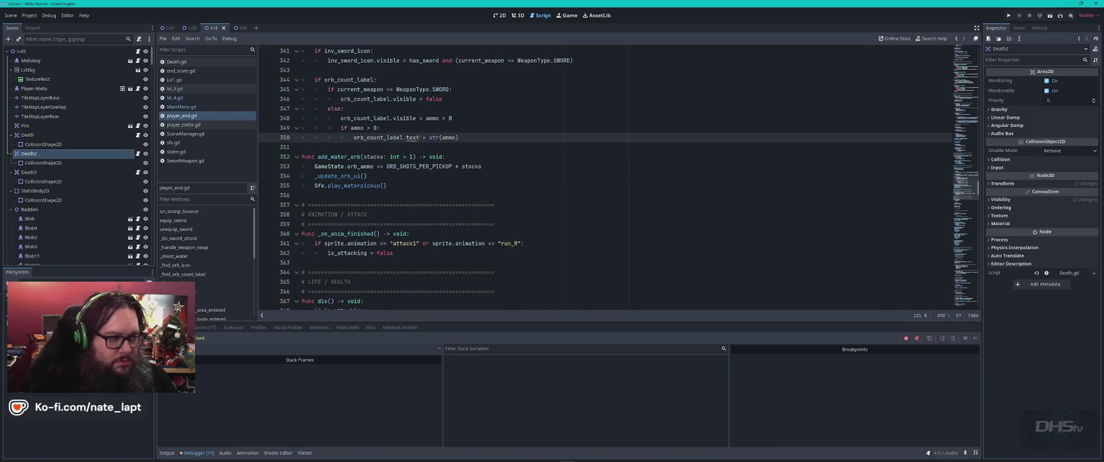
{"action": "key", "text": "ctrl+Home"}
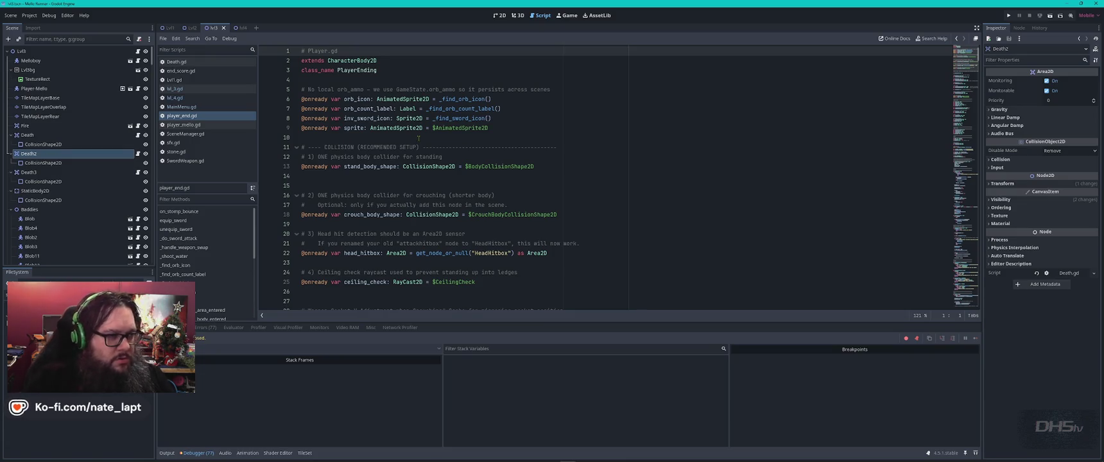
{"action": "left_click", "coordinate": [204, 88]}
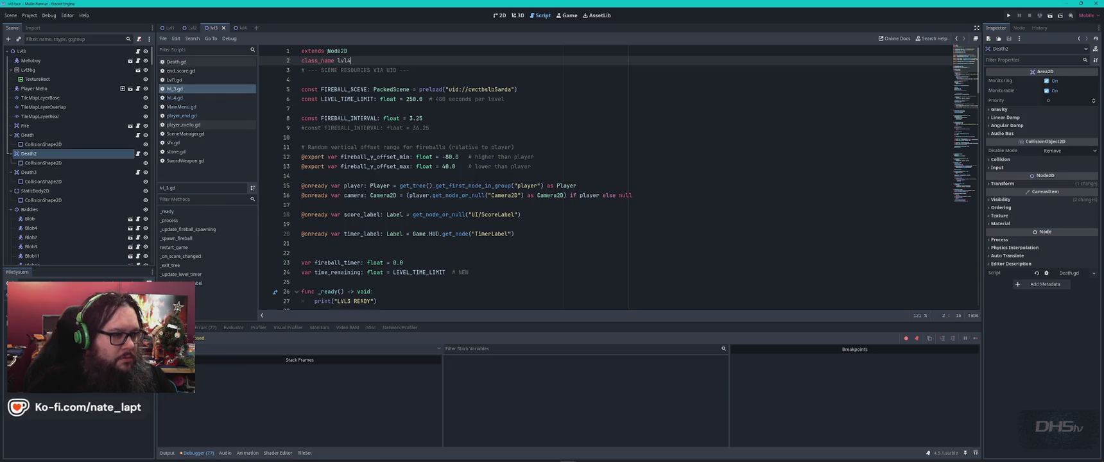
{"action": "left_click", "coordinate": [190, 116]}
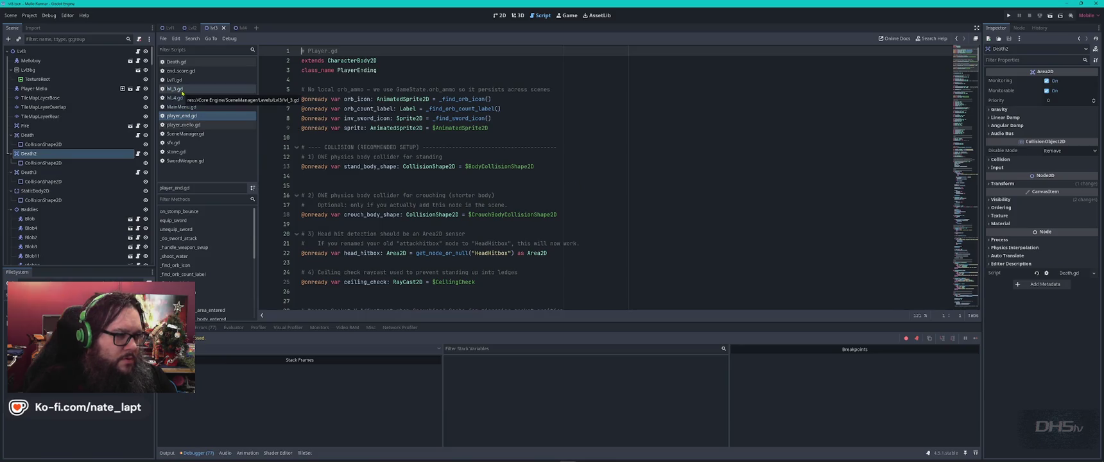
{"action": "left_click", "coordinate": [182, 89]}
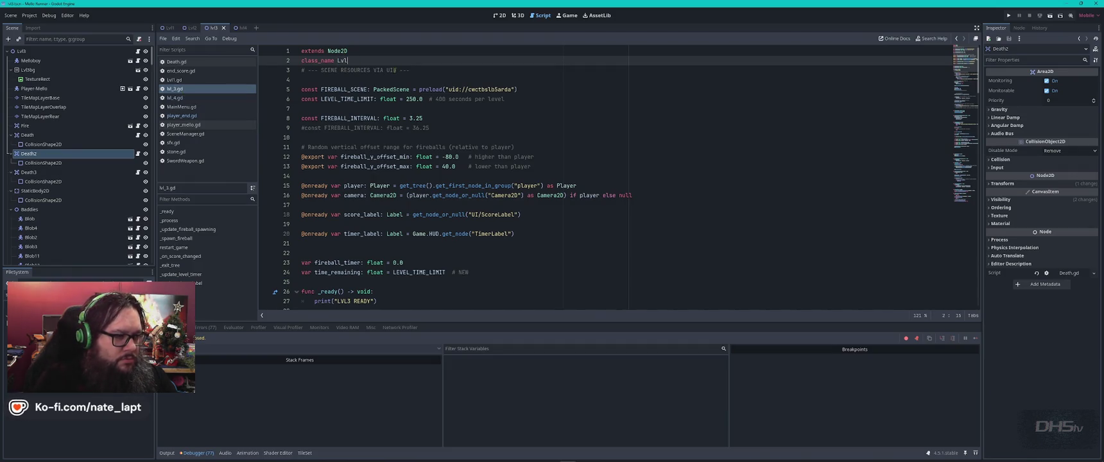
- Tidy the class_name Lvl4 line in lvl_3.gd and save the script
{"action": "key", "text": "Return"}
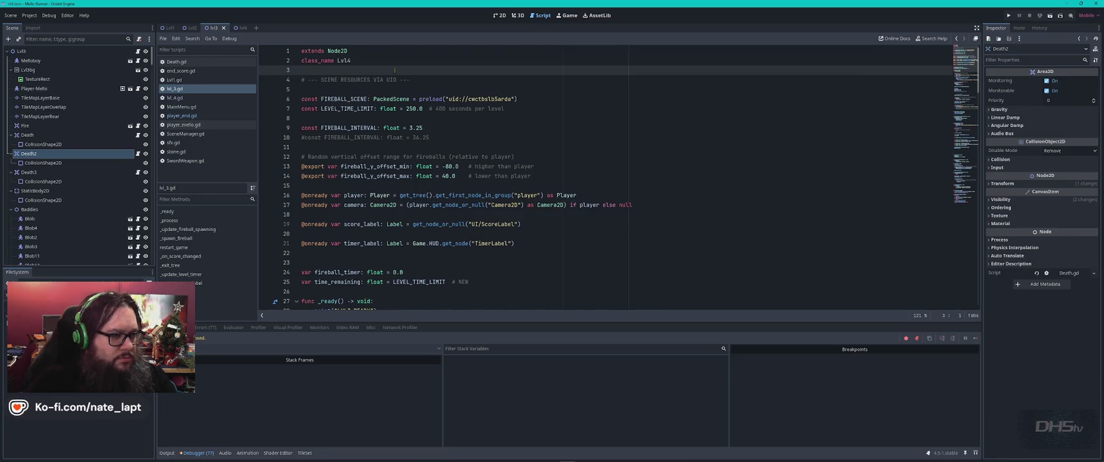
{"action": "key", "text": "BackSpace"}
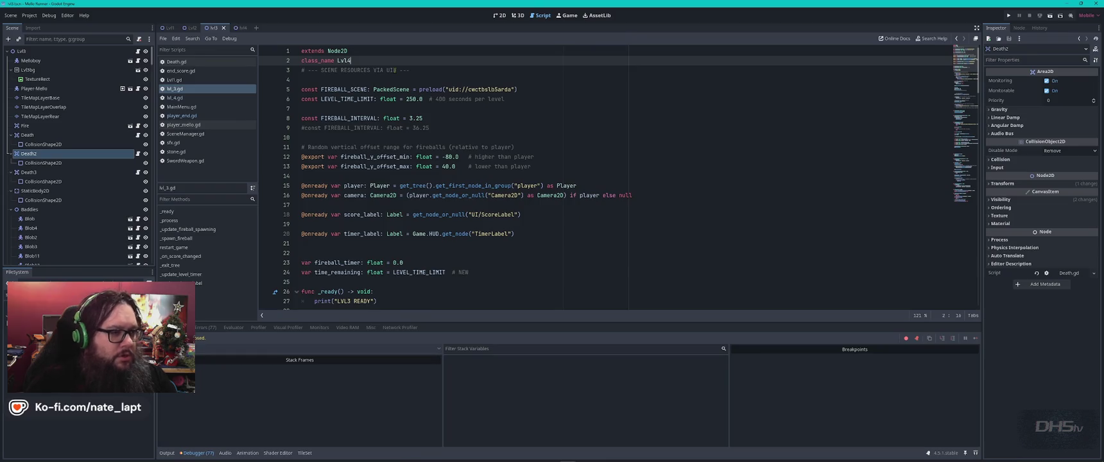
{"action": "left_click", "coordinate": [417, 71]}
{"action": "key", "text": "ctrl+s"}
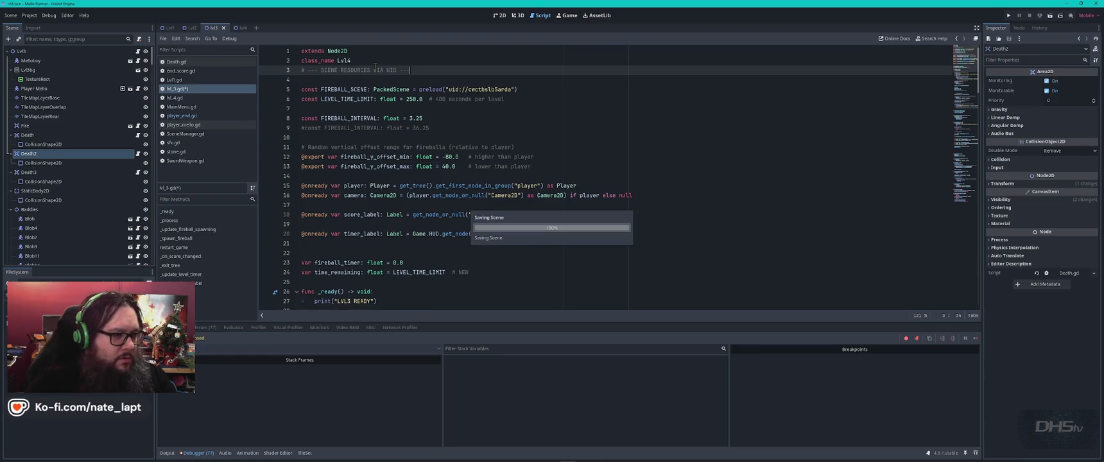
- In lvl_4.gd, add 'extends Lvl4', comment out 'extends Node2D', and save
{"action": "left_click", "coordinate": [187, 97]}
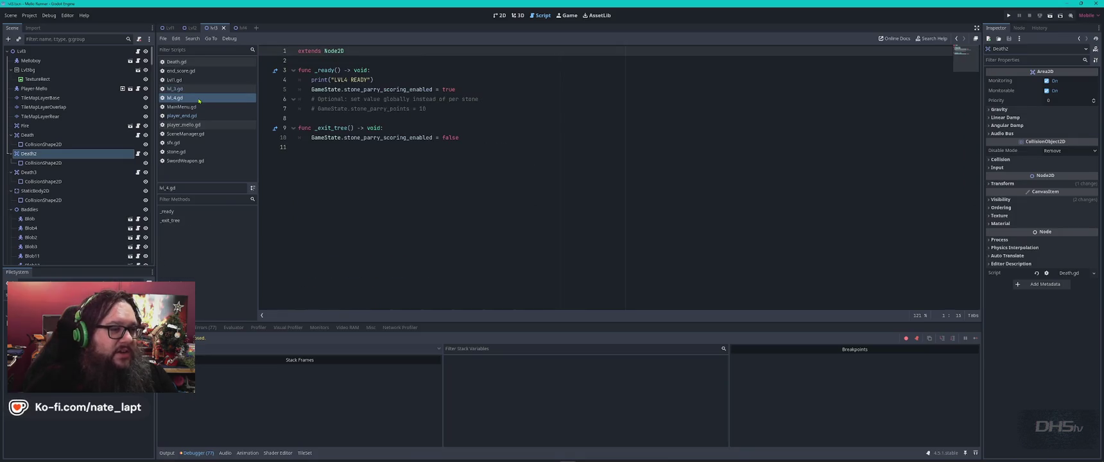
{"action": "left_click", "coordinate": [370, 59]}
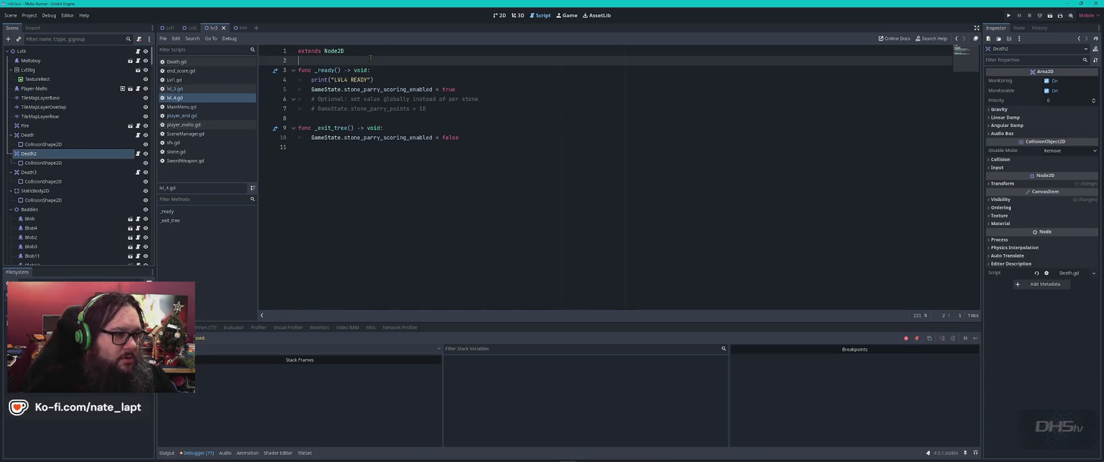
{"action": "type", "text": "extends"}
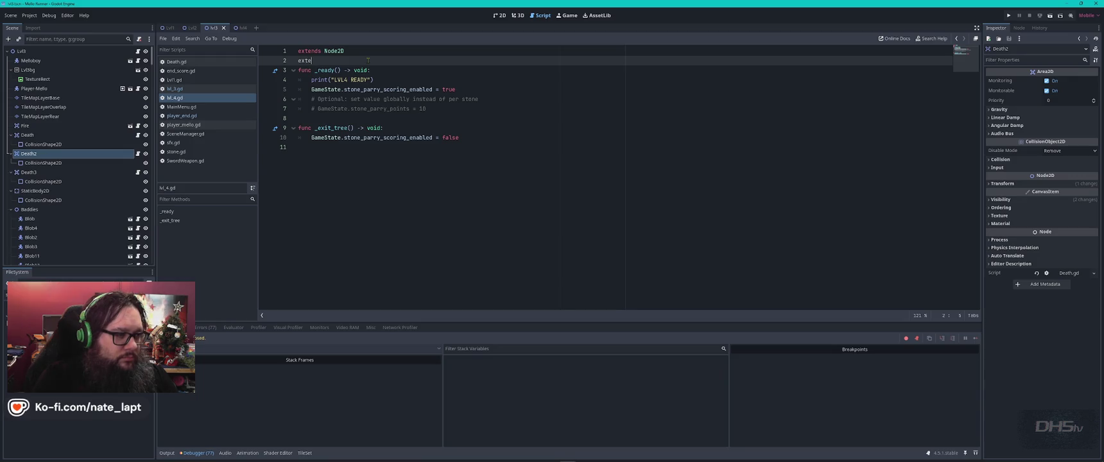
{"action": "type", "text": " Lvl4"}
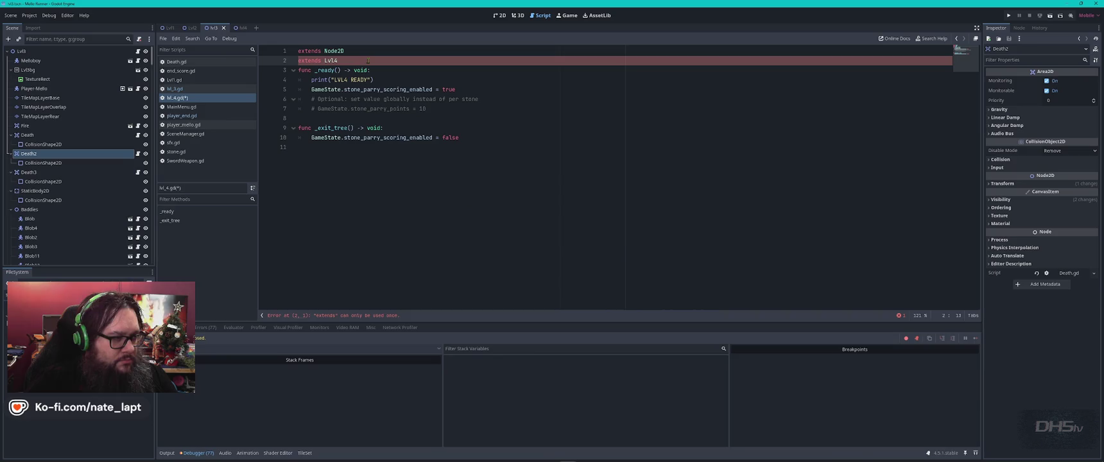
{"action": "left_click", "coordinate": [365, 51]}
{"action": "key", "text": "ctrl+k"}
{"action": "key", "text": "ctrl+s"}
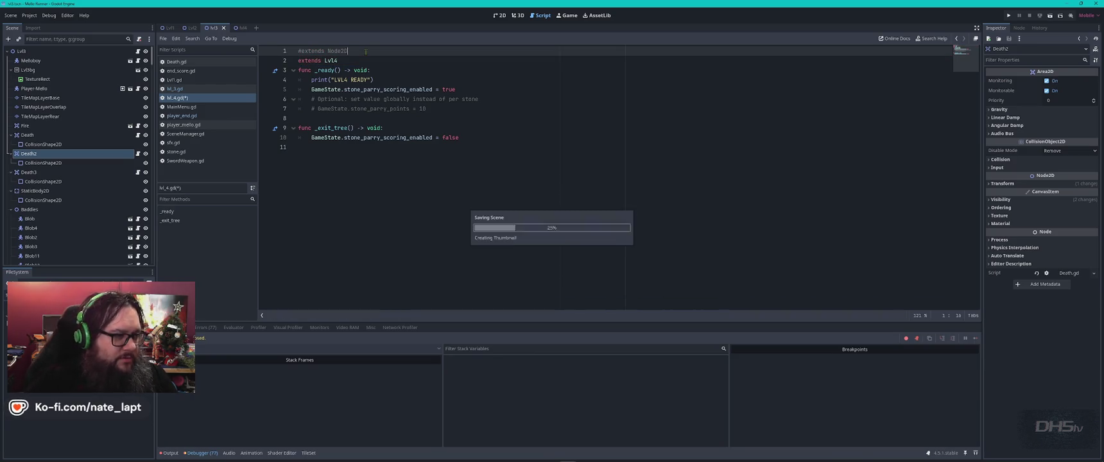
{"action": "left_click", "coordinate": [372, 61]}
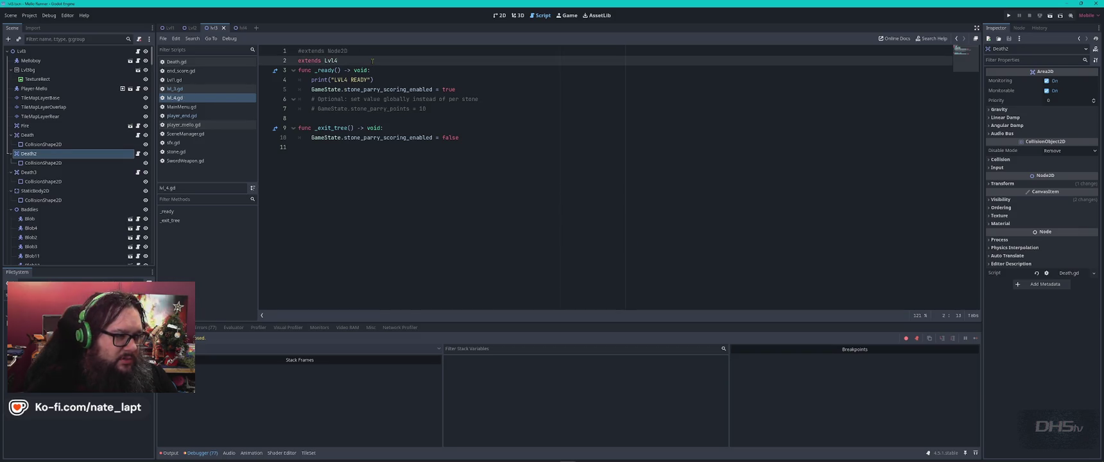
- Recheck lvl_3.gd, then run the project with F5 to playtest
{"action": "left_click", "coordinate": [187, 89]}
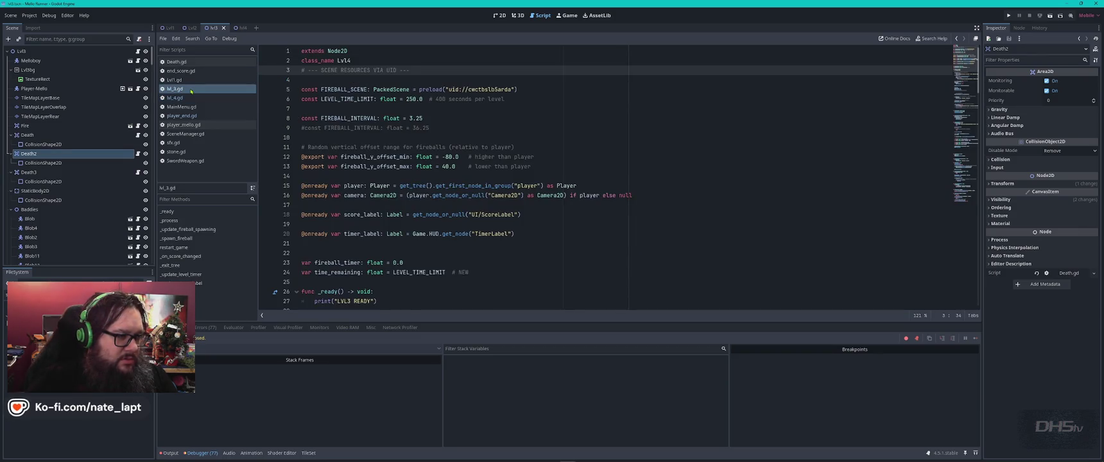
{"action": "left_click", "coordinate": [207, 98]}
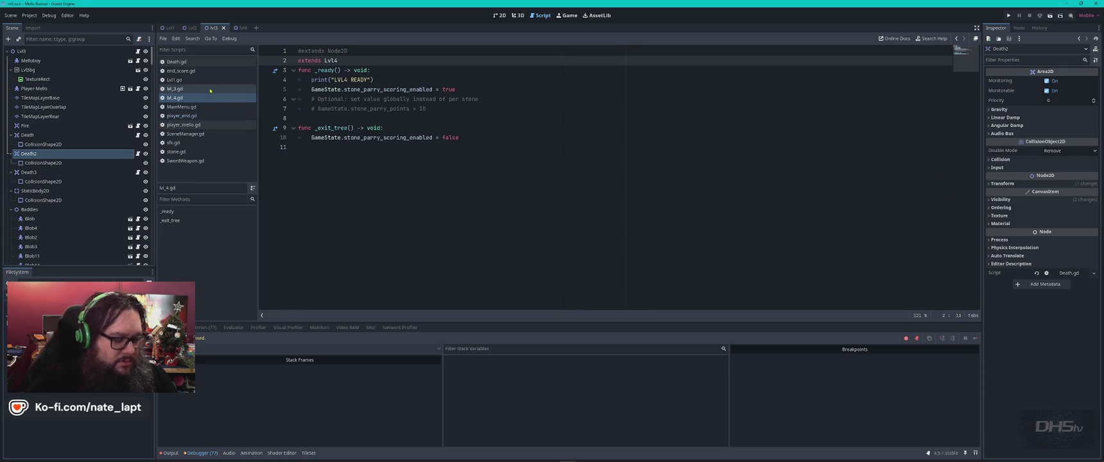
{"action": "key", "text": "F5"}
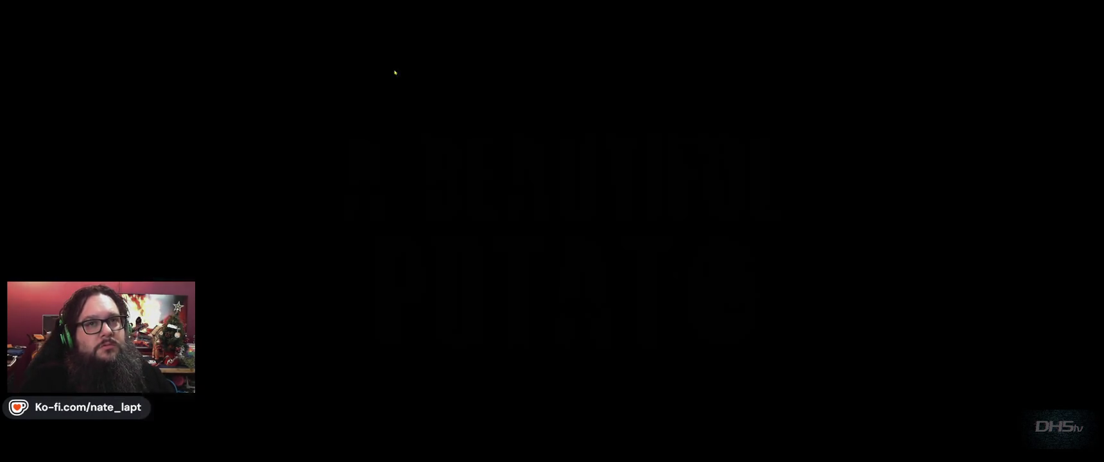
- Start the game and run right through level 4, slashing and jumping over the stone pillars
{"action": "key", "text": "Return"}
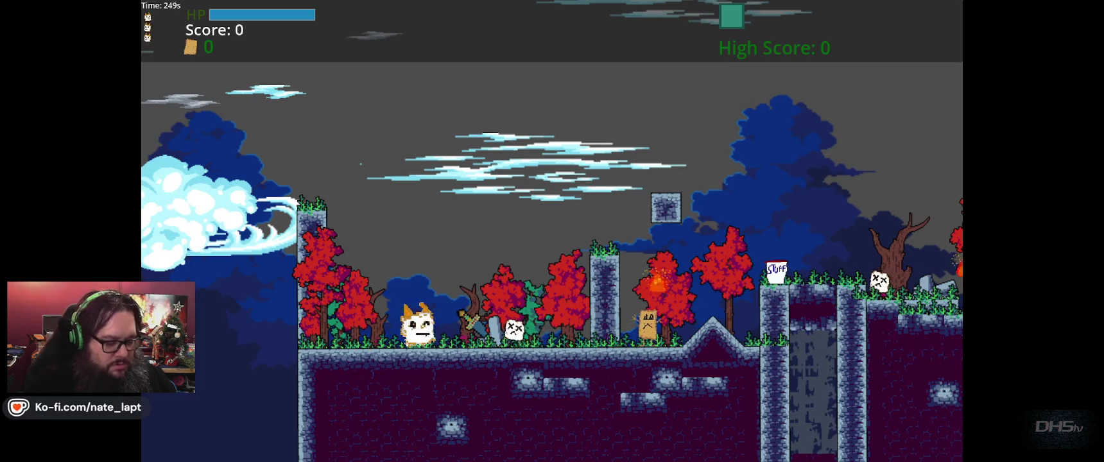
{"action": "key", "text": "Right"}
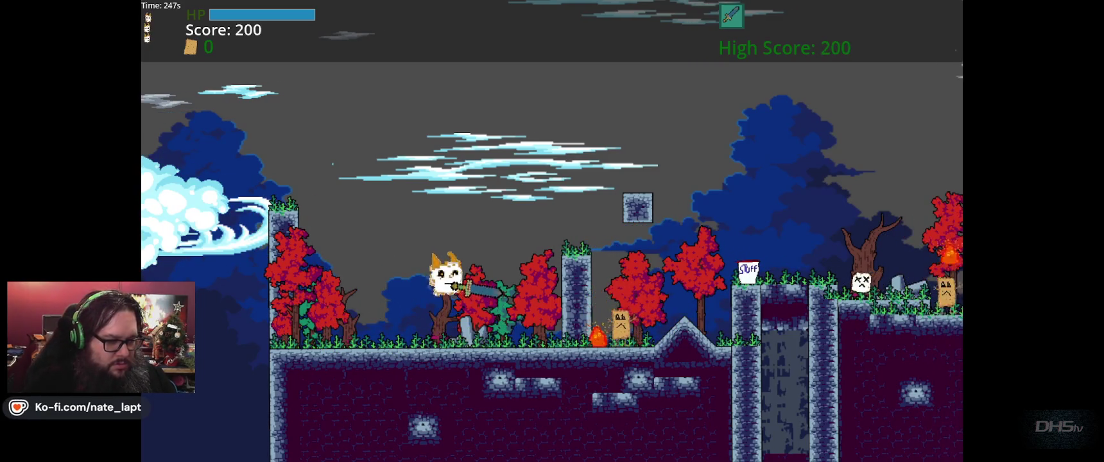
{"action": "key", "text": "Right"}
{"action": "key", "text": "space"}
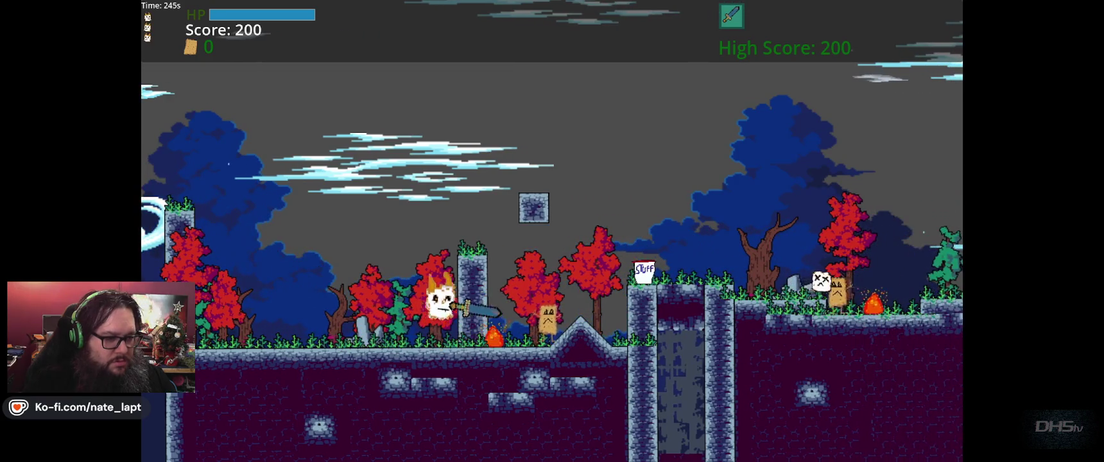
{"action": "key", "text": "Right"}
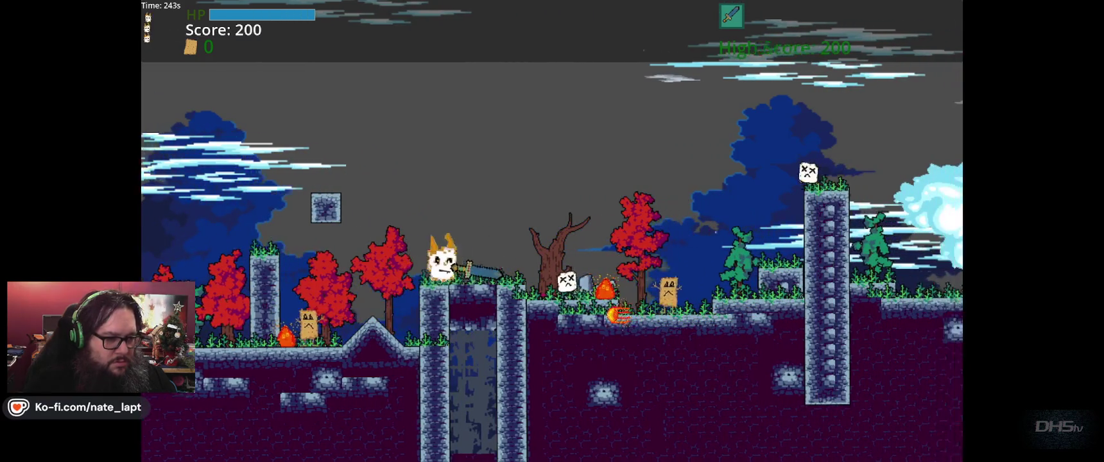
{"action": "key", "text": "Right"}
{"action": "key", "text": "space"}
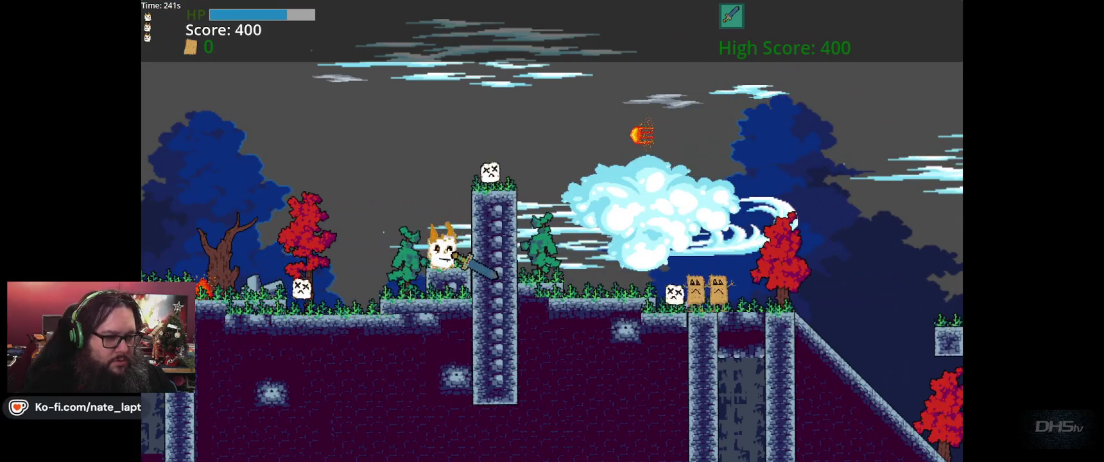
{"action": "key", "text": "Right"}
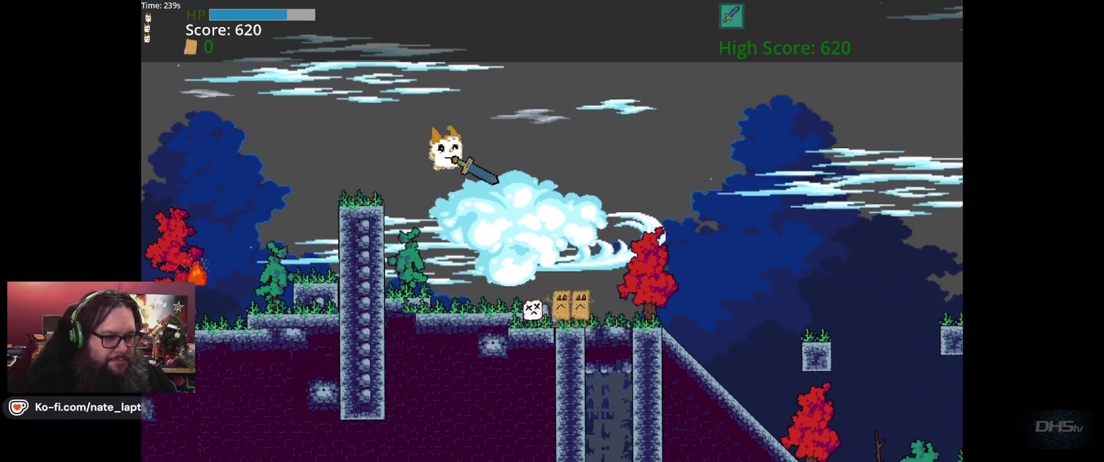
{"action": "key", "text": "Right"}
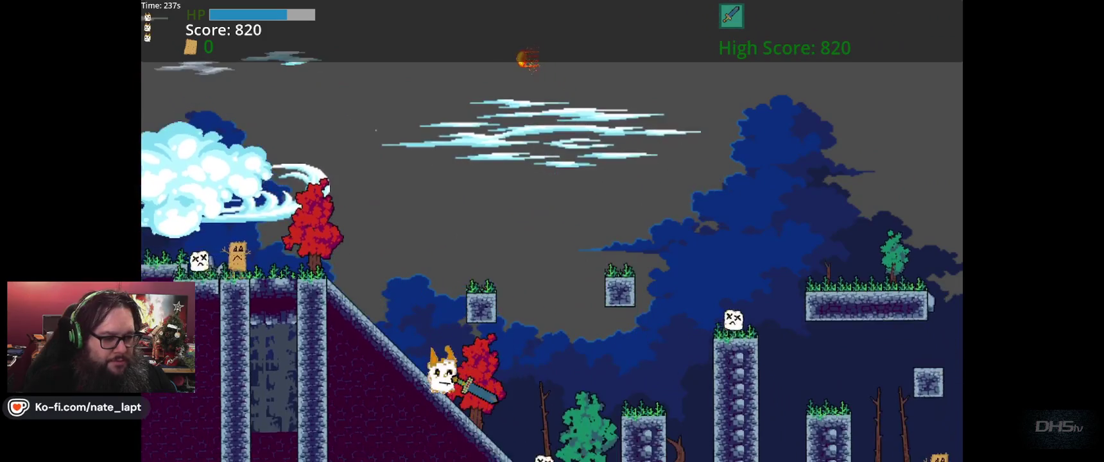
{"action": "key", "text": "Right"}
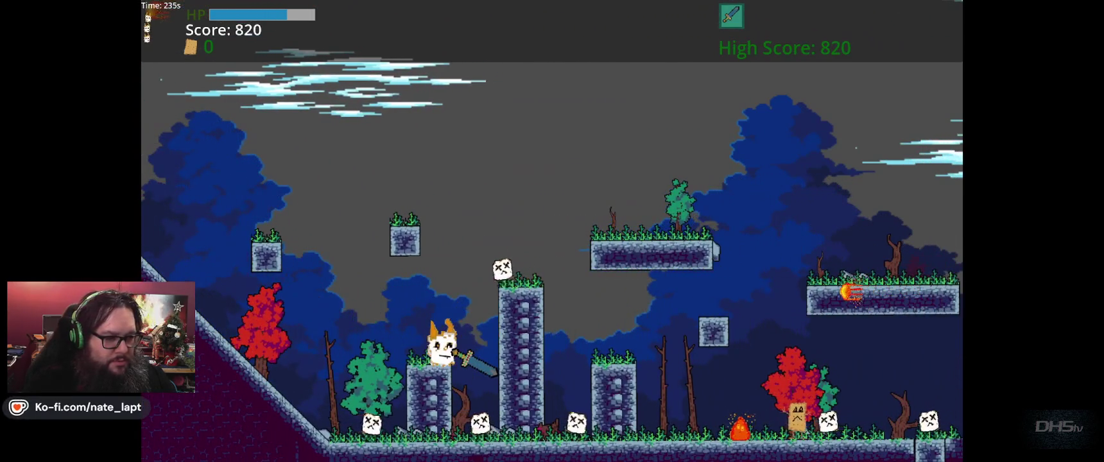
{"action": "key", "text": "Right"}
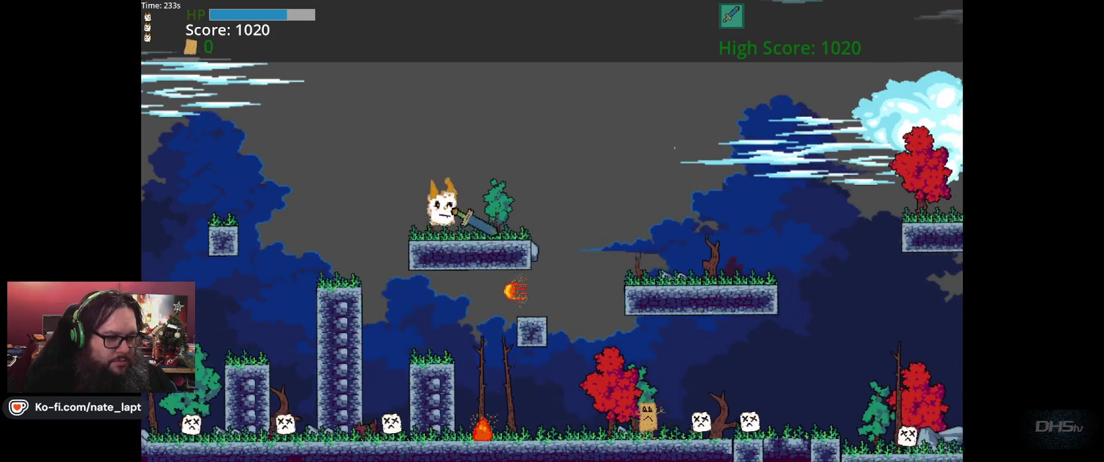
{"action": "key", "text": "Right"}
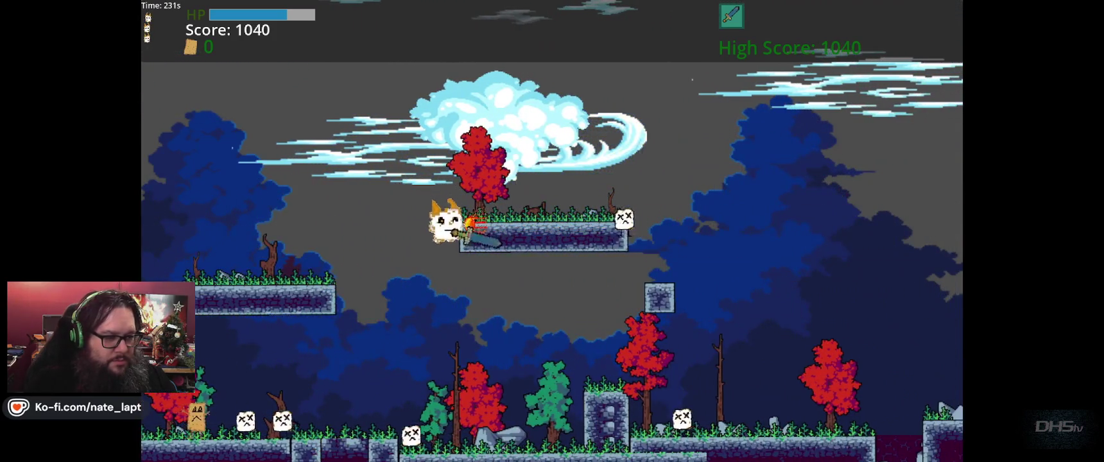
{"action": "key", "text": "Right"}
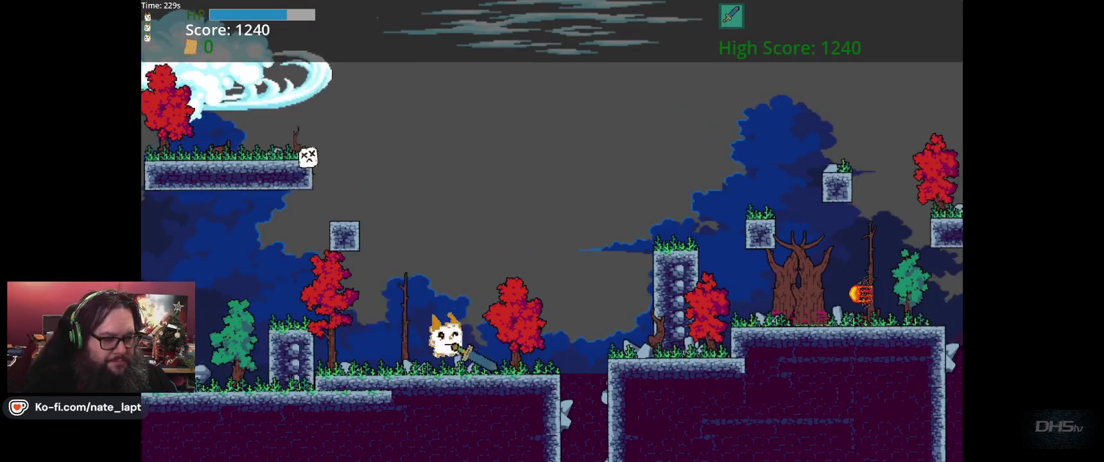
{"action": "key", "text": "Right"}
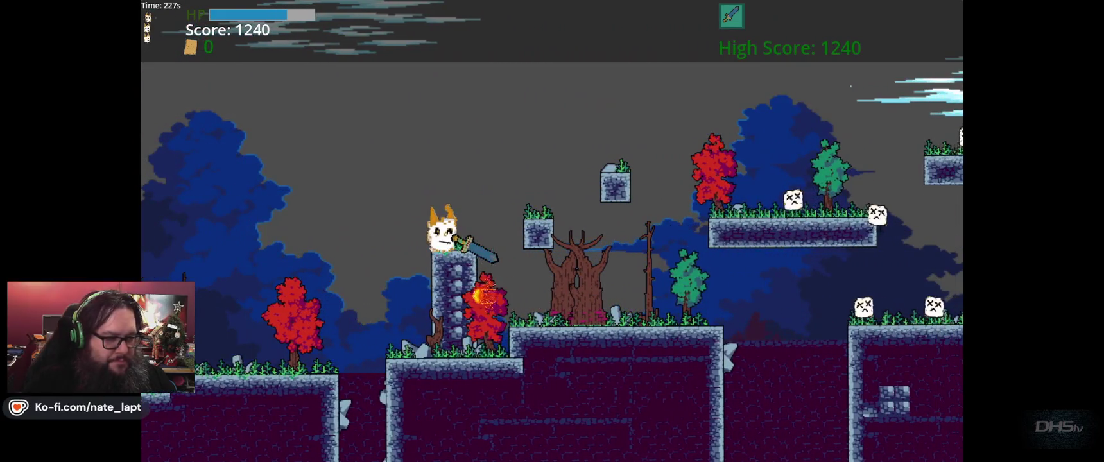
{"action": "key", "text": "Right"}
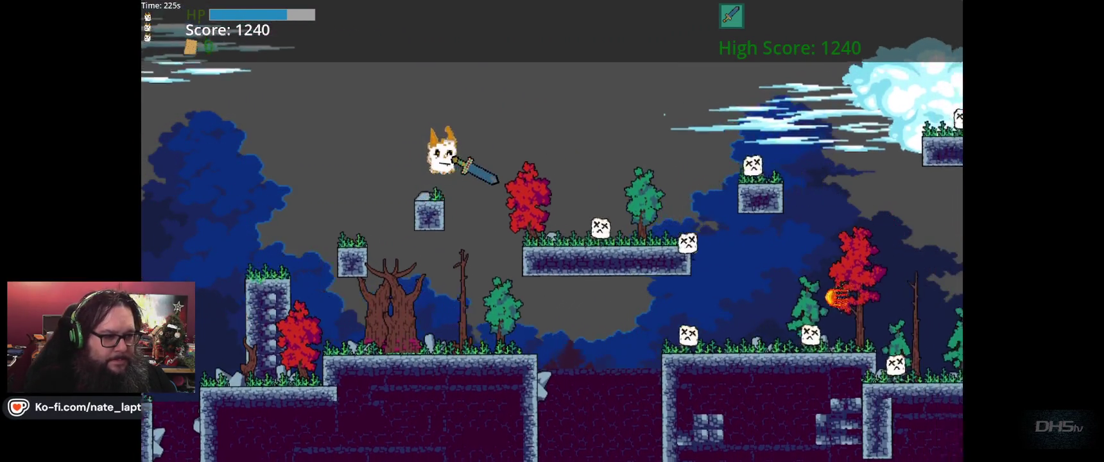
{"action": "key", "text": "Right"}
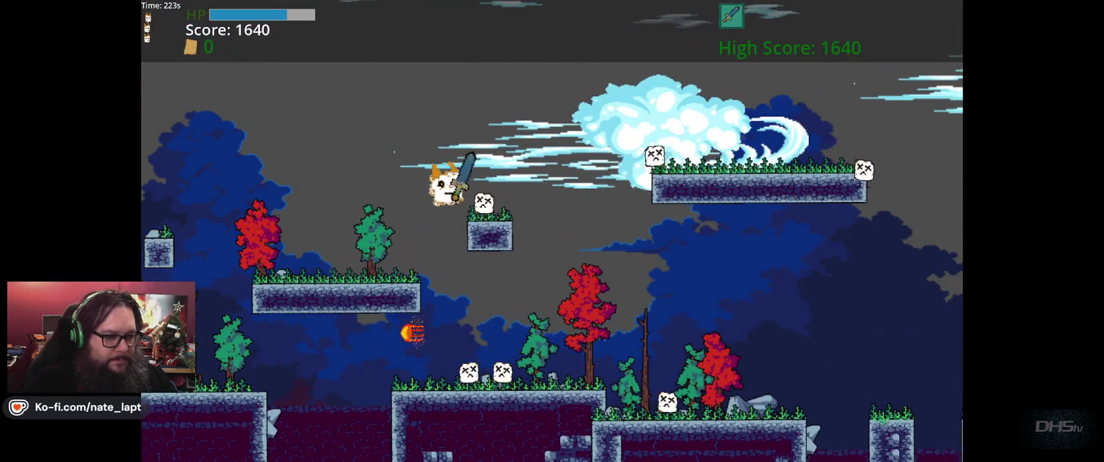
- Cross the platforms, parry the incoming stone, and reach a score of 4860
{"action": "key", "text": "Right"}
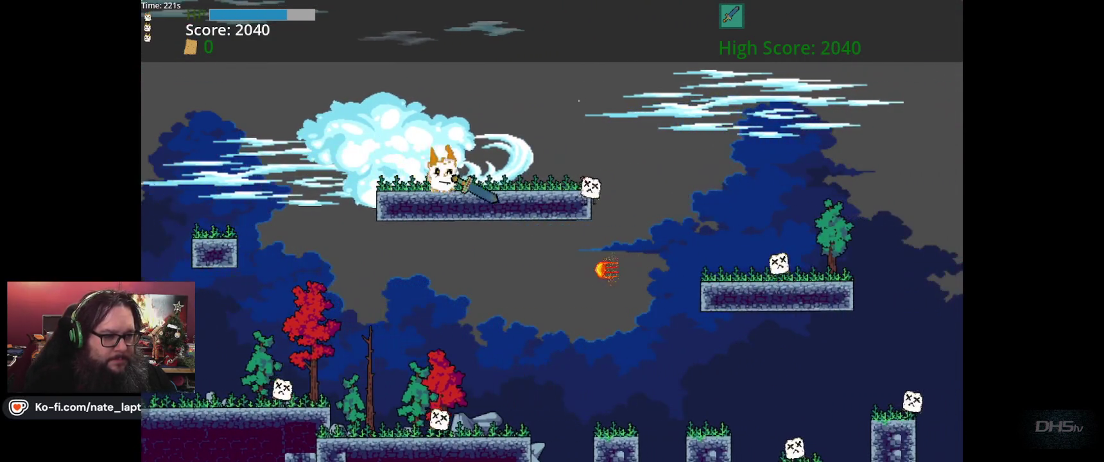
{"action": "key", "text": "Right"}
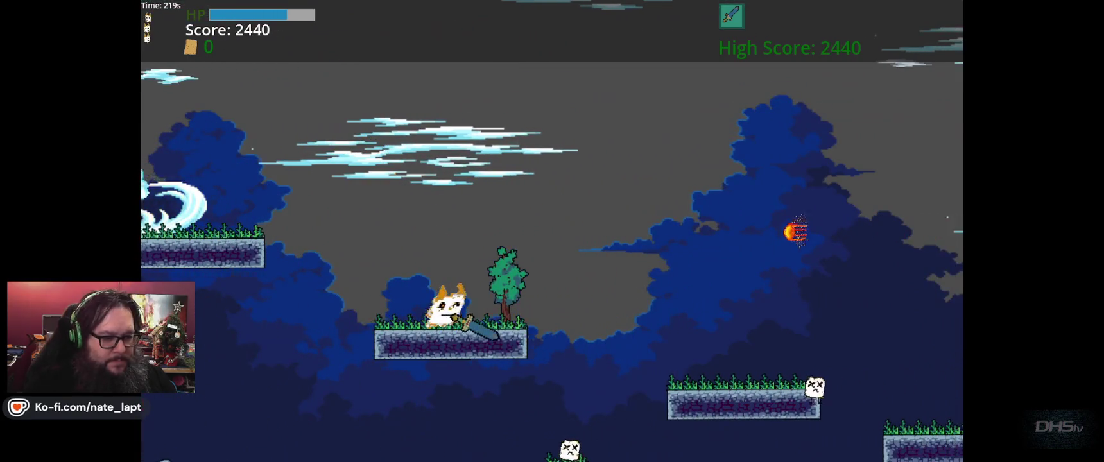
{"action": "key", "text": "Right"}
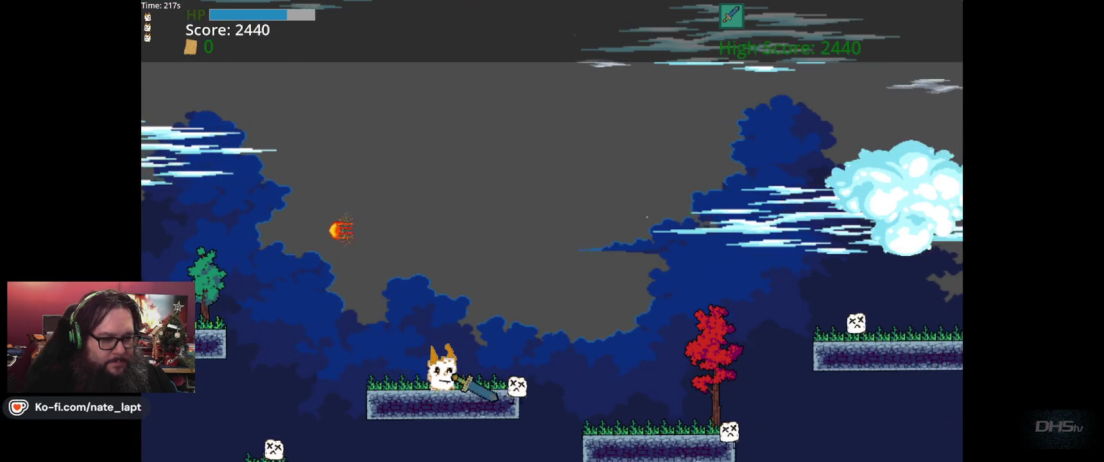
{"action": "key", "text": "Right"}
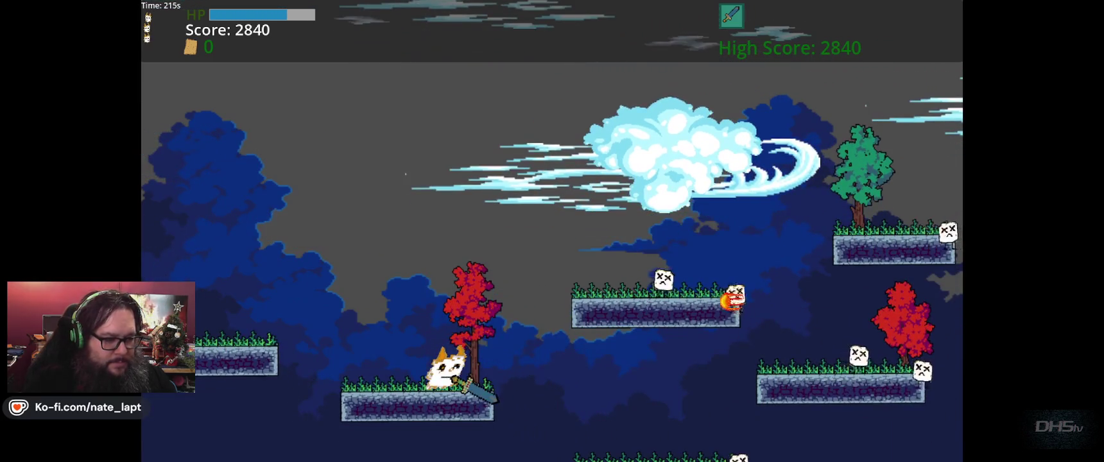
{"action": "key", "text": "Right"}
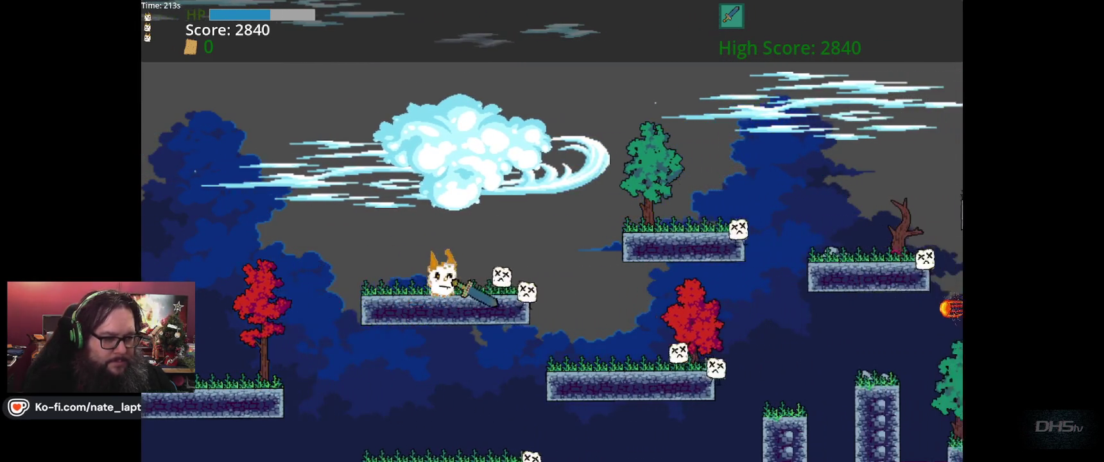
{"action": "key", "text": "Right"}
{"action": "key", "text": "Up"}
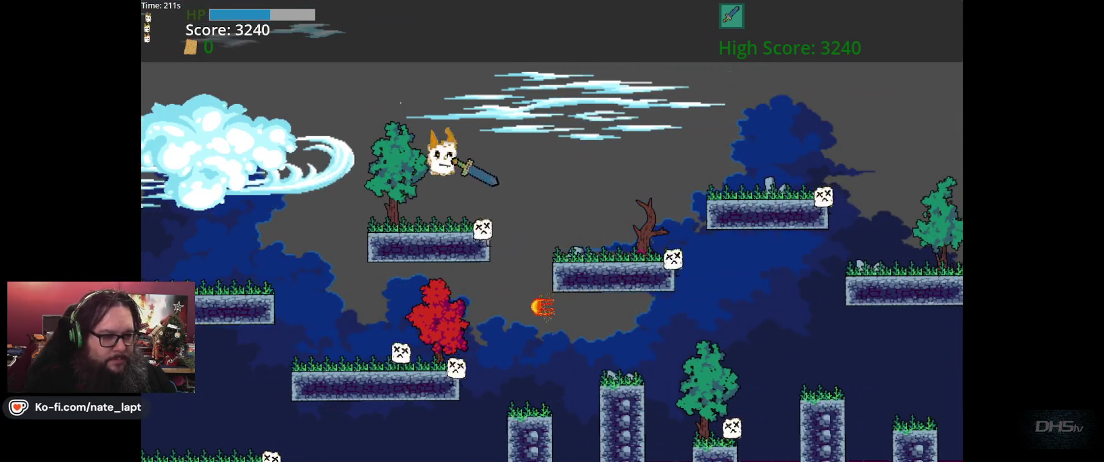
{"action": "key", "text": "Up"}
{"action": "key", "text": "Right"}
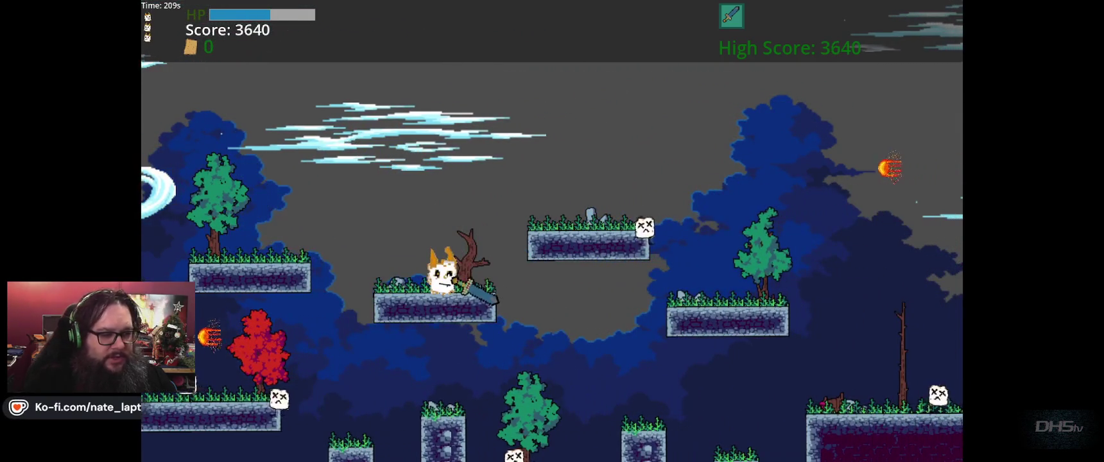
{"action": "key", "text": "Up"}
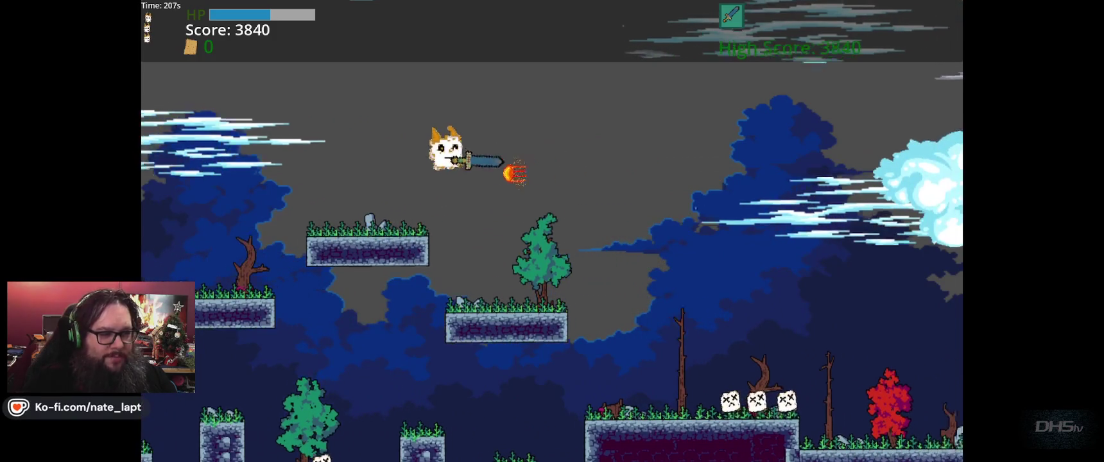
{"action": "key", "text": "Right"}
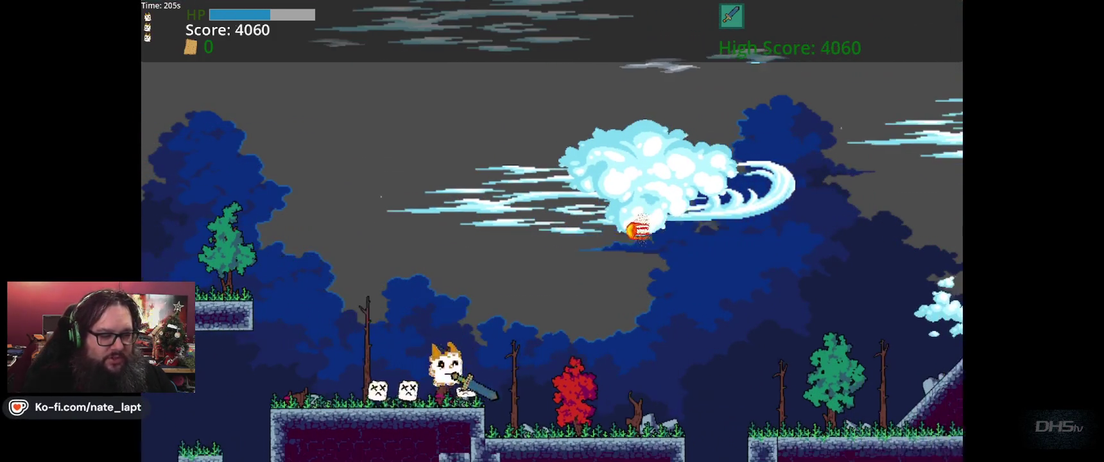
{"action": "key", "text": "Up"}
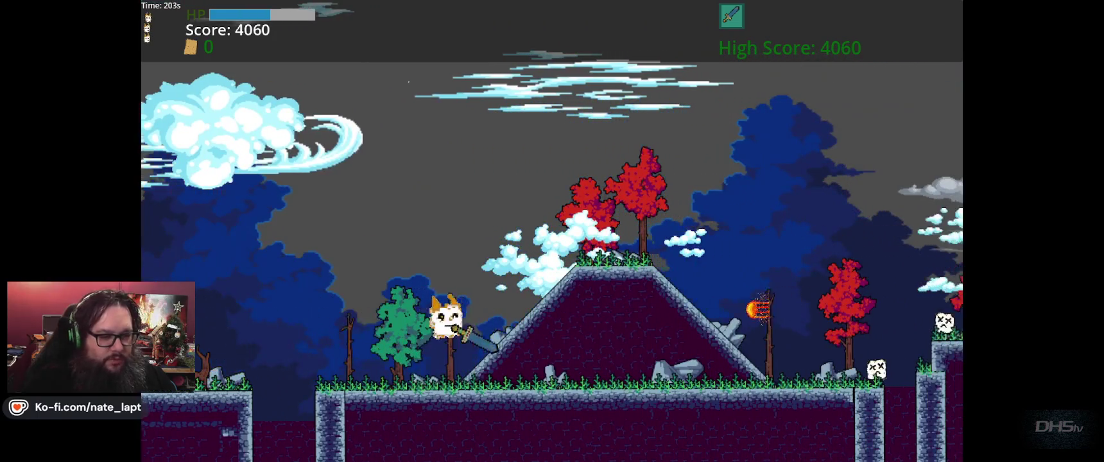
{"action": "key", "text": "Up"}
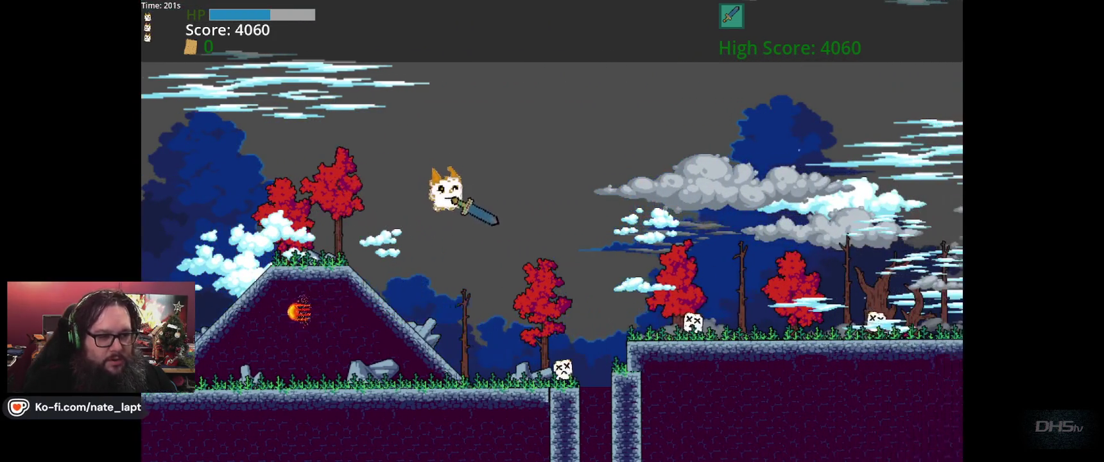
{"action": "key", "text": "Right"}
{"action": "key", "text": "Up"}
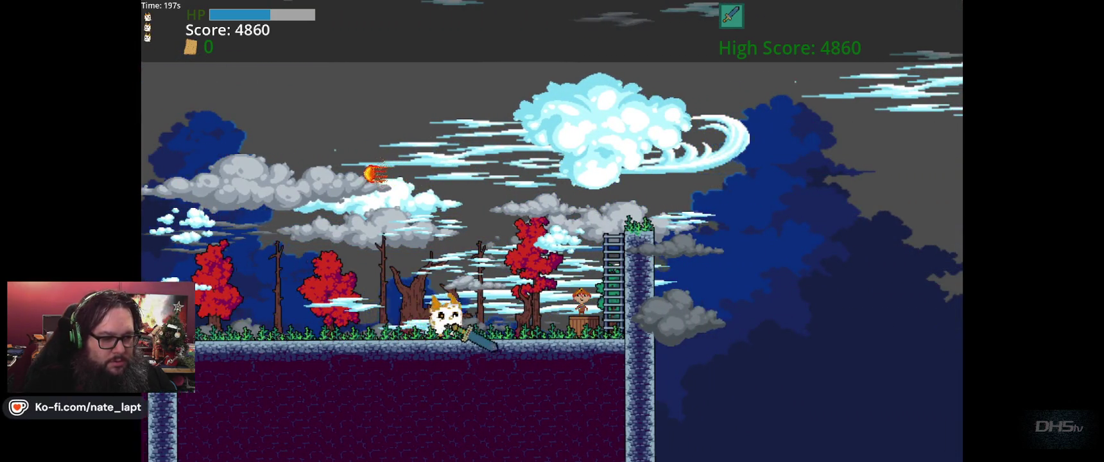
{"action": "key", "text": "Up"}
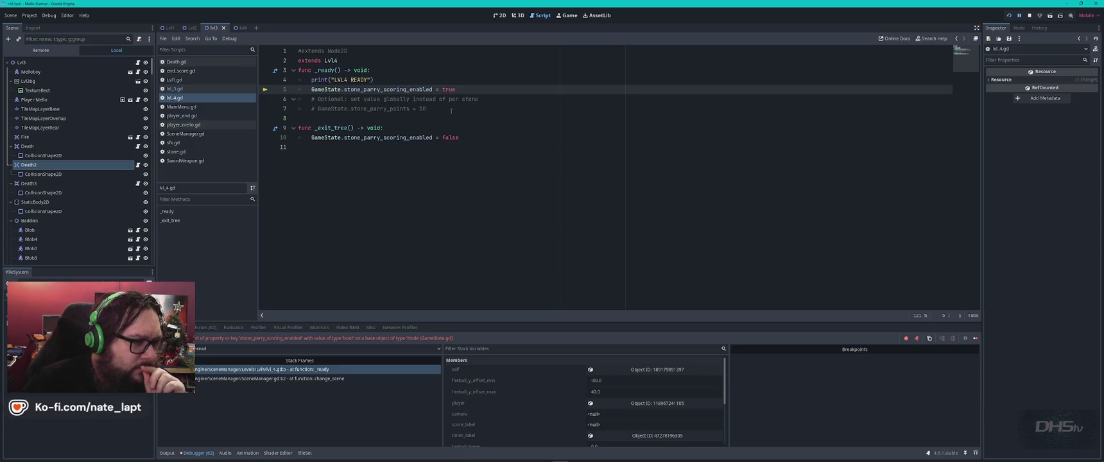
- Uncomment 'GameState.stone_parry_points = 10' on line 7 of lvl_4.gd, then switch to ChatGPT
{"action": "left_click", "coordinate": [333, 108]}
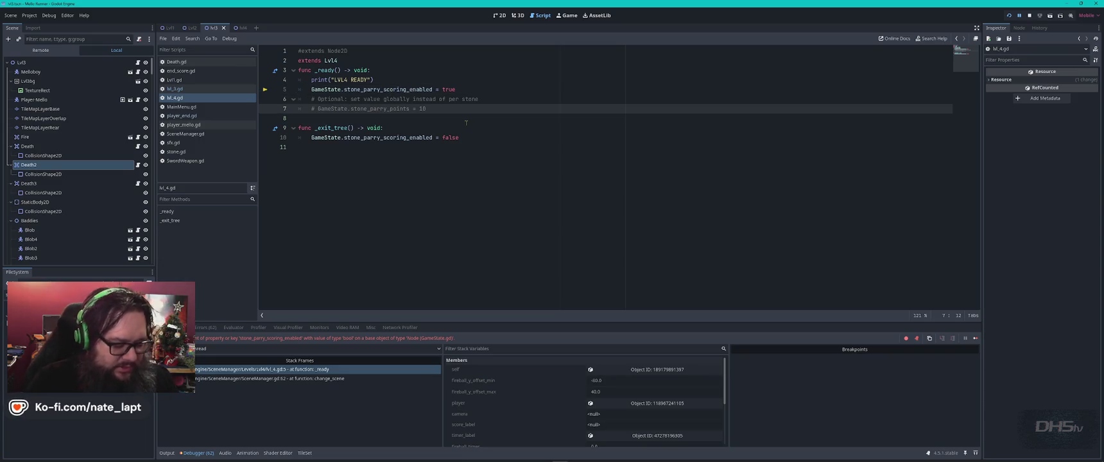
{"action": "key", "text": "ctrl+k"}
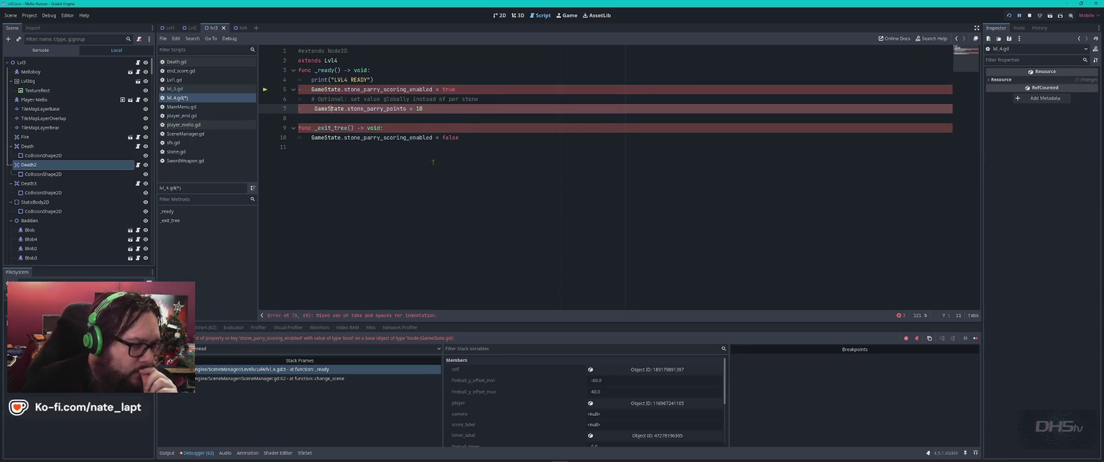
{"action": "key", "text": "alt+Tab"}
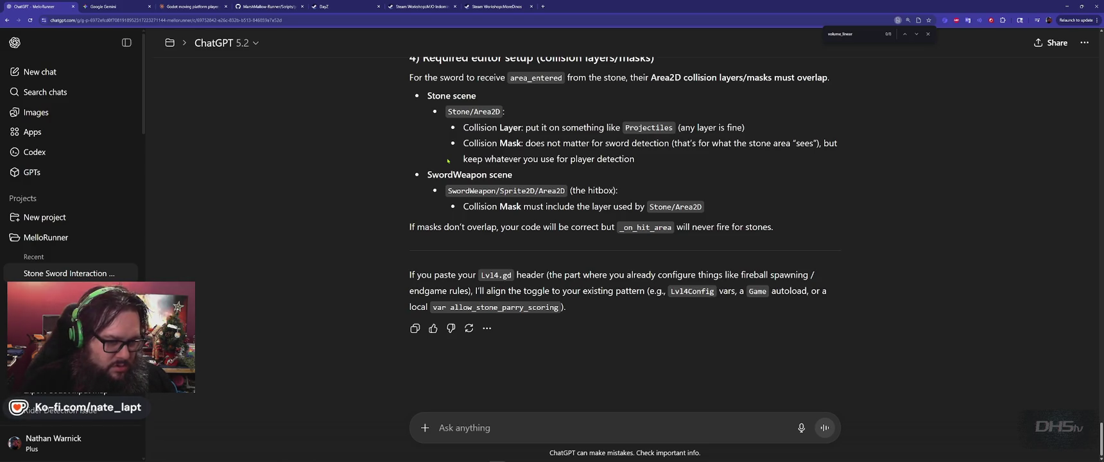
- Copy the entire lvl_4.gd script into ChatGPT's unsent message draft
{"action": "key", "text": "alt+Tab"}
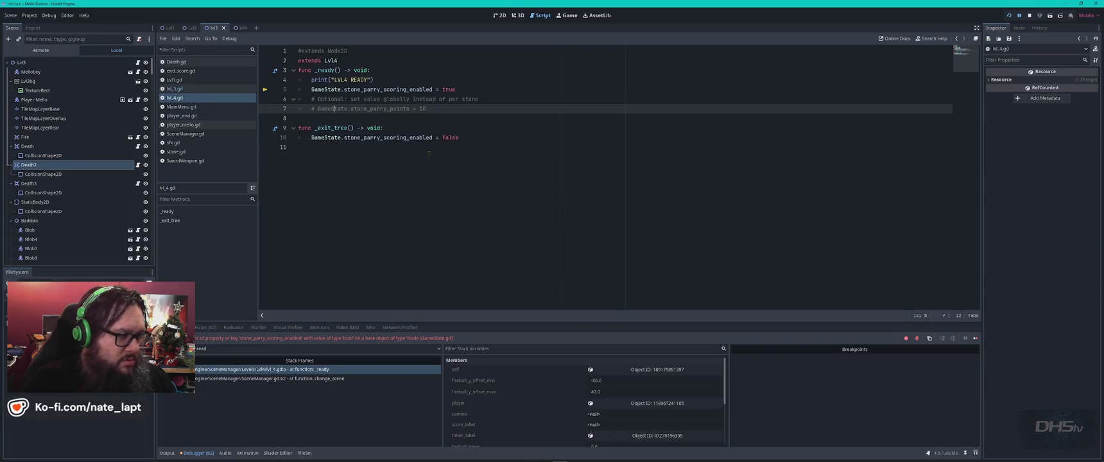
{"action": "left_click", "coordinate": [429, 152]}
{"action": "key", "text": "ctrl+a"}
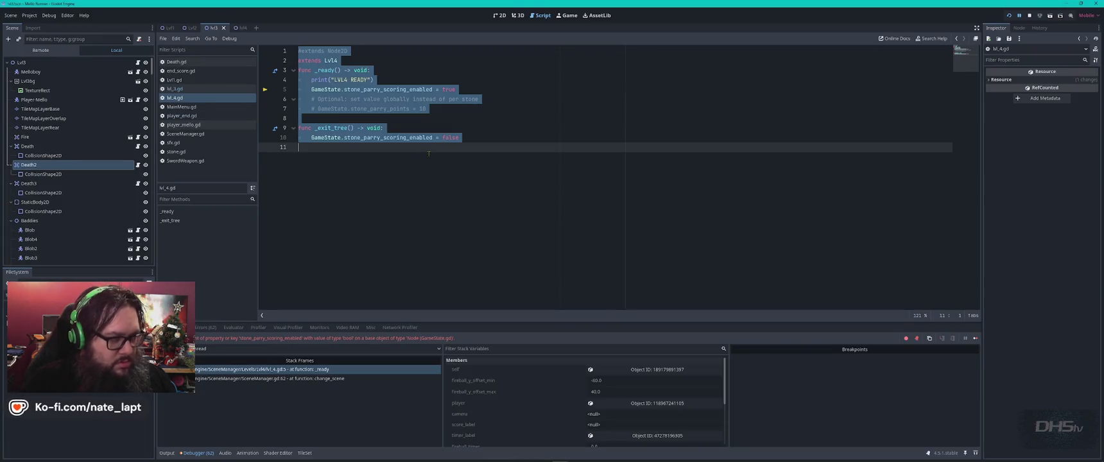
{"action": "key", "text": "alt+Tab"}
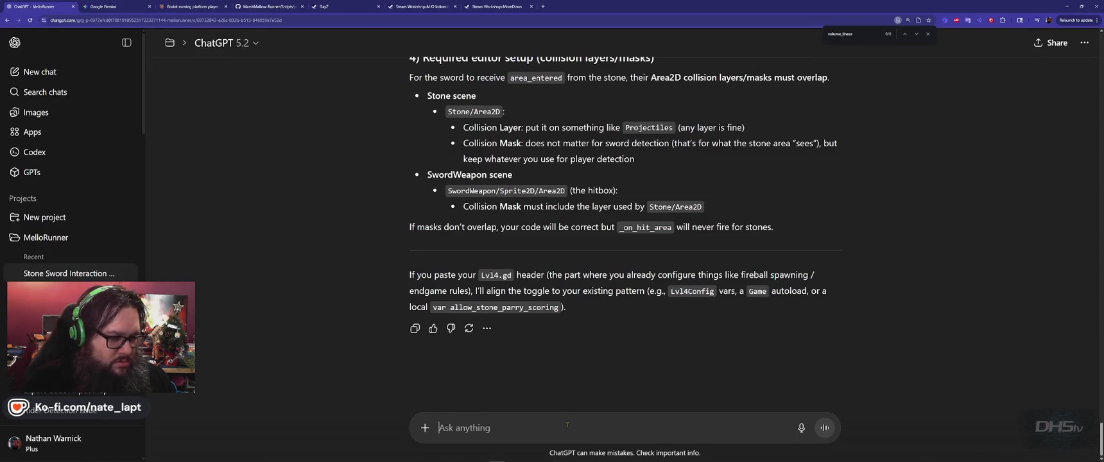
{"action": "key", "text": "ctrl+v"}
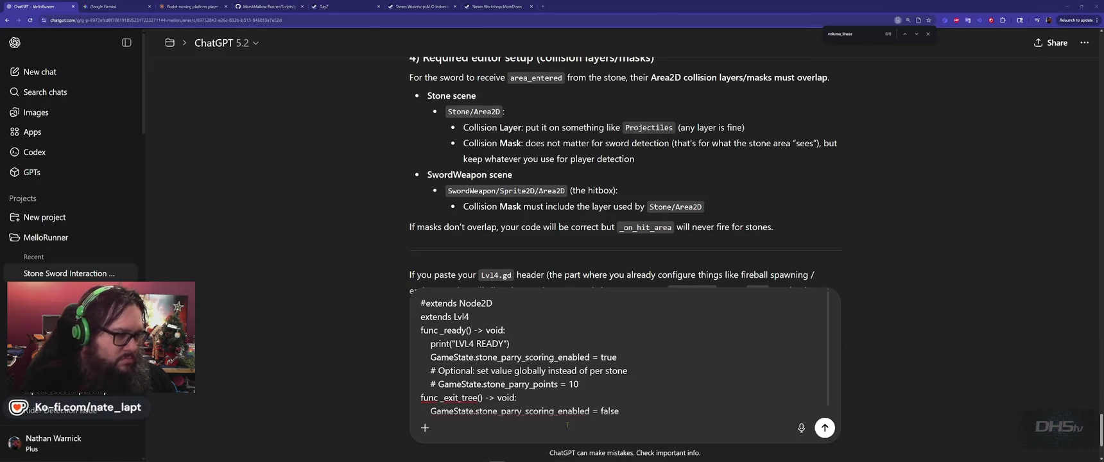
{"action": "key", "text": "alt+Tab"}
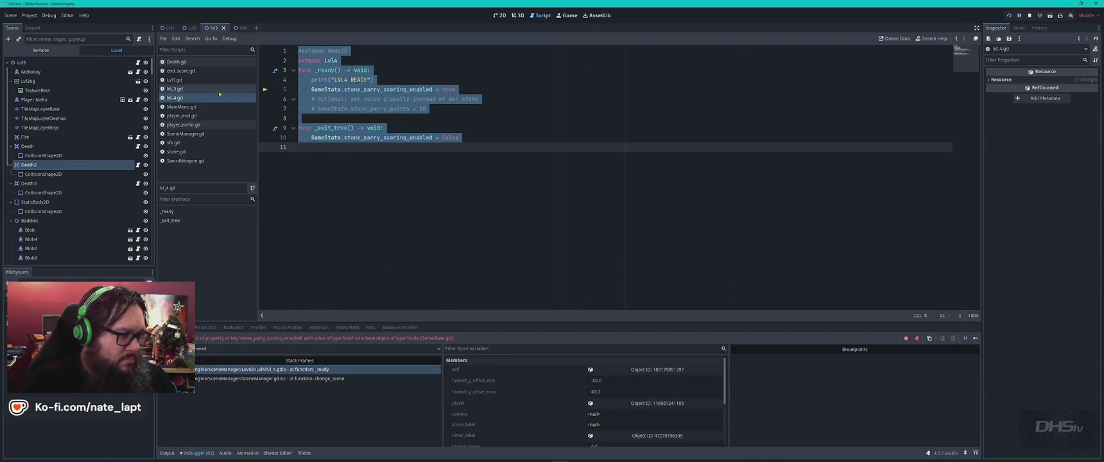
{"action": "left_click", "coordinate": [192, 90]}
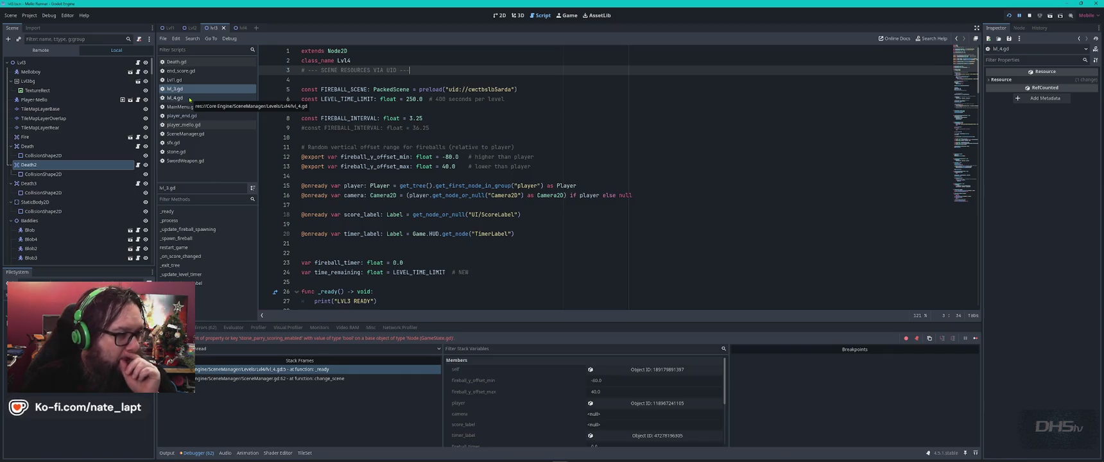
- Change lvl_4.gd's line 2 to 'extends Lvl3', save, and select the whole script
{"action": "left_click", "coordinate": [365, 61]}
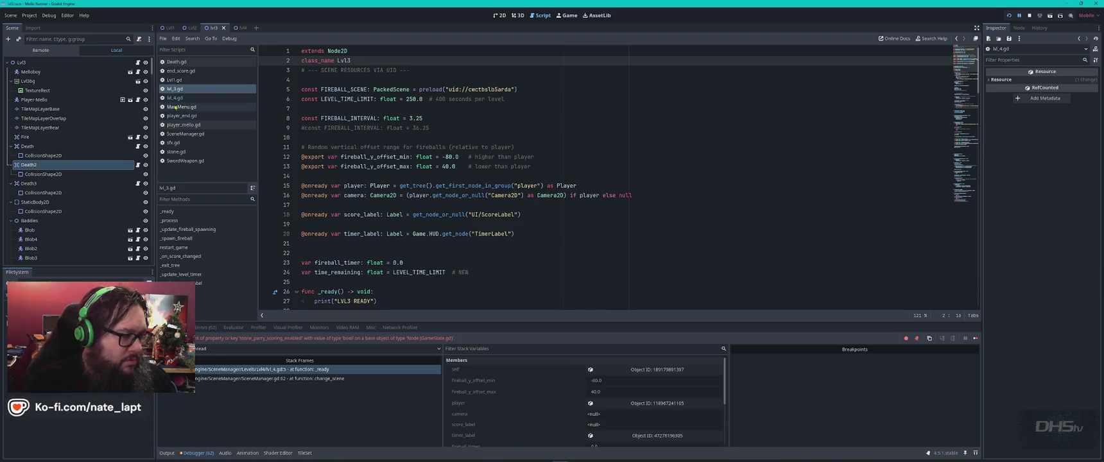
{"action": "left_click", "coordinate": [175, 98]}
{"action": "left_click", "coordinate": [358, 52]}
{"action": "left_click", "coordinate": [356, 60]}
{"action": "key", "text": "BackSpace"}
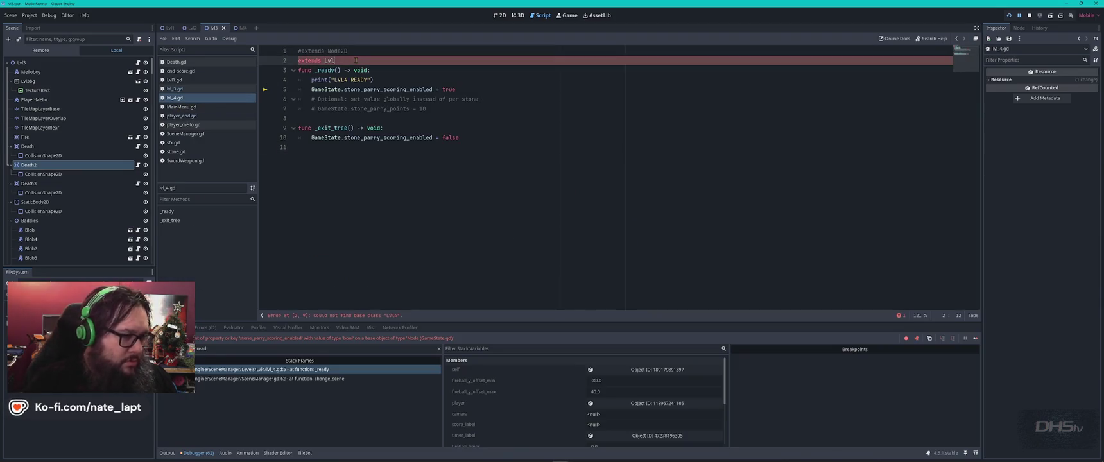
{"action": "type", "text": "3"}
{"action": "key", "text": "ctrl+s"}
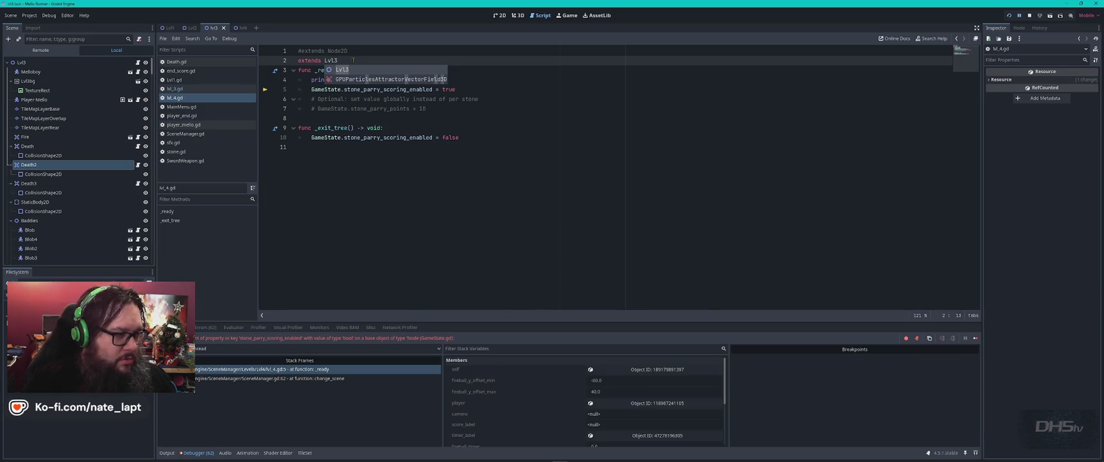
{"action": "key", "text": "ctrl+a"}
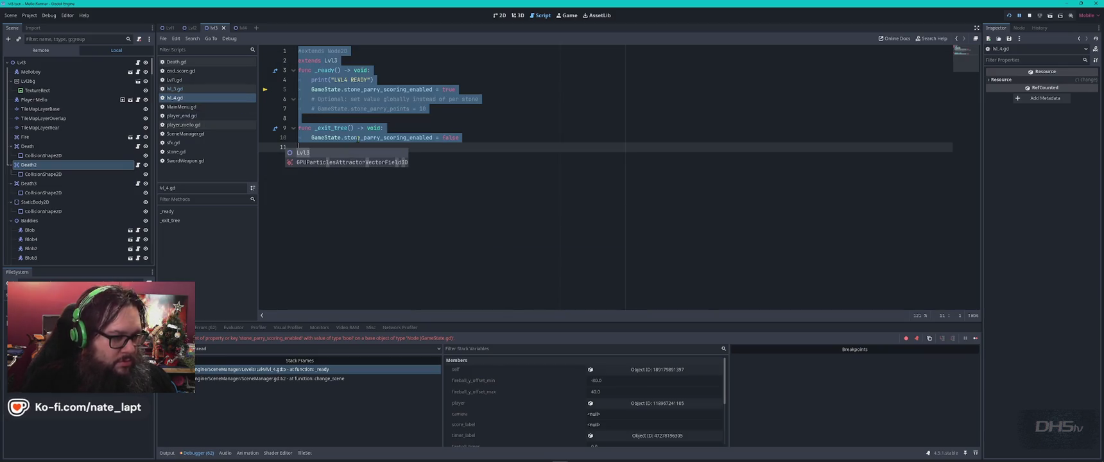
{"action": "key", "text": "alt+Tab"}
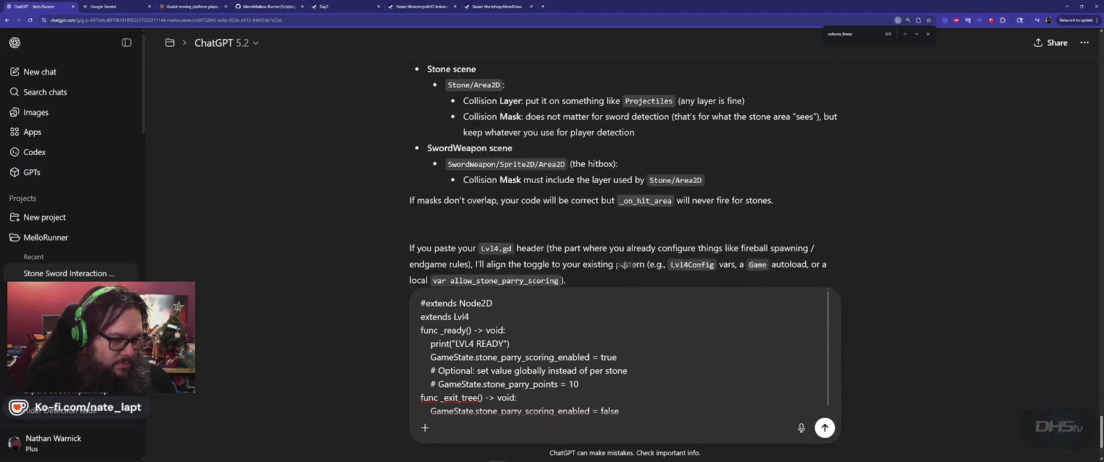
- Send ChatGPT the lvl_3.gd code above the updated Lvl4 script in one message
{"action": "key", "text": "ctrl+a"}
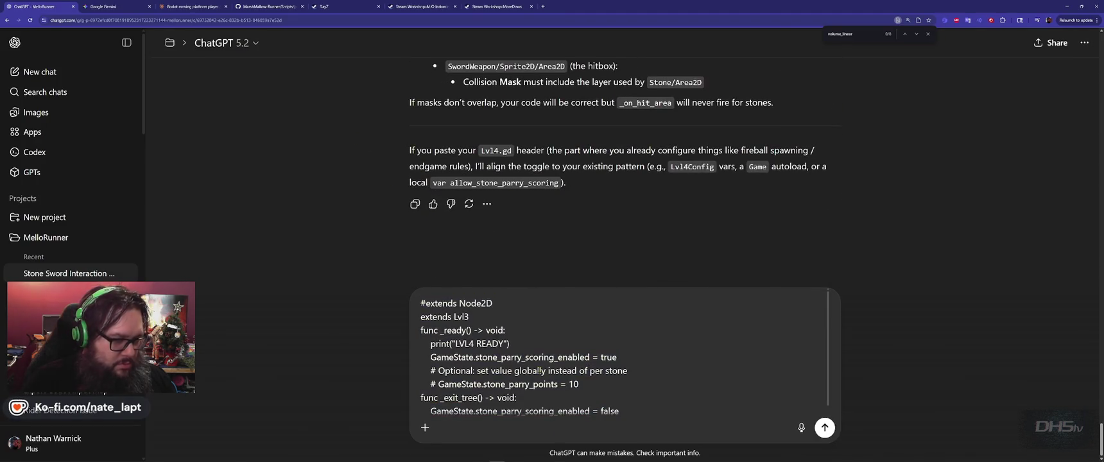
{"action": "key", "text": "alt+Tab"}
{"action": "left_click", "coordinate": [203, 89]}
{"action": "left_click", "coordinate": [437, 186]}
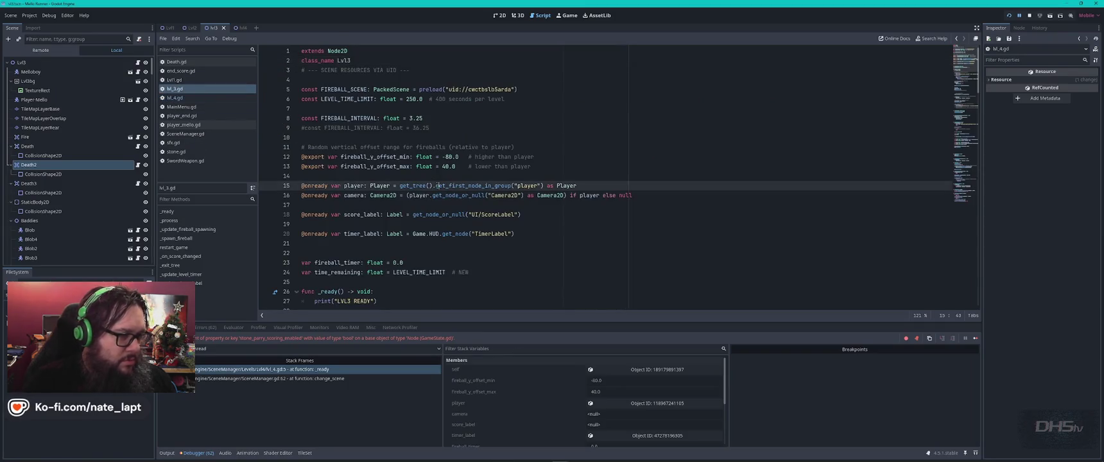
{"action": "key", "text": "ctrl+a"}
{"action": "key", "text": "alt+Tab"}
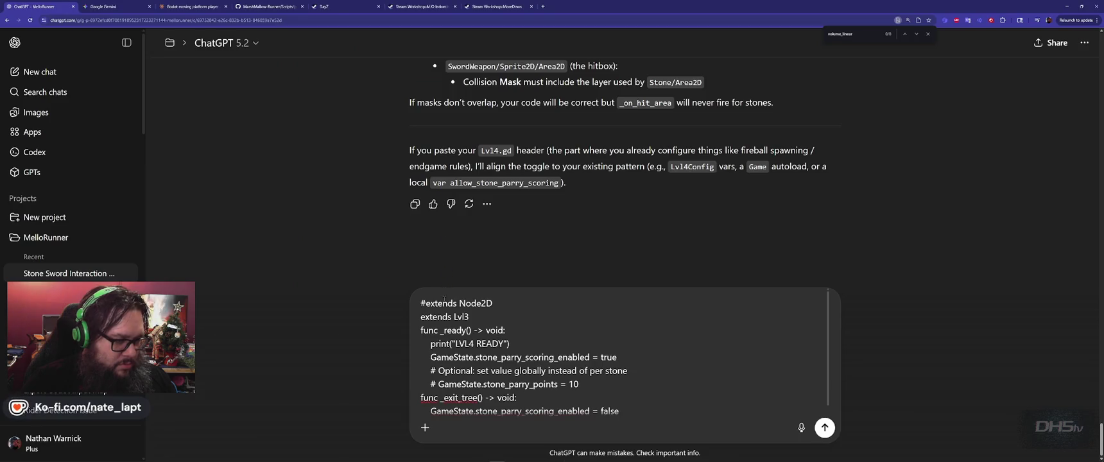
{"action": "key", "text": "shift+Return"}
{"action": "key", "text": "shift+Return"}
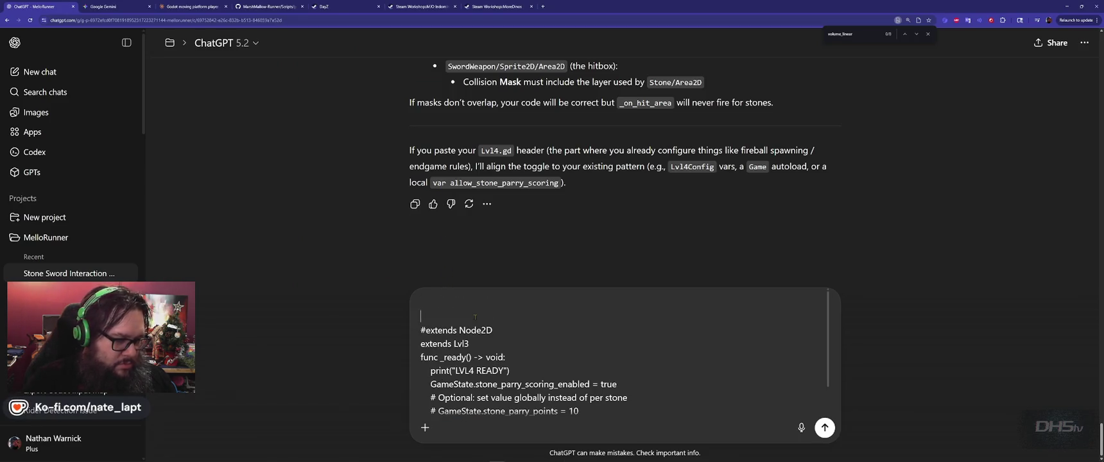
{"action": "key", "text": "ctrl+v"}
{"action": "key", "text": "Return"}
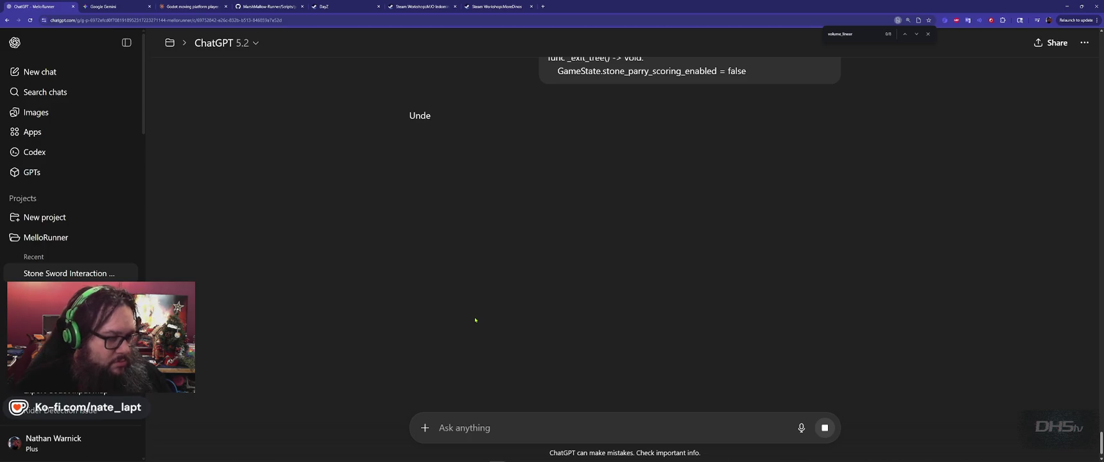
- Read ChatGPT's Lvl4.gd reply extending Lvl3 with super._ready and super._exit_tree calls
{"action": "key", "text": "alt+Tab"}
{"action": "key", "text": "alt+Tab"}
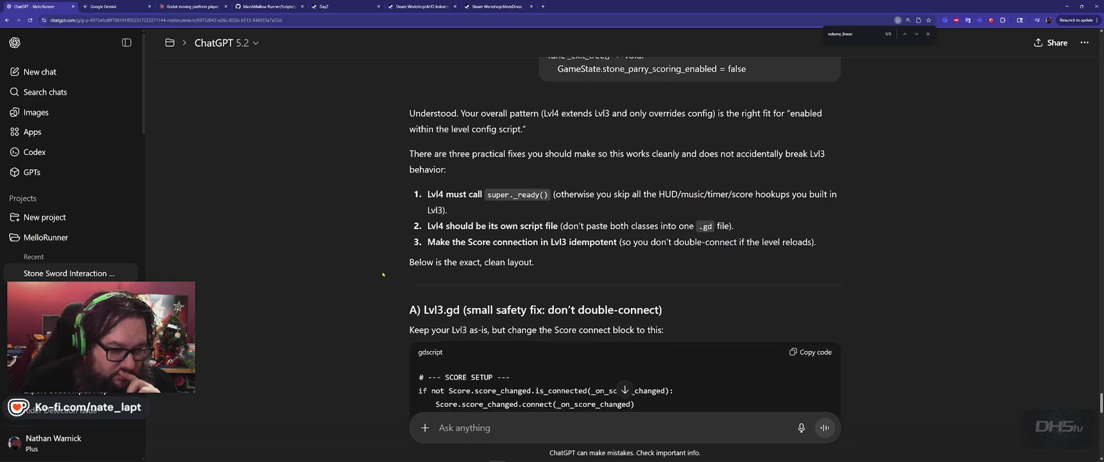
{"action": "scroll", "coordinate": [382, 275], "scroll_direction": "down", "scroll_amount": 3}
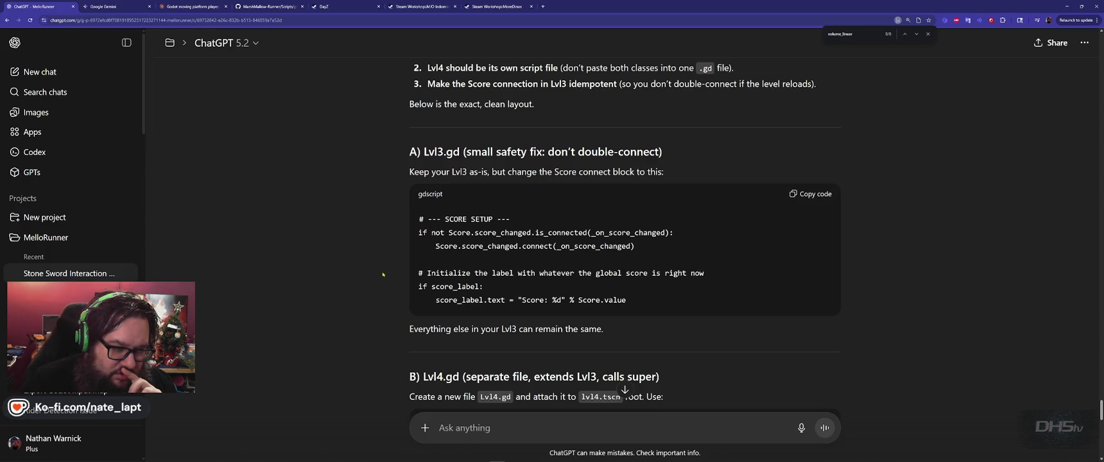
{"action": "scroll", "coordinate": [383, 274], "scroll_direction": "down", "scroll_amount": 2}
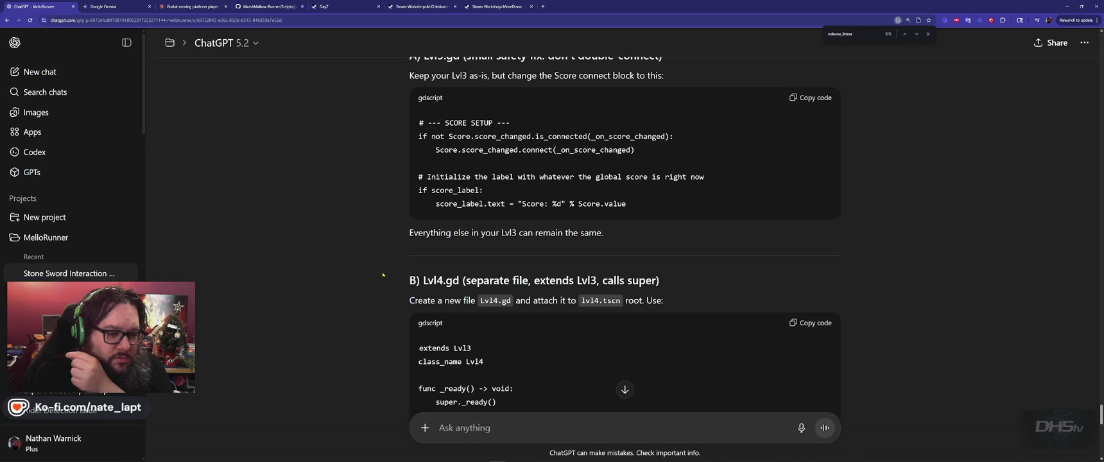
{"action": "scroll", "coordinate": [385, 277], "scroll_direction": "down", "scroll_amount": 5}
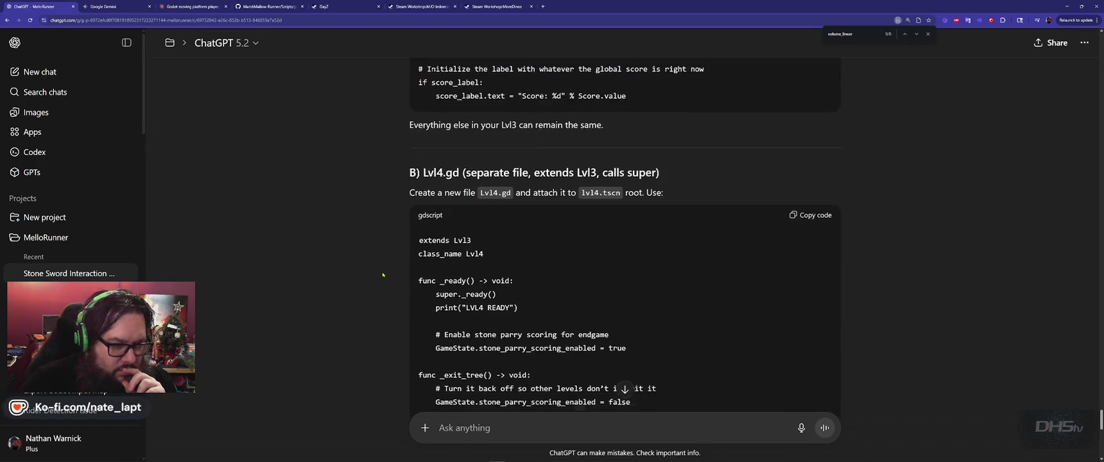
{"action": "scroll", "coordinate": [395, 287], "scroll_direction": "up", "scroll_amount": 1}
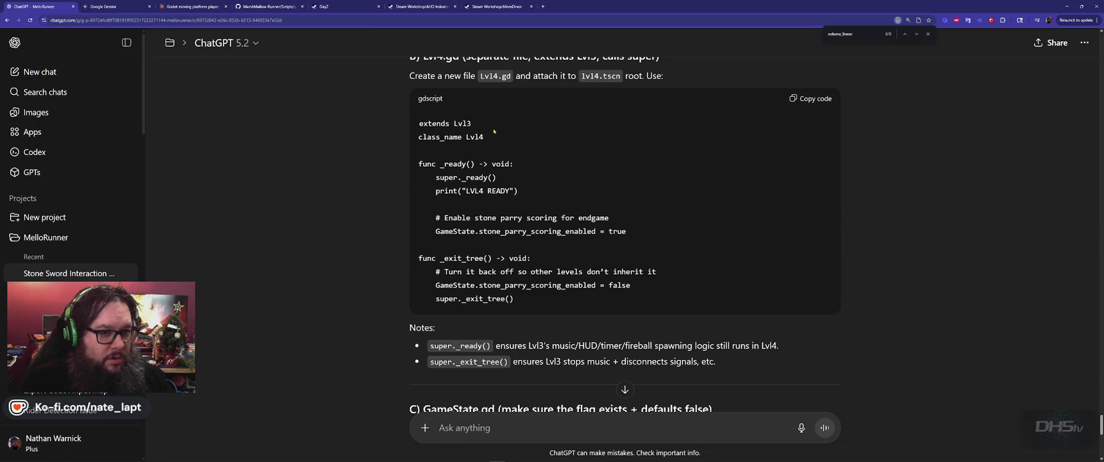
{"action": "key", "text": "alt+Tab"}
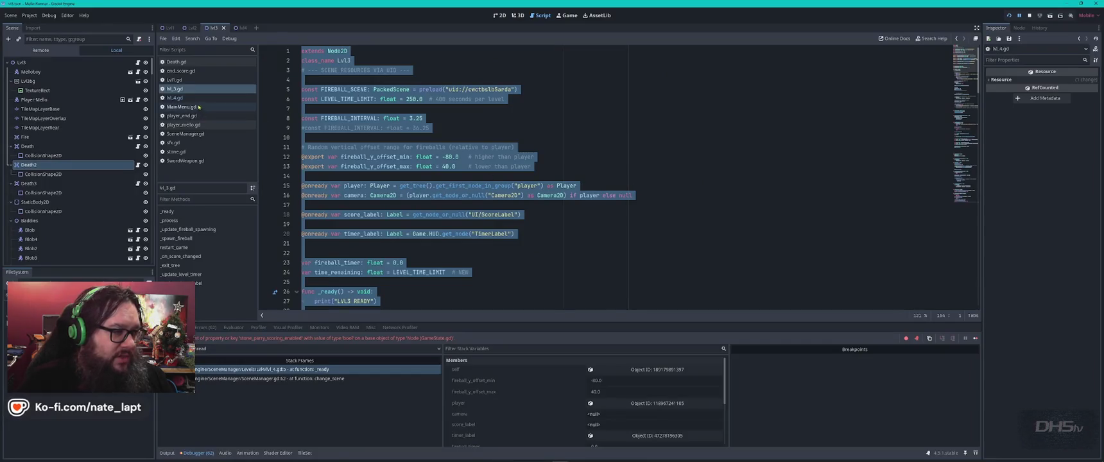
- Replace all of lvl_4.gd with ChatGPT's Lvl4 code and save it
{"action": "left_click", "coordinate": [175, 97]}
{"action": "left_click", "coordinate": [507, 127]}
{"action": "key", "text": "ctrl+a"}
{"action": "type", "text": "extends Lvl3 class_name Lvl4  func _ready() -> void: \tsuper._ready() \tprint(\"LVL4 READY\")  \t# Enable stone parry scoring for endgame \tGameState.stone_parry_scoring_enabled = true  func _exit_tree() -> void: \t# Turn it back off so other levels don't inherit it \tGameState.stone_parry_scoring_enabled = false \tsuper._exit_tree()"}
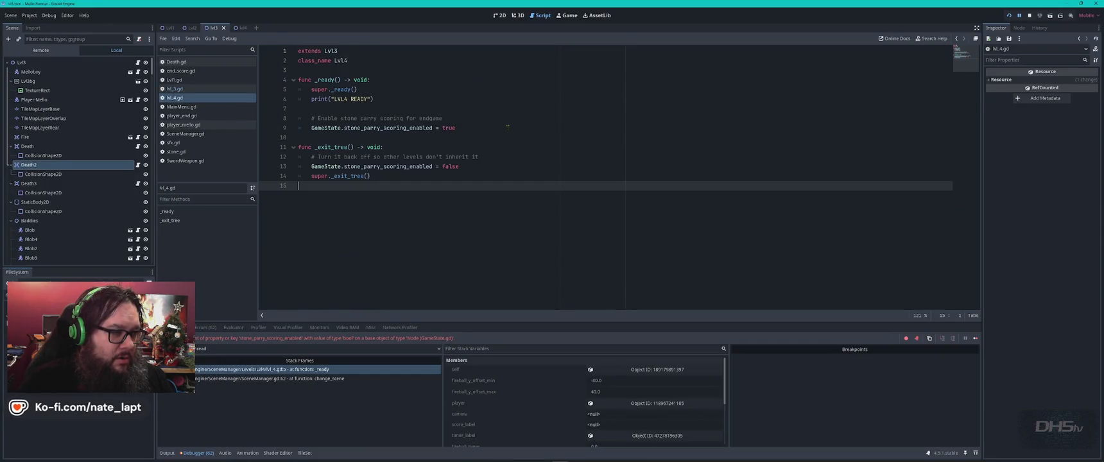
{"action": "key", "text": "ctrl+s"}
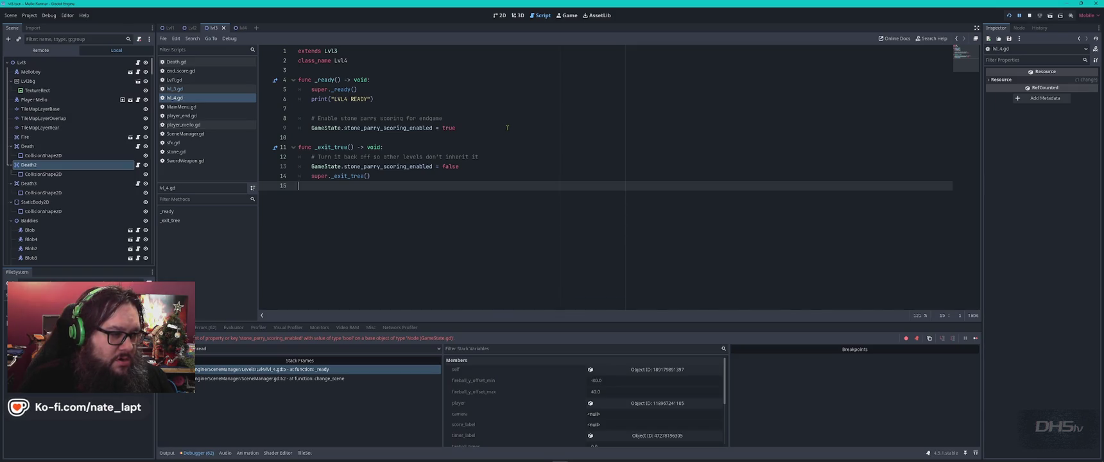
- Scroll further through ChatGPT's answer, then return to Godot
{"action": "key", "text": "alt+Tab"}
{"action": "scroll", "coordinate": [395, 237], "scroll_direction": "down", "scroll_amount": 3}
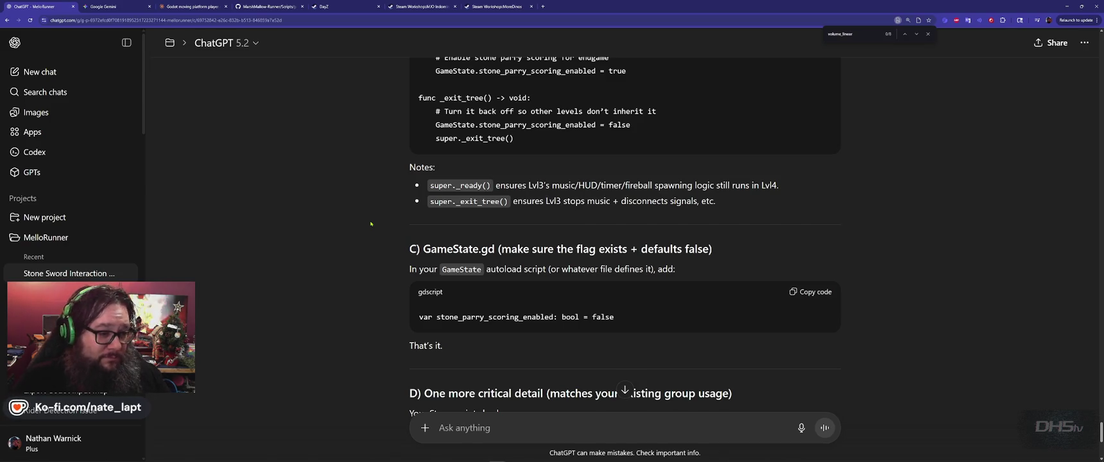
{"action": "scroll", "coordinate": [371, 223], "scroll_direction": "down", "scroll_amount": 2}
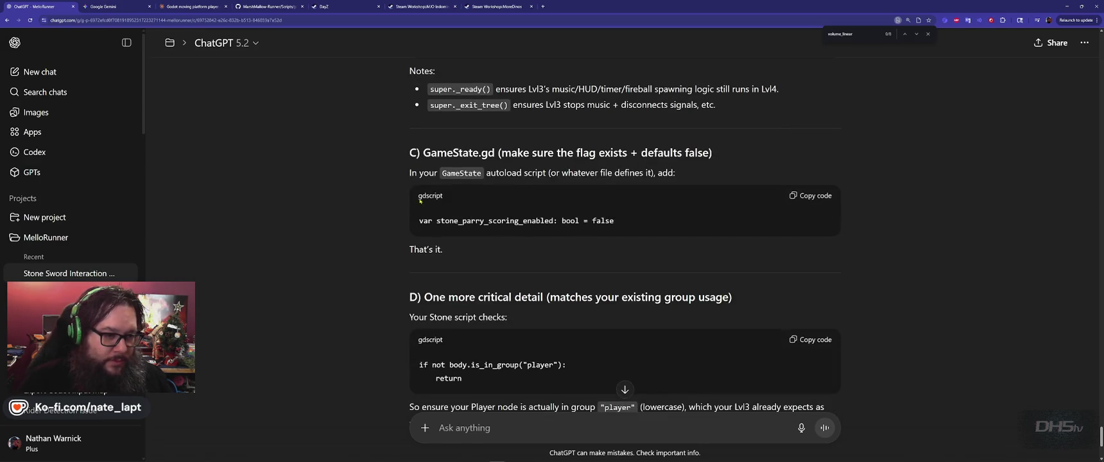
{"action": "key", "text": "alt+Tab"}
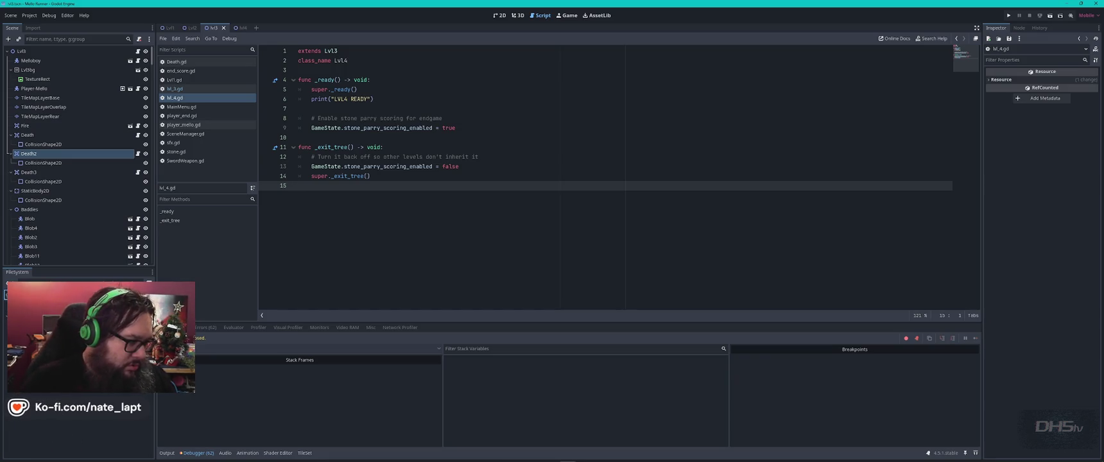
- Paste 'var stone_parry_scoring_enabled: bool = false' into GameState.gd after the sword state variables
{"action": "double_click", "coordinate": [77, 436]}
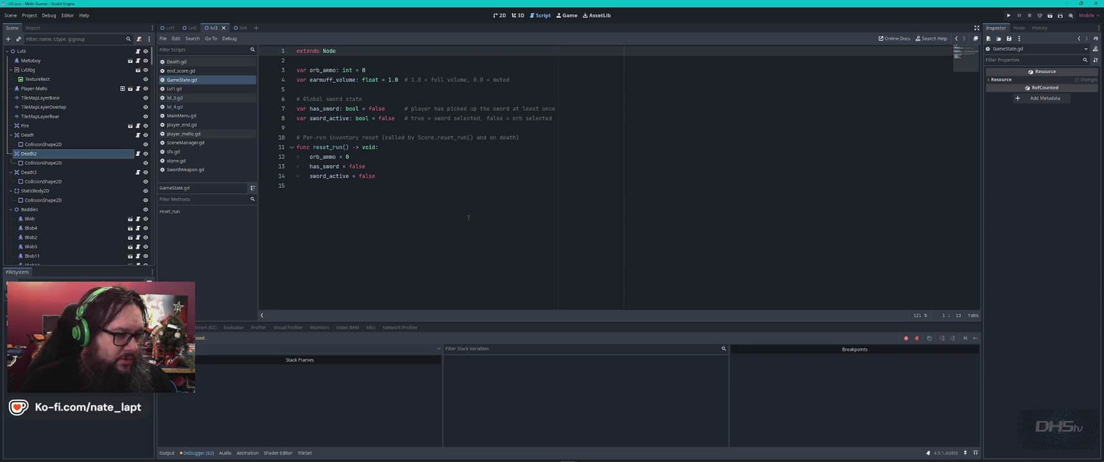
{"action": "left_click", "coordinate": [575, 129]}
{"action": "type", "text": "var stone_parry_scoring_enabled: bool = false"}
- Check the rest of ChatGPT's answer, then run the project for a playtest
{"action": "key", "text": "alt+Tab"}
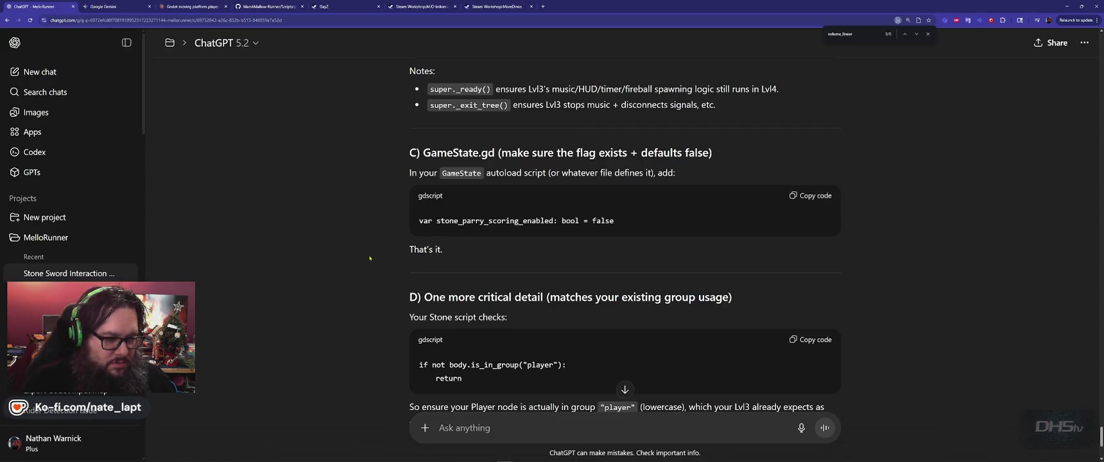
{"action": "scroll", "coordinate": [372, 256], "scroll_direction": "down", "scroll_amount": 3}
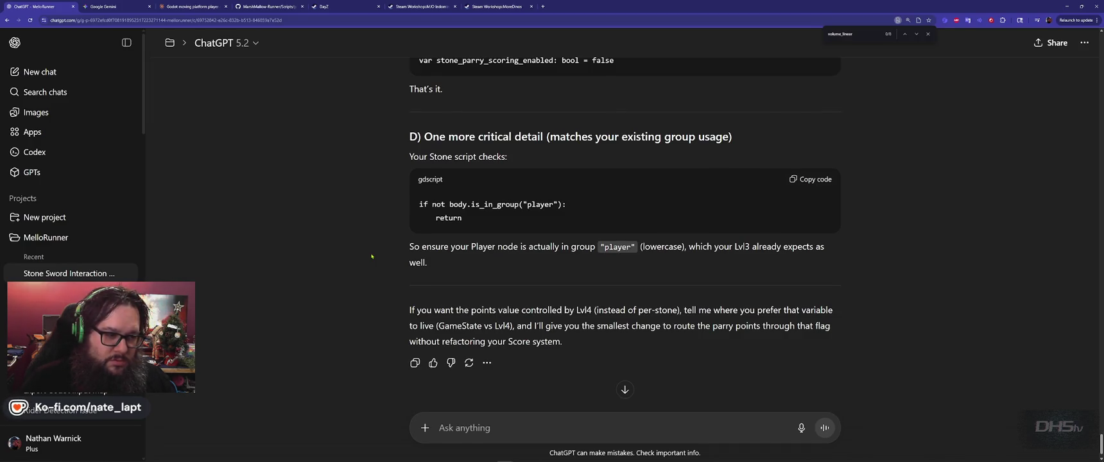
{"action": "key", "text": "alt+Tab"}
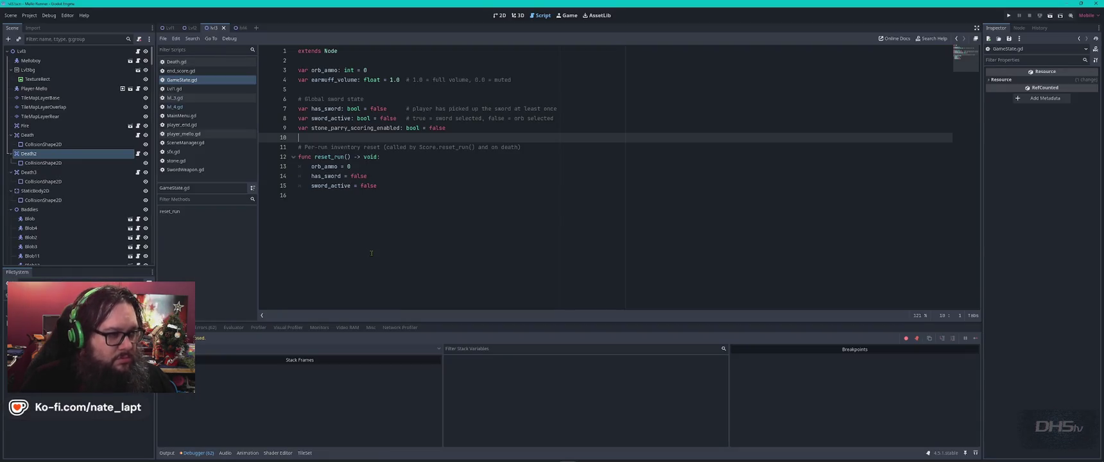
{"action": "key", "text": "F5"}
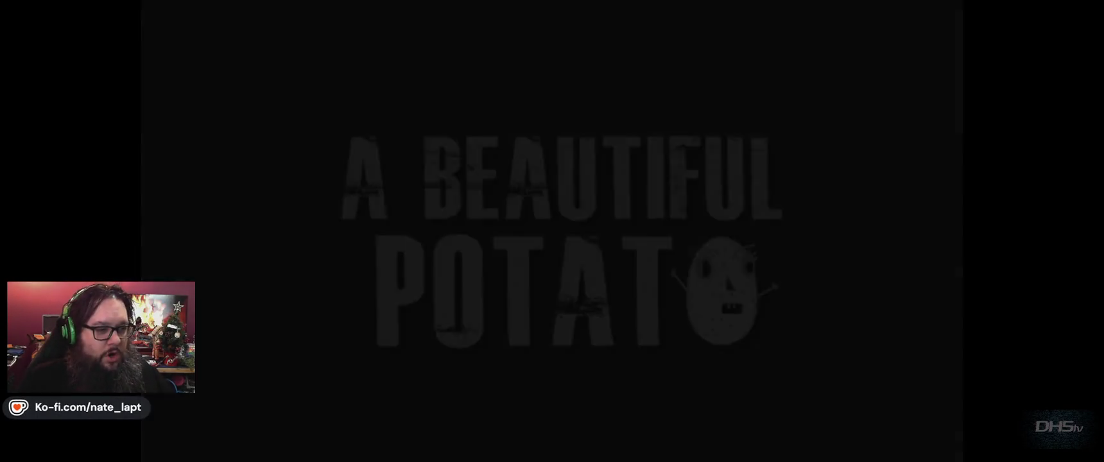
- Start the game from the main menu and run right, swinging through the first enemies
{"action": "key", "text": "Return"}
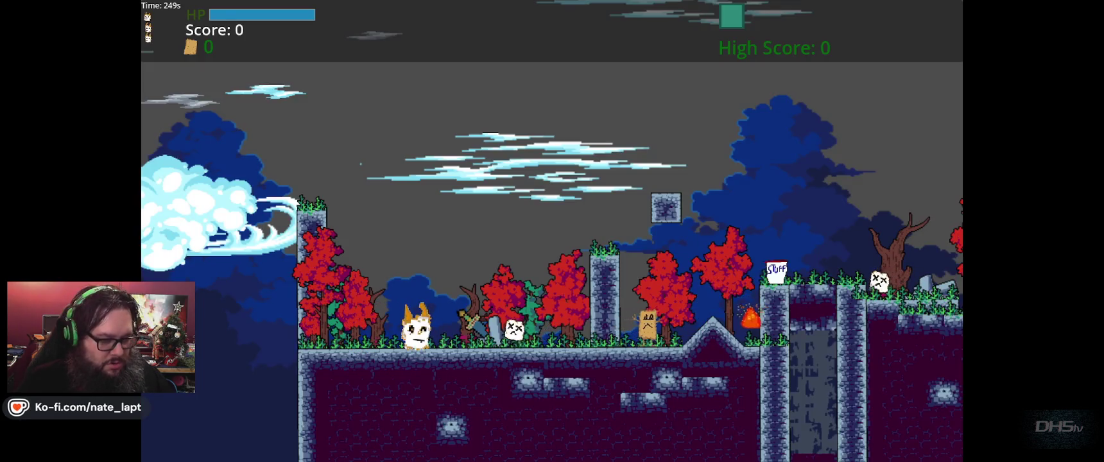
{"action": "key", "text": "space"}
{"action": "key", "text": "Right"}
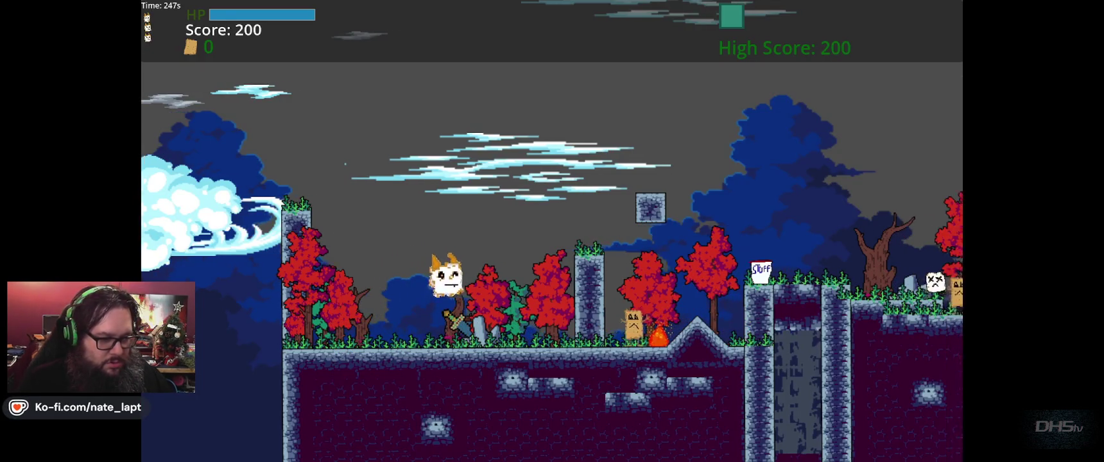
{"action": "key", "text": "space"}
{"action": "key", "text": "Right"}
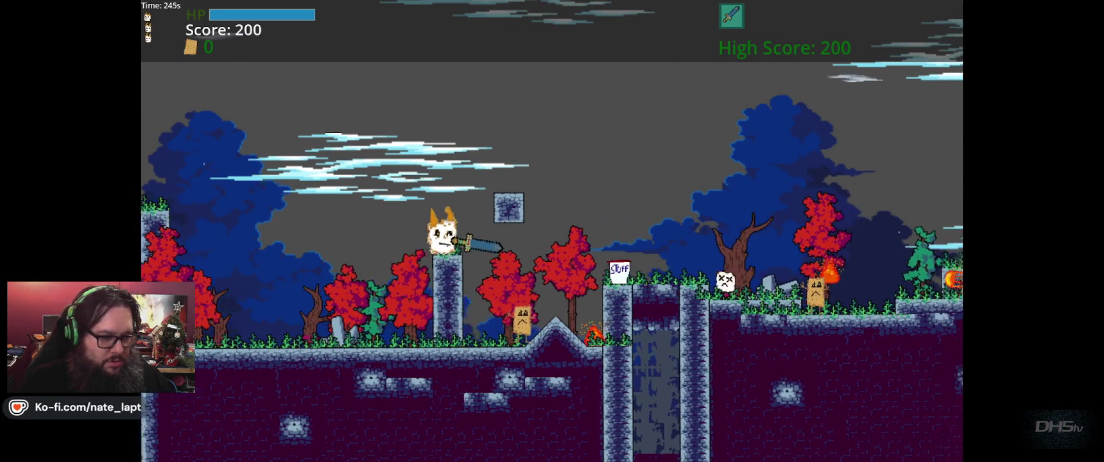
{"action": "key", "text": "Right"}
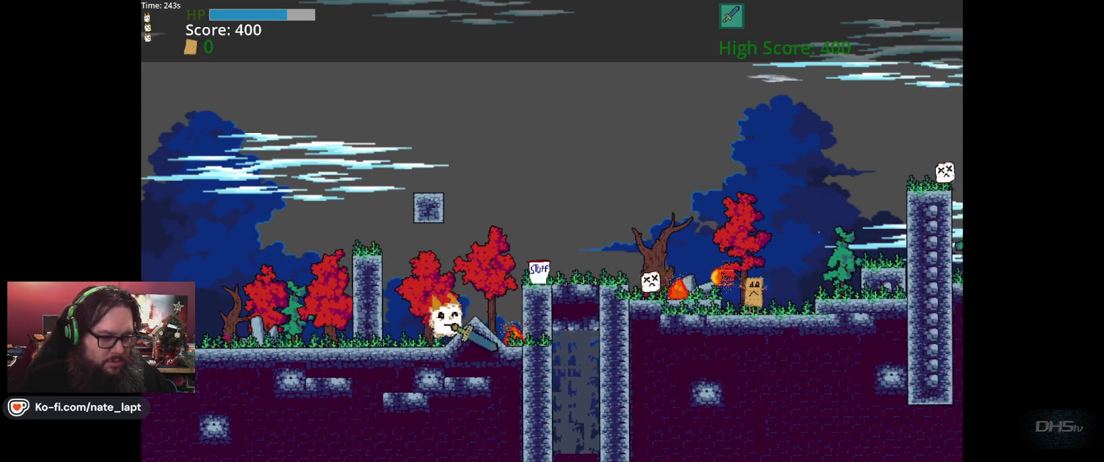
{"action": "key", "text": "Right"}
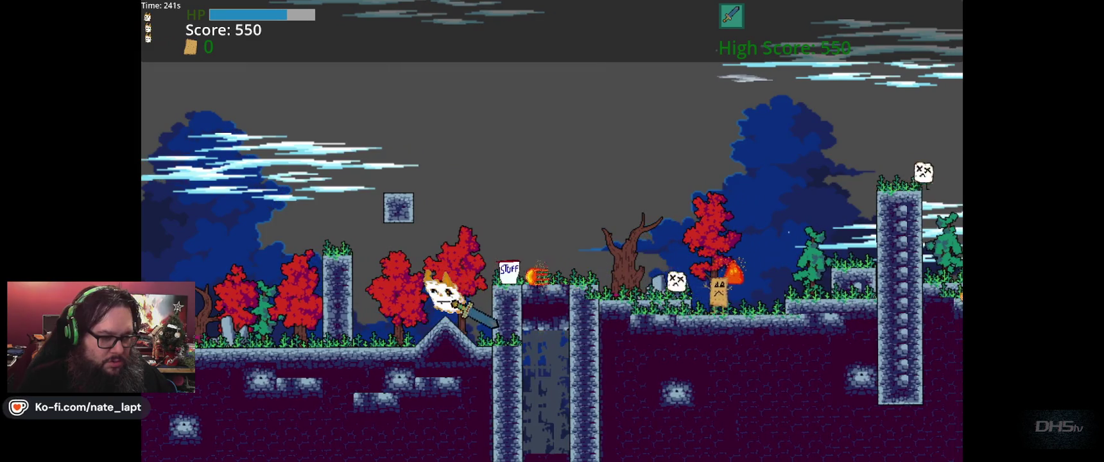
{"action": "key", "text": "Right"}
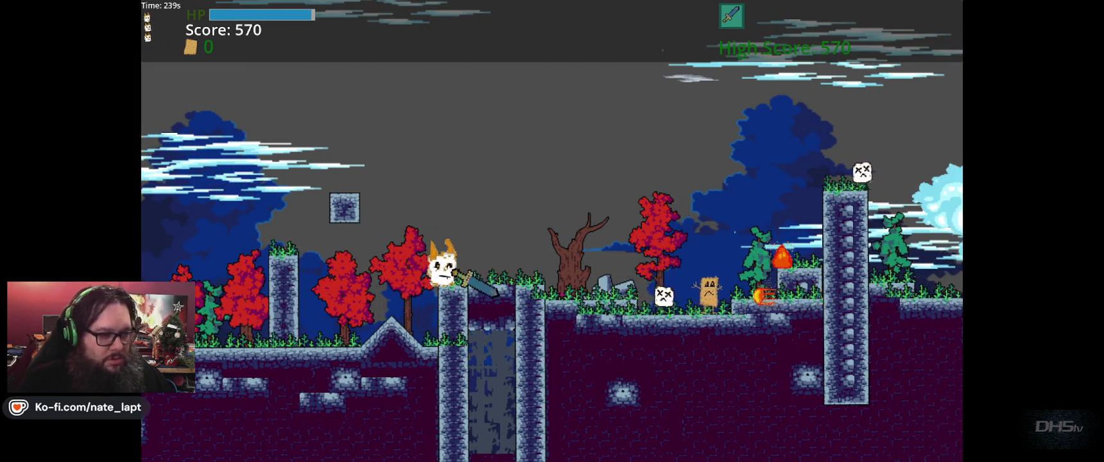
{"action": "key", "text": "Right"}
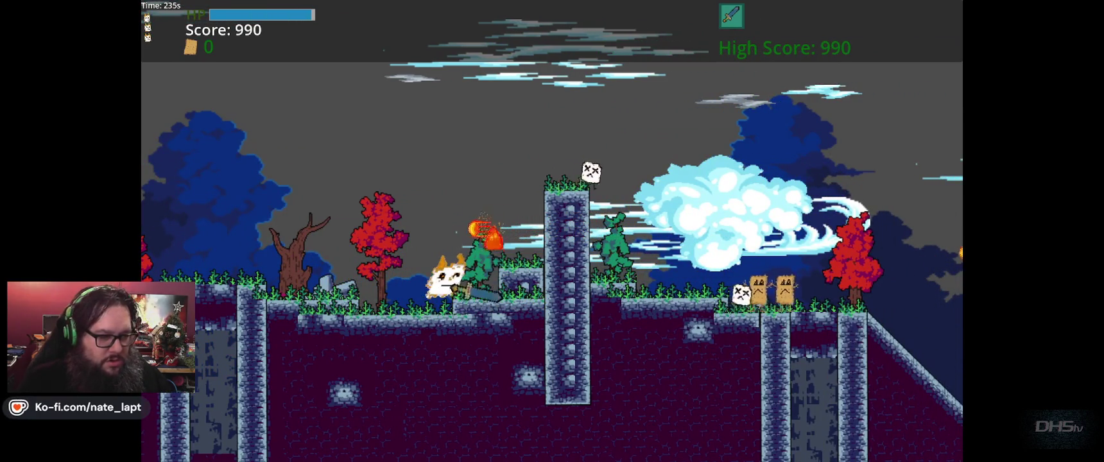
{"action": "key", "text": "Right"}
- Jump over the stone tower, down the slope and across the floating platforms
{"action": "key", "text": "space"}
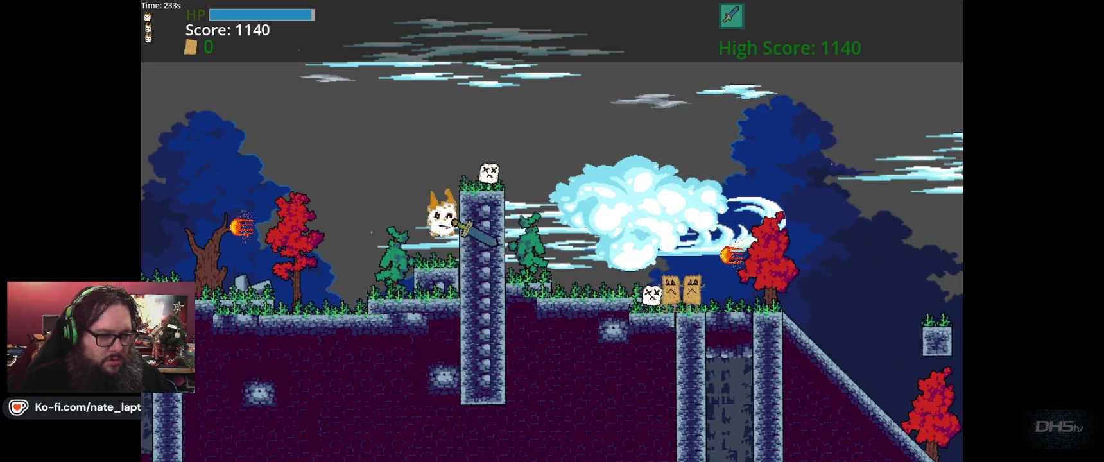
{"action": "key", "text": "Right"}
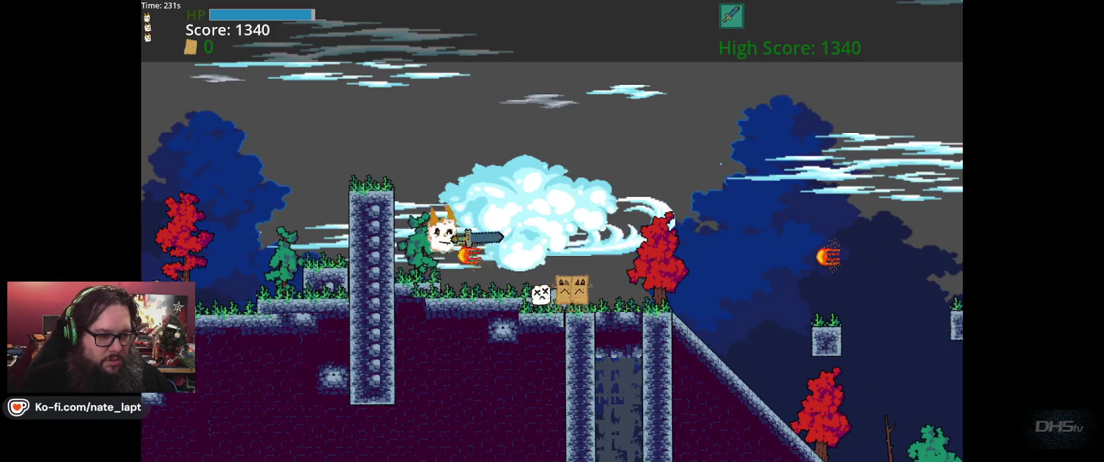
{"action": "key", "text": "Right"}
{"action": "key", "text": "space"}
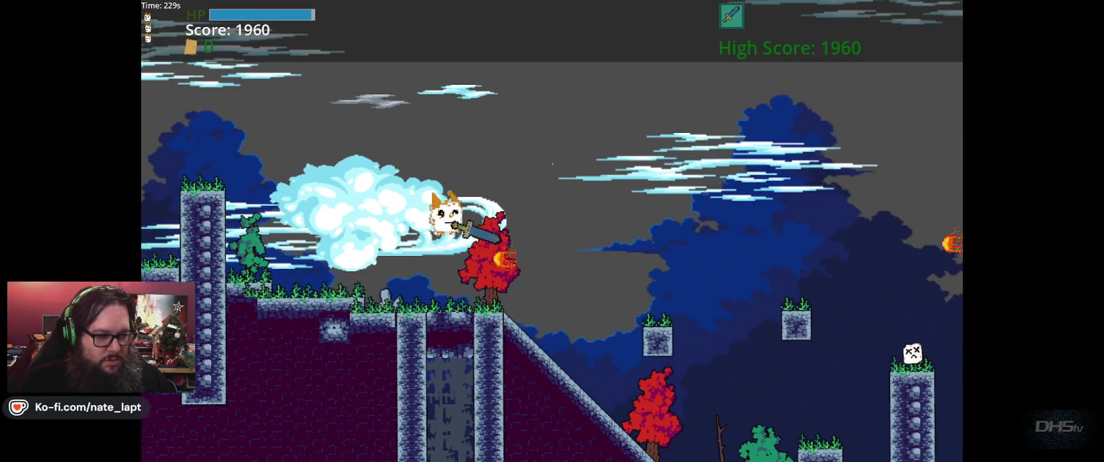
{"action": "key", "text": "Right"}
{"action": "key", "text": "space"}
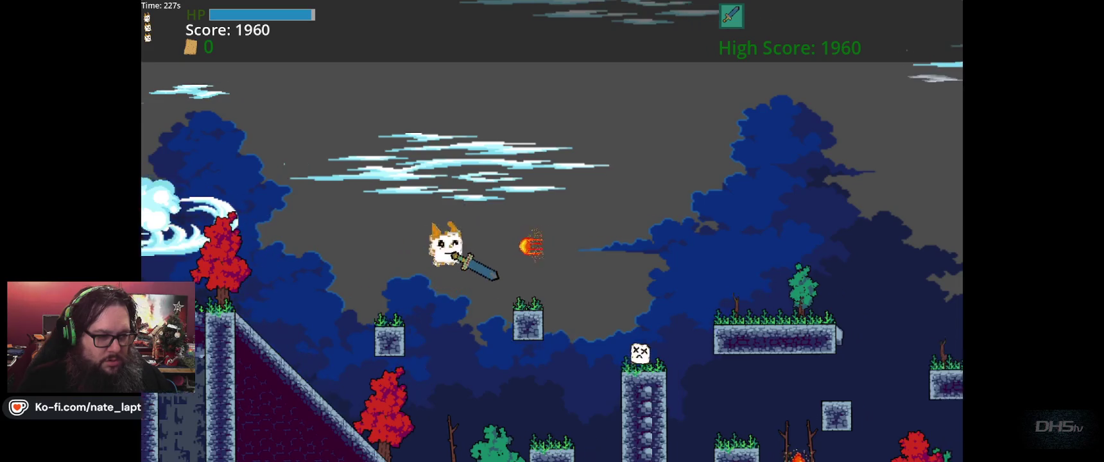
{"action": "key", "text": "Right"}
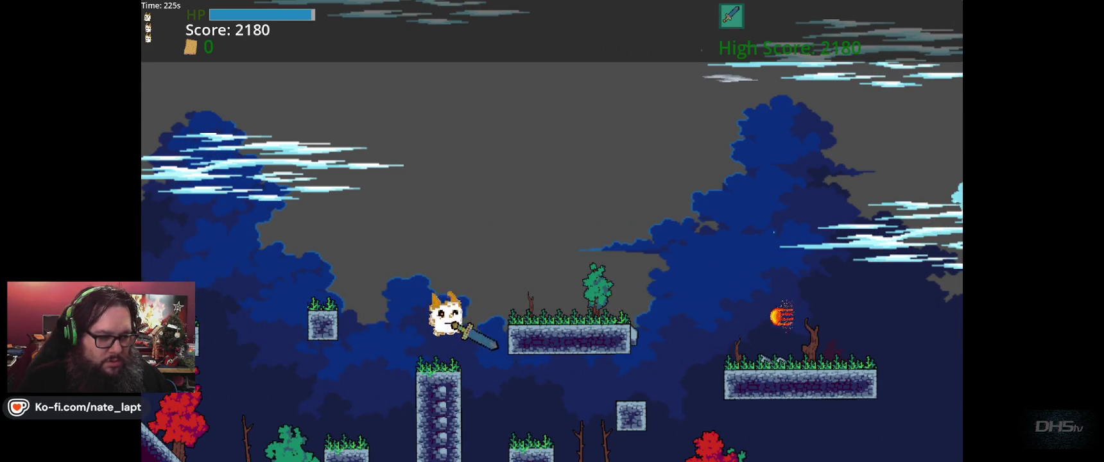
{"action": "key", "text": "Right"}
{"action": "key", "text": "space"}
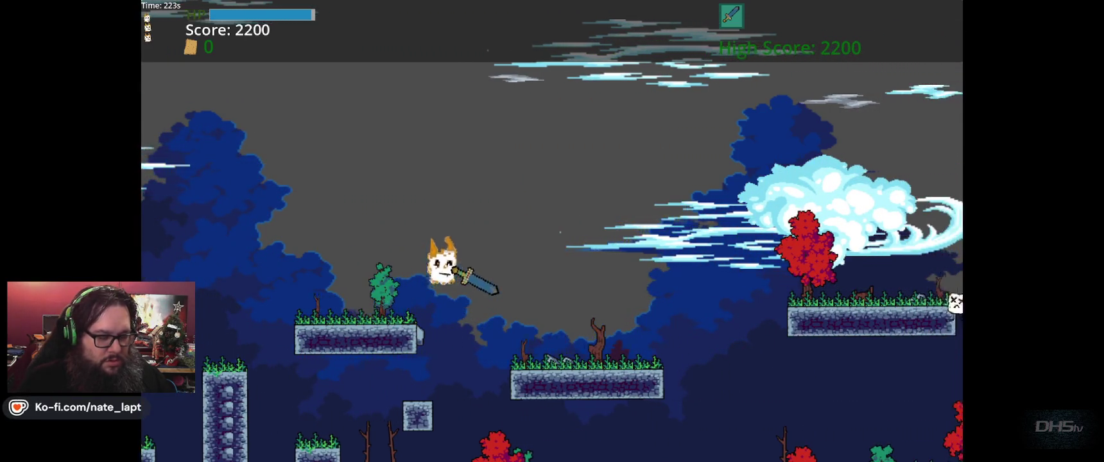
{"action": "key", "text": "Right"}
{"action": "key", "text": "space"}
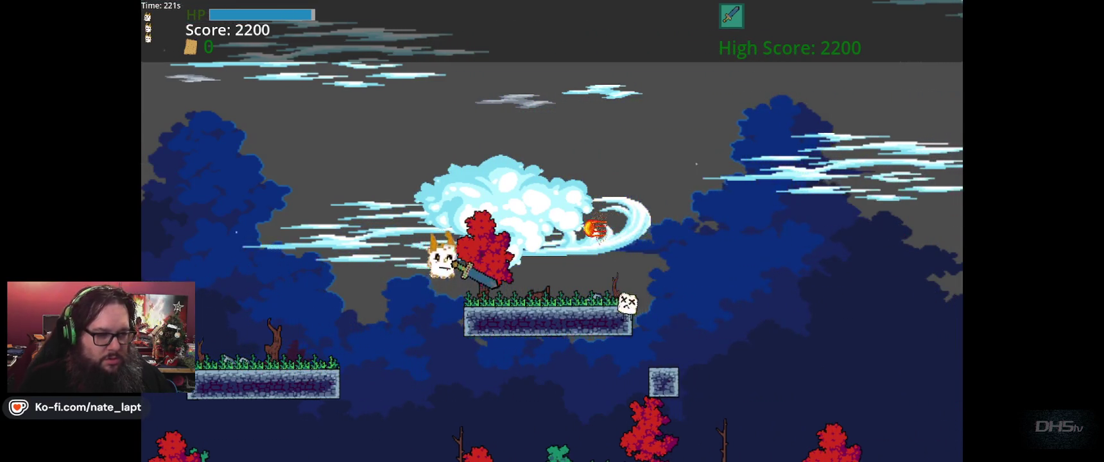
{"action": "key", "text": "Right"}
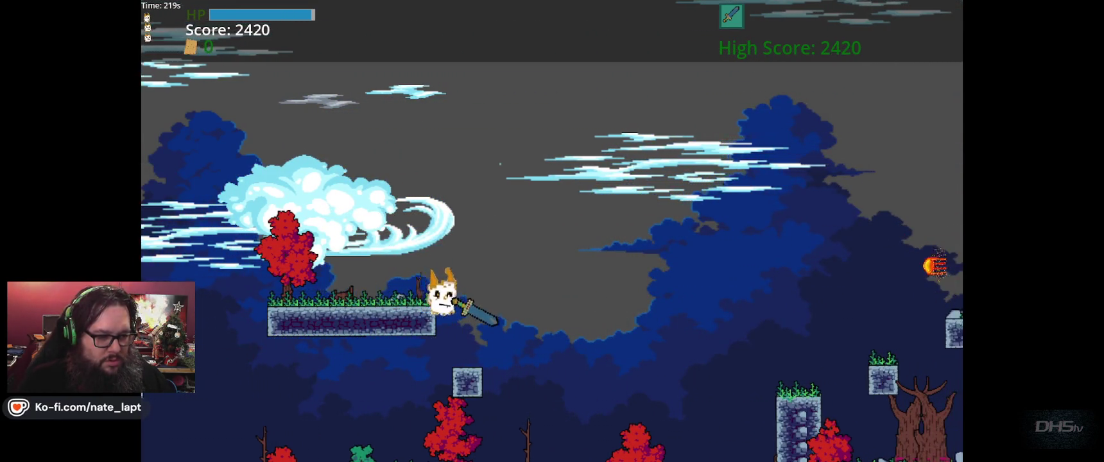
{"action": "key", "text": "Right"}
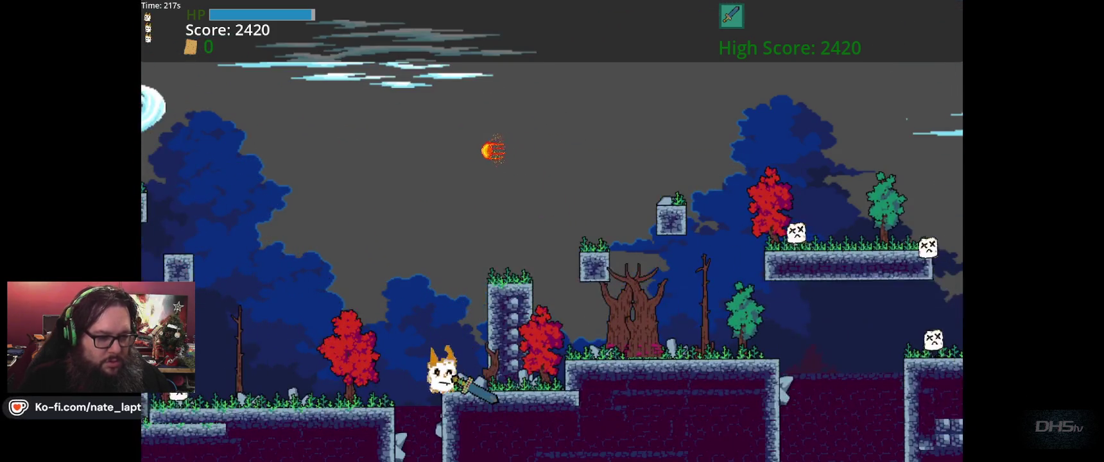
- Climb the higher and small blocks, then turn back left to defeat nearby enemies
{"action": "key", "text": "space"}
{"action": "key", "text": "Right"}
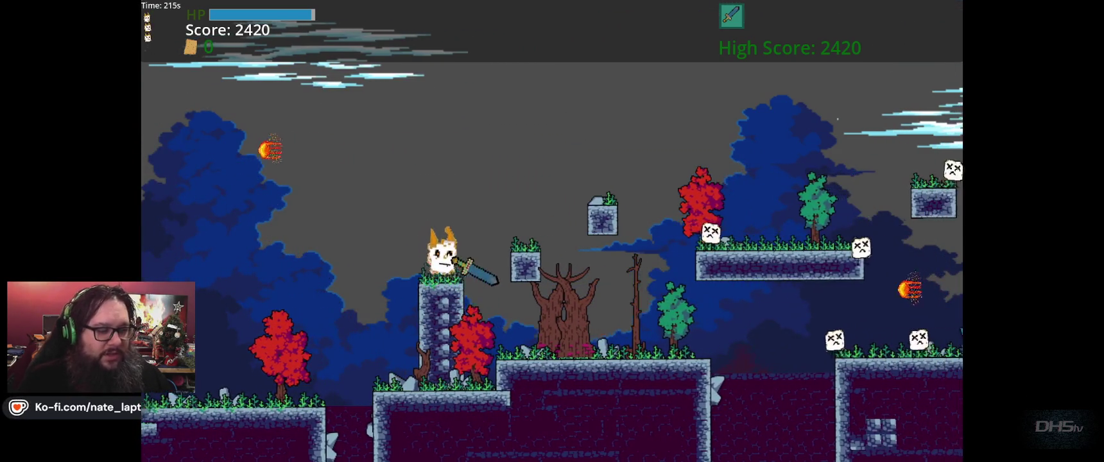
{"action": "key", "text": "space"}
{"action": "key", "text": "Right"}
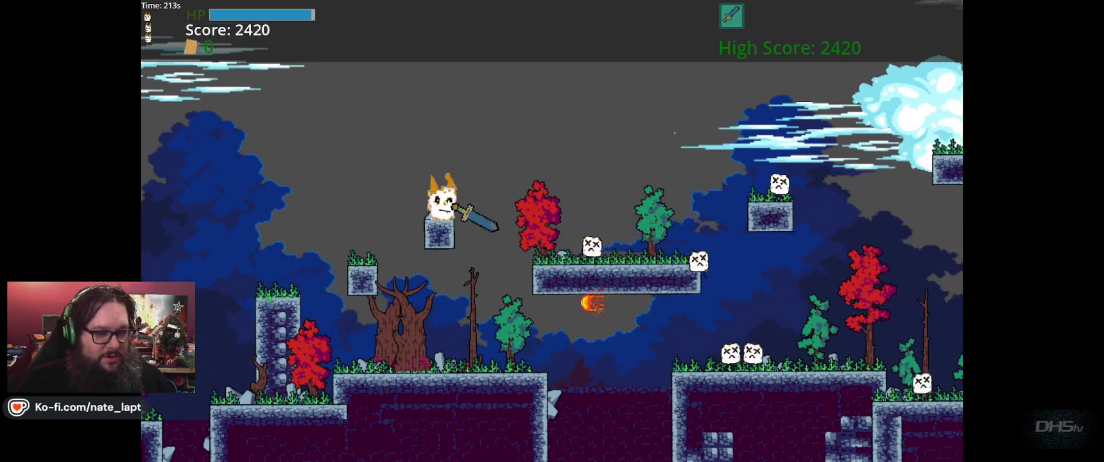
{"action": "key", "text": "Right"}
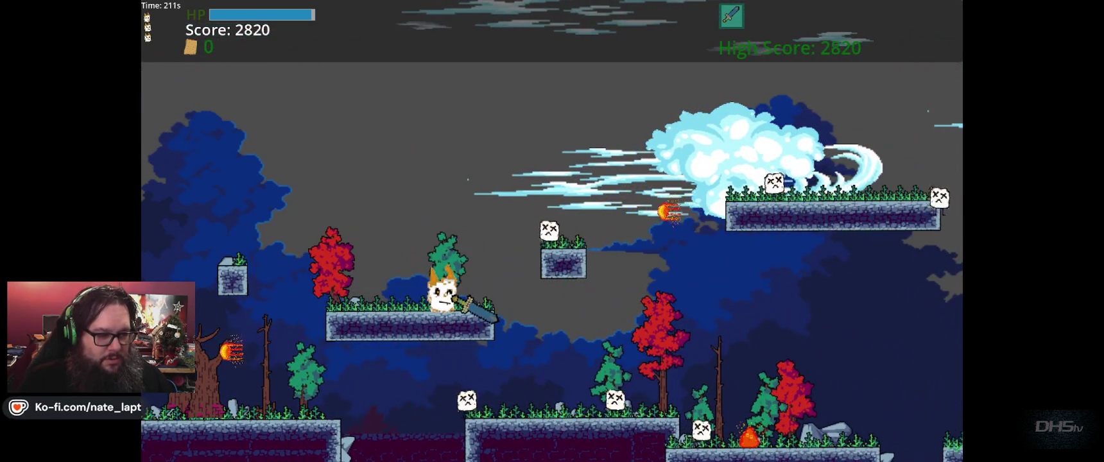
{"action": "key", "text": "space"}
{"action": "key", "text": "Right"}
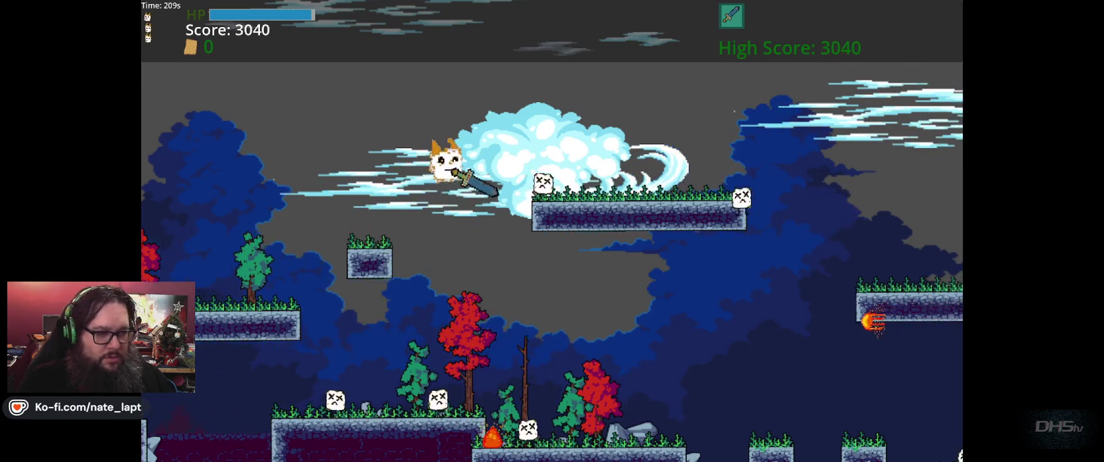
{"action": "key", "text": "Left"}
{"action": "key", "text": "space"}
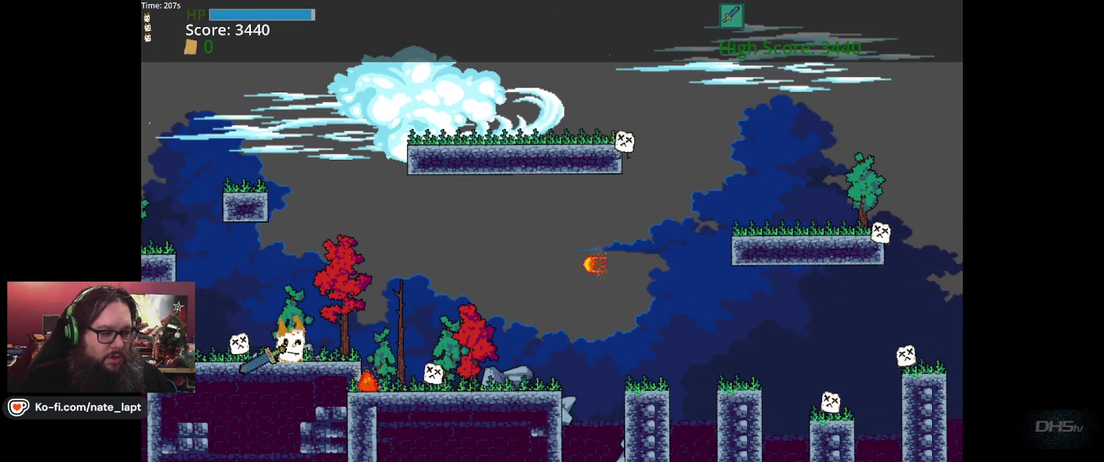
{"action": "key", "text": "space"}
- Reach the higher grassy ledge, then run right across the lower platforms
{"action": "key", "text": "space"}
{"action": "key", "text": "Left"}
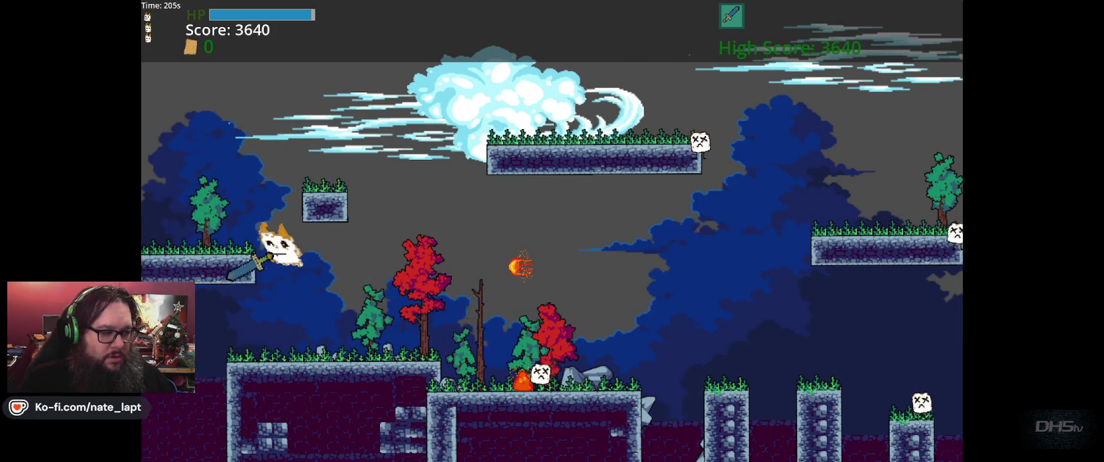
{"action": "key", "text": "Right"}
{"action": "key", "text": "space"}
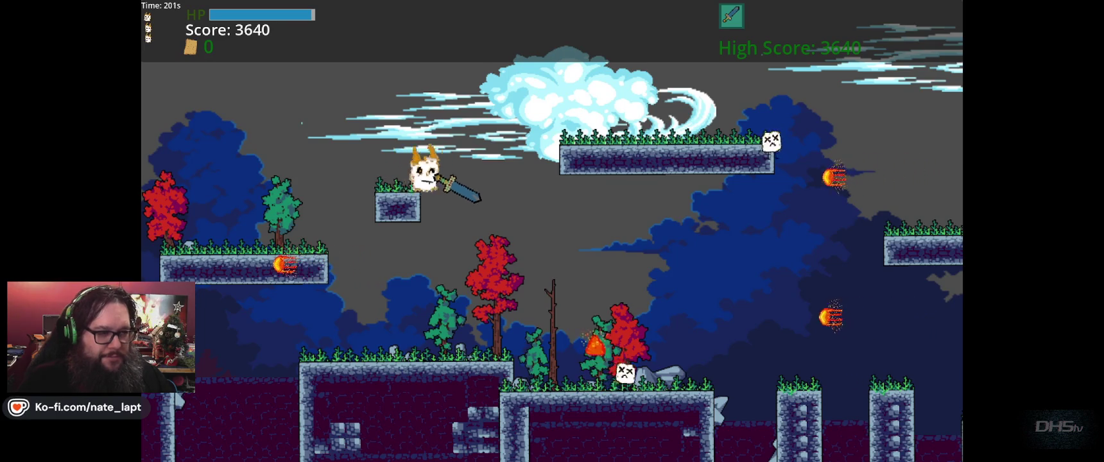
{"action": "key", "text": "space"}
{"action": "key", "text": "Right"}
{"action": "key", "text": "Right"}
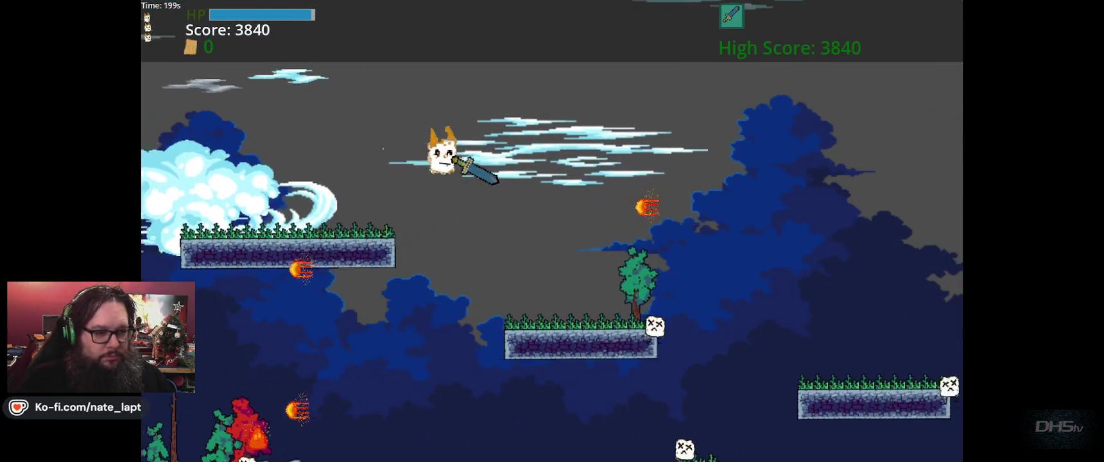
{"action": "key", "text": "Right"}
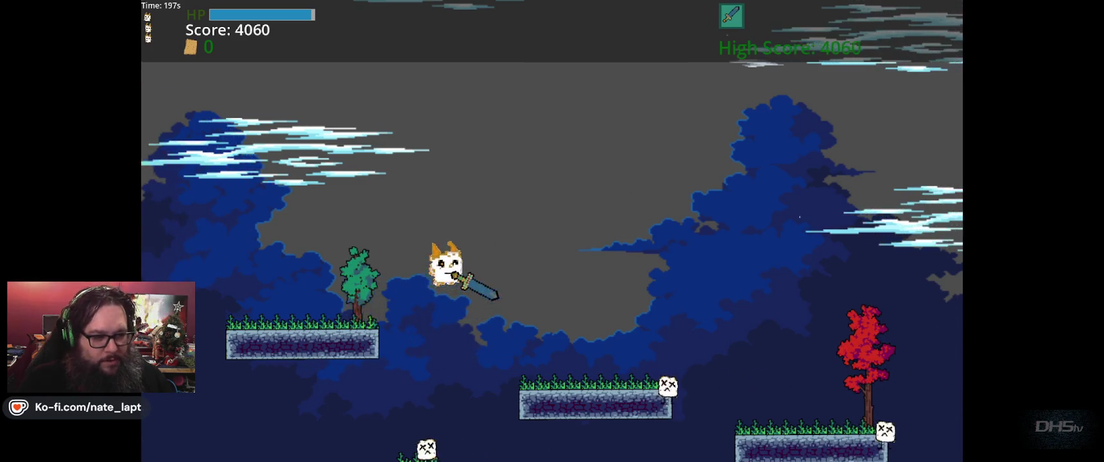
{"action": "key", "text": "Right"}
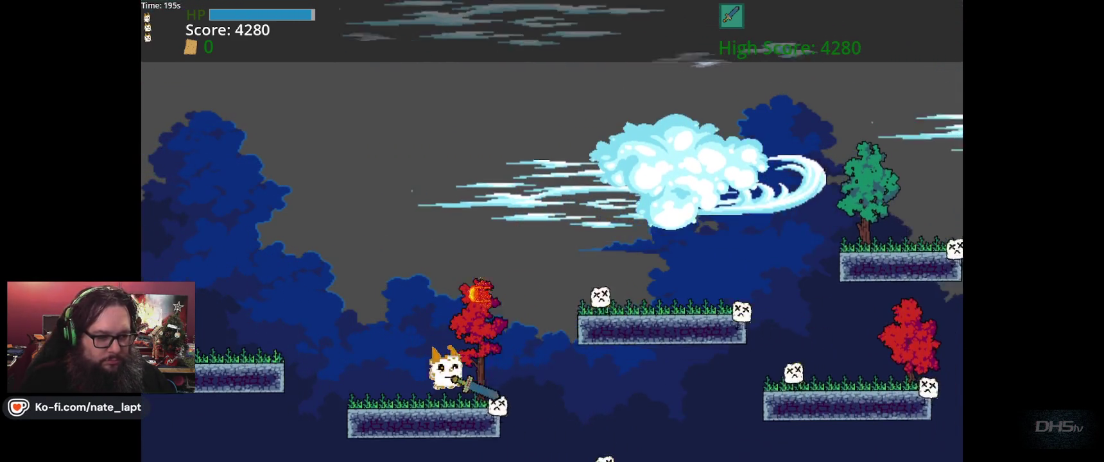
{"action": "key", "text": "Right"}
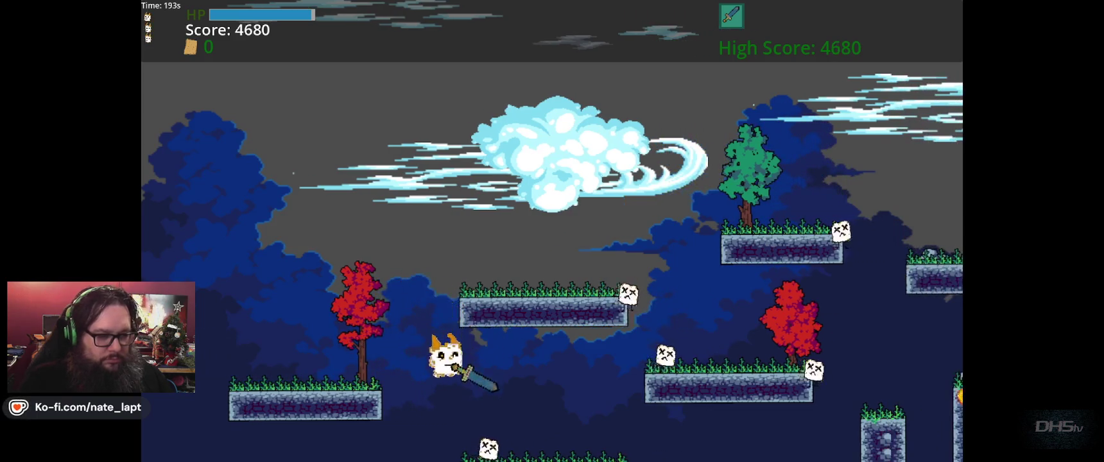
{"action": "key", "text": "Right"}
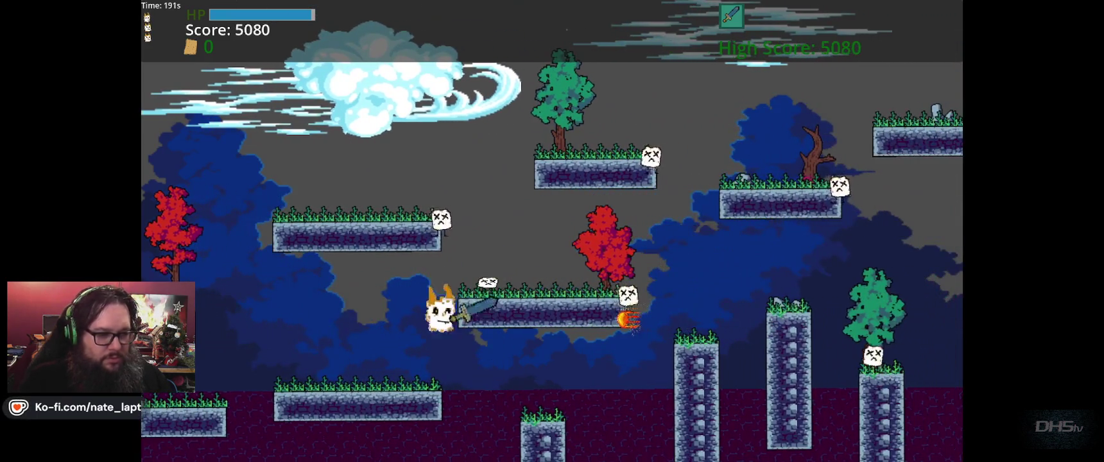
- Turn around and run left along the platforms toward the spiked wall, jumping along the way
{"action": "key", "text": "Left"}
{"action": "key", "text": "space"}
{"action": "key", "text": "Left"}
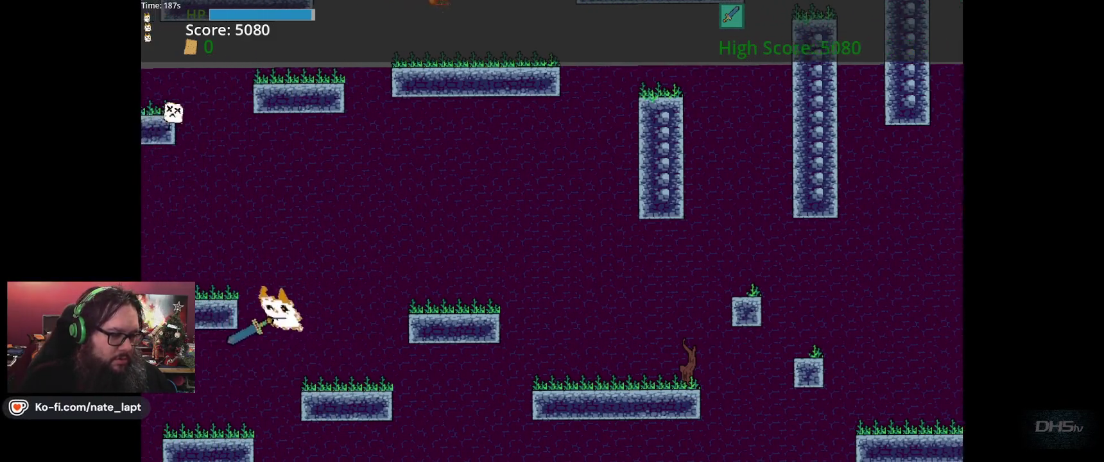
{"action": "key", "text": "Left"}
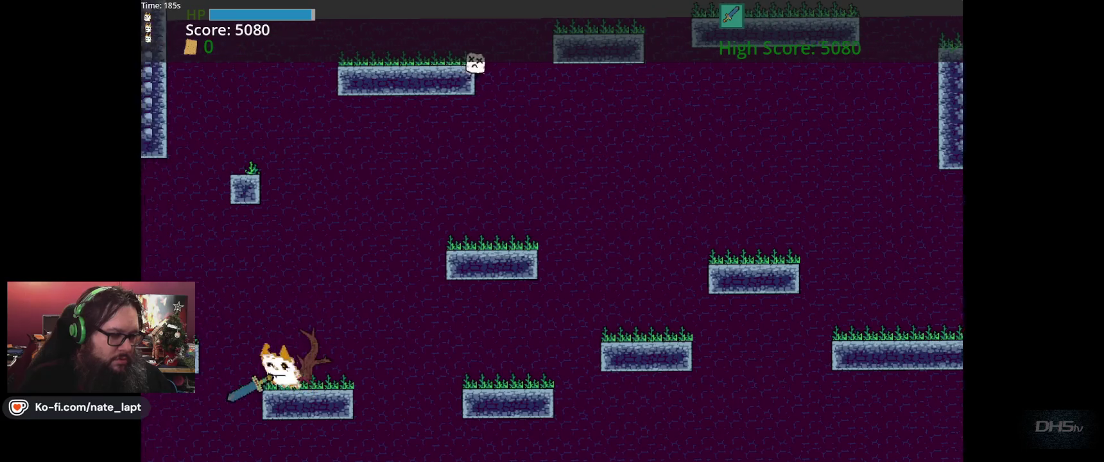
{"action": "key", "text": "space"}
{"action": "key", "text": "Left"}
{"action": "key", "text": "space"}
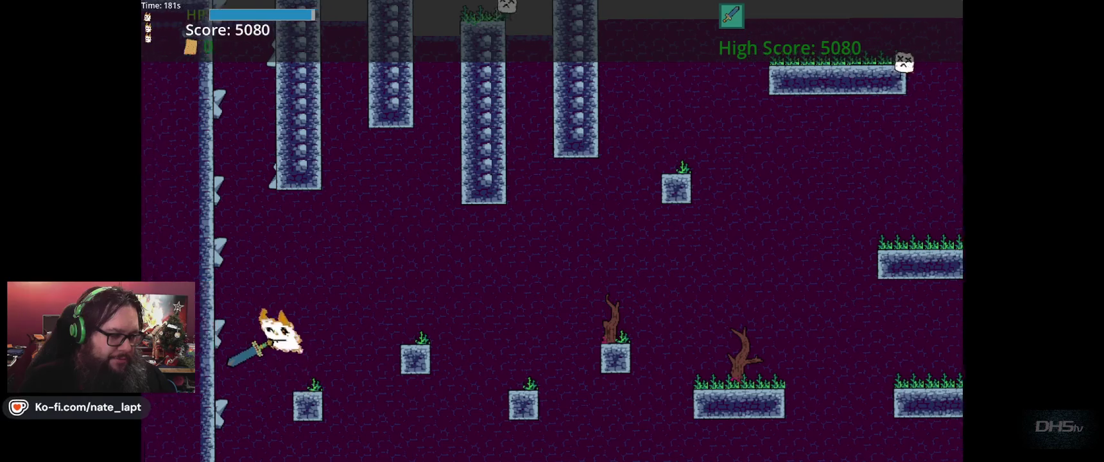
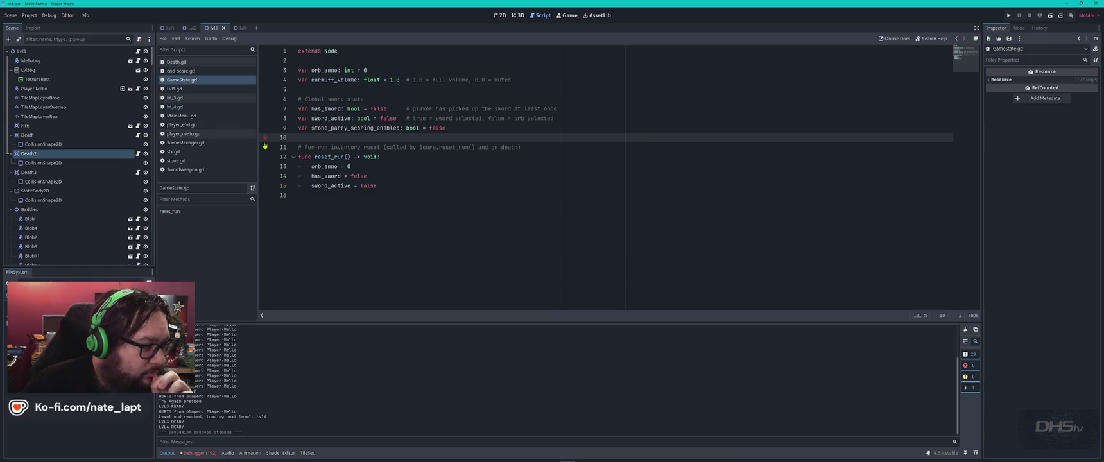
- Review line 13 of lvl_4.gd, where stone-parry scoring is switched off, then bring up stone.gd
{"action": "left_click", "coordinate": [193, 110]}
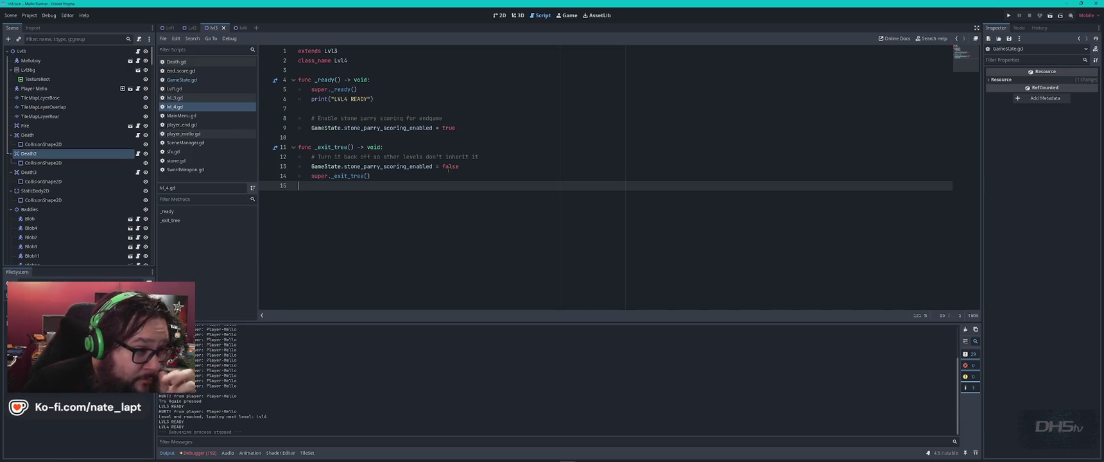
{"action": "left_click", "coordinate": [451, 166]}
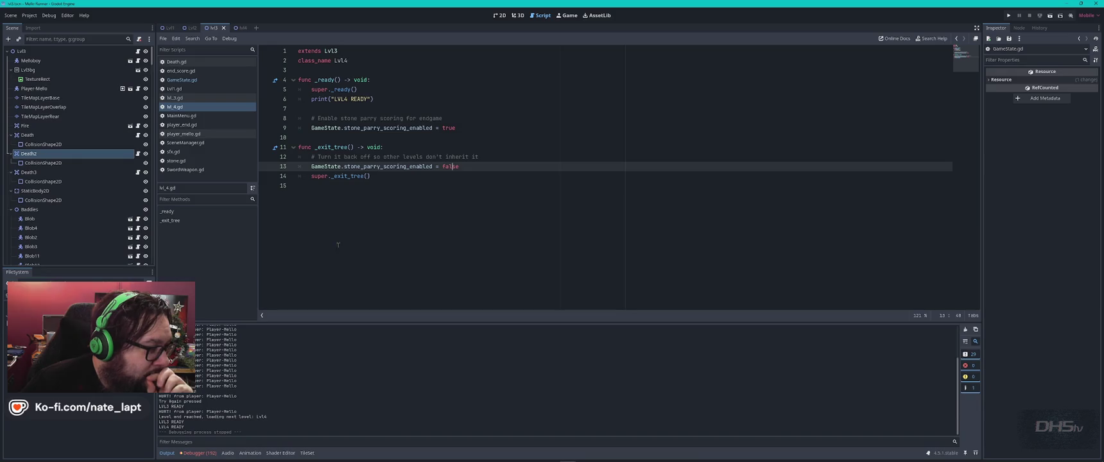
{"action": "left_click", "coordinate": [177, 161]}
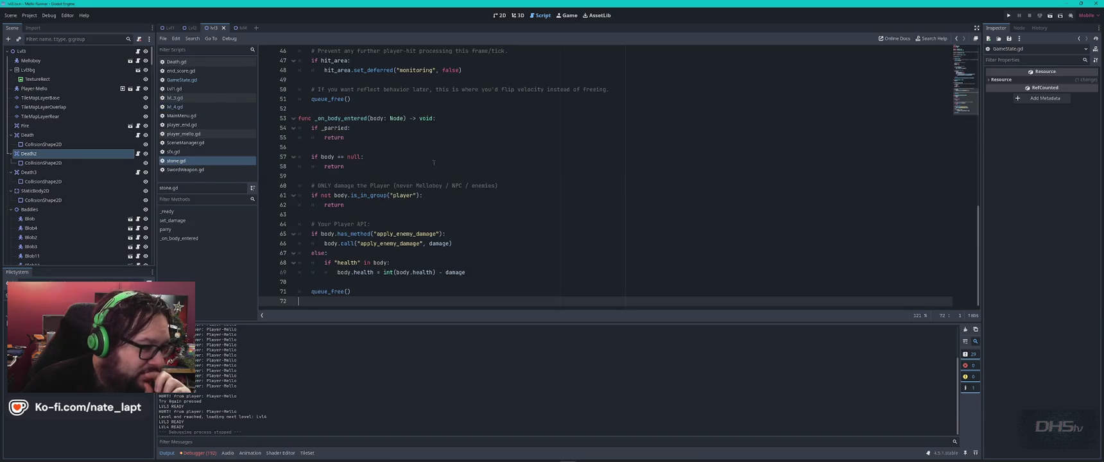
- Select the entire stone.gd script to copy it, then go to the ChatGPT window
{"action": "left_click", "coordinate": [530, 154]}
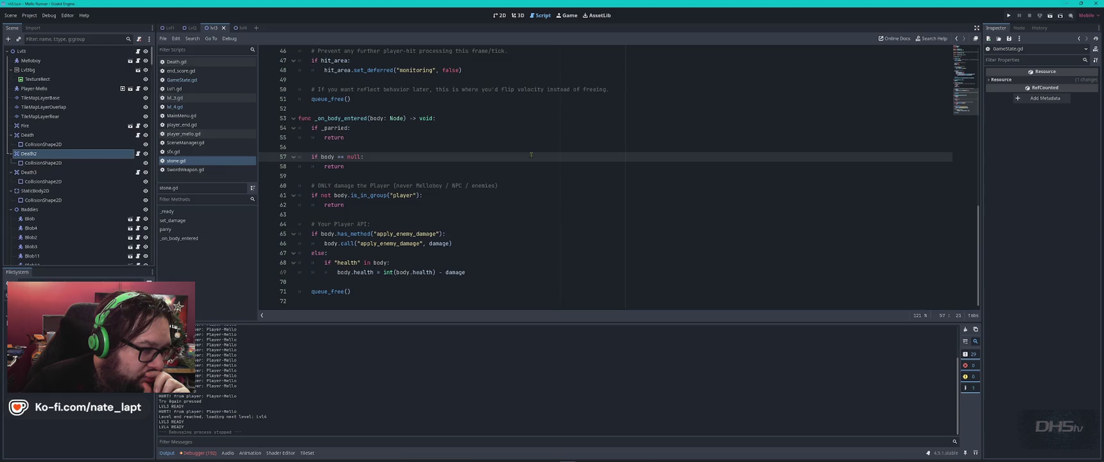
{"action": "scroll", "coordinate": [530, 155], "scroll_direction": "up", "scroll_amount": 4}
{"action": "scroll", "coordinate": [530, 154], "scroll_direction": "down", "scroll_amount": 4}
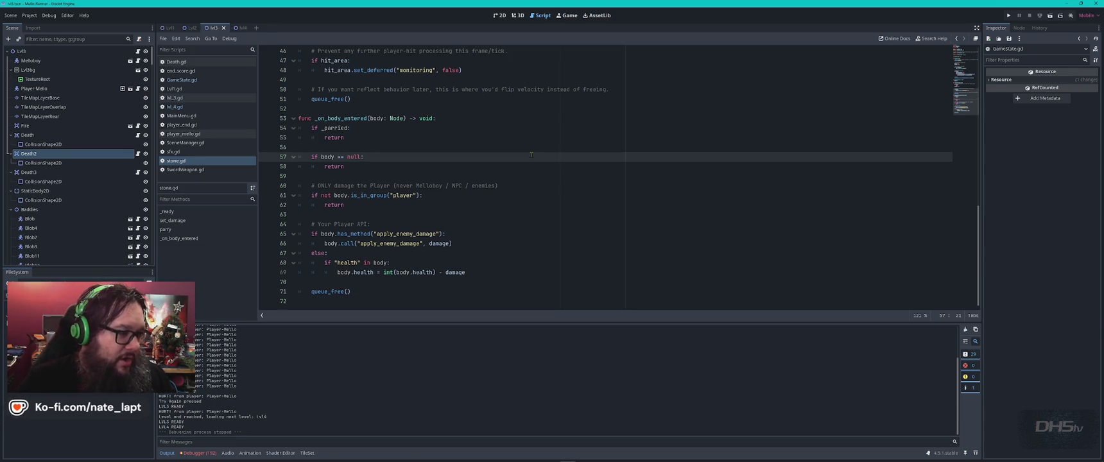
{"action": "left_click", "coordinate": [454, 233]}
{"action": "key", "text": "ctrl+a"}
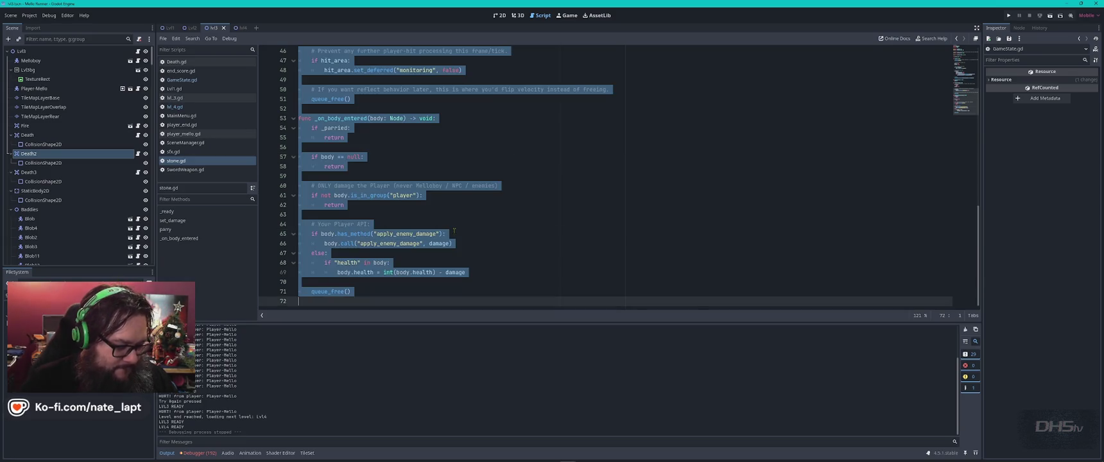
{"action": "key", "text": "alt+Tab"}
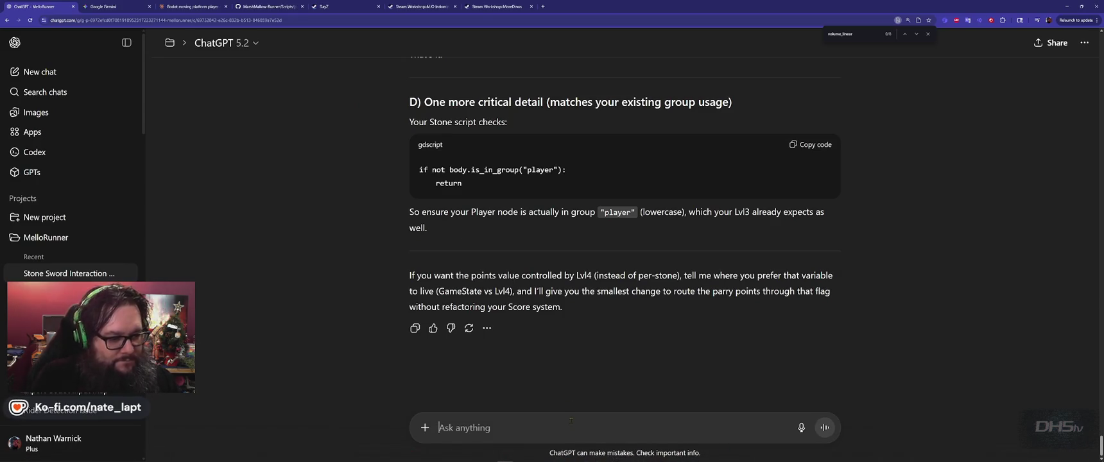
- Write a ChatGPT message: the stone wasn't bouncing off the sword; fling it on each hit, like the blob
{"action": "type", "text": "stone was"}
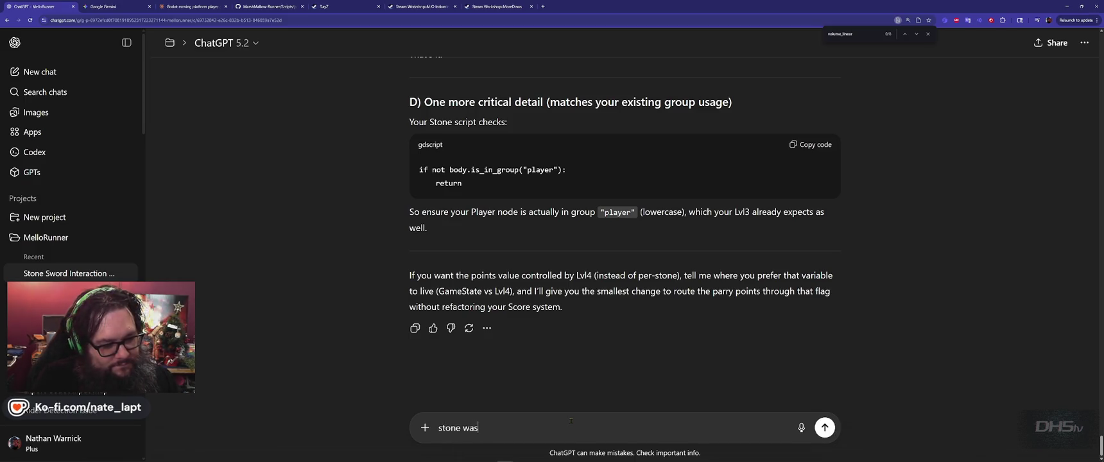
{"action": "type", "text": "n't bouncing"}
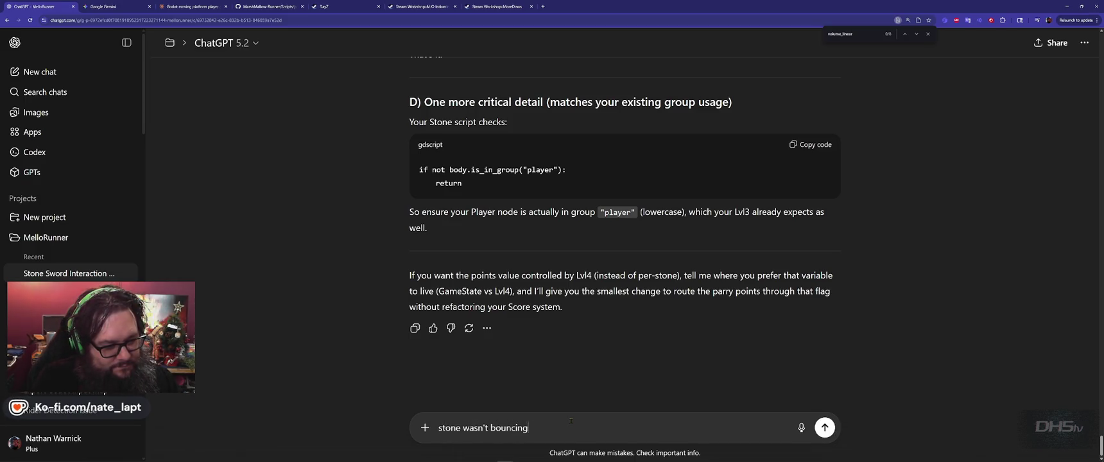
{"action": "type", "text": " off the sword."}
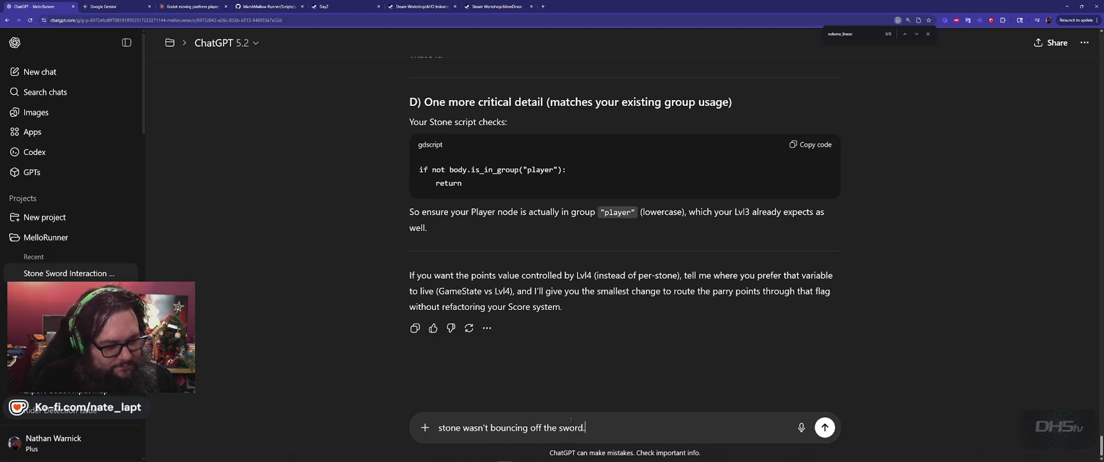
{"action": "key", "text": "shift+Return"}
{"action": "key", "text": "shift+Return"}
{"action": "type", "text": "lets "}
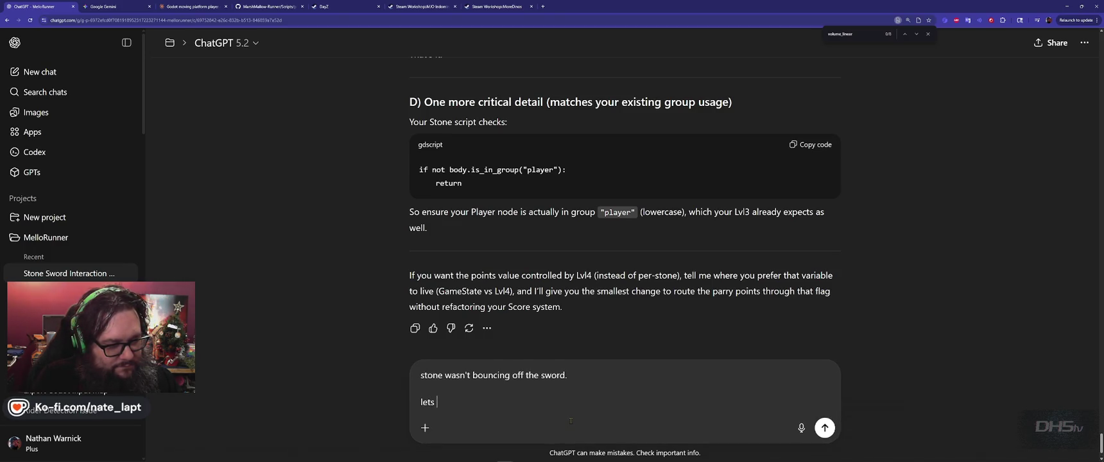
{"action": "type", "text": "do "}
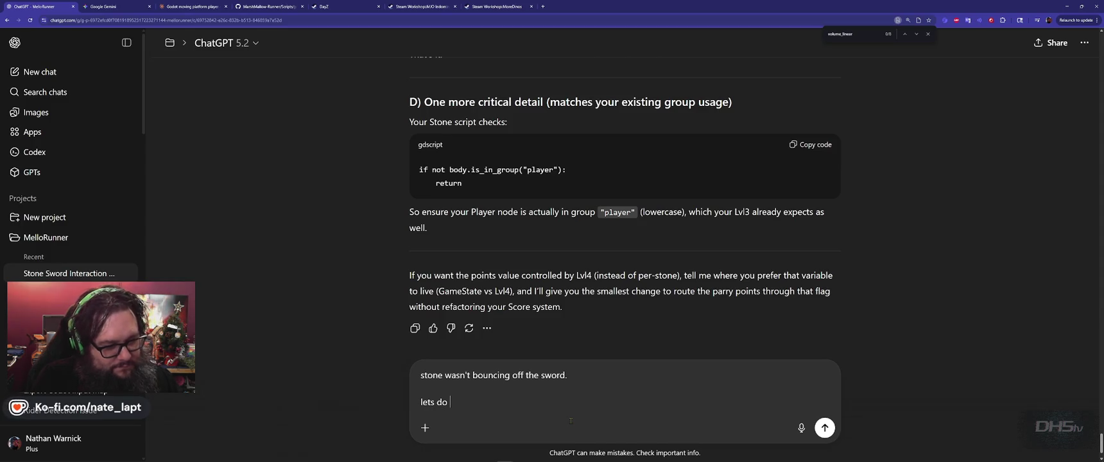
{"action": "type", "text": "like we did wit"}
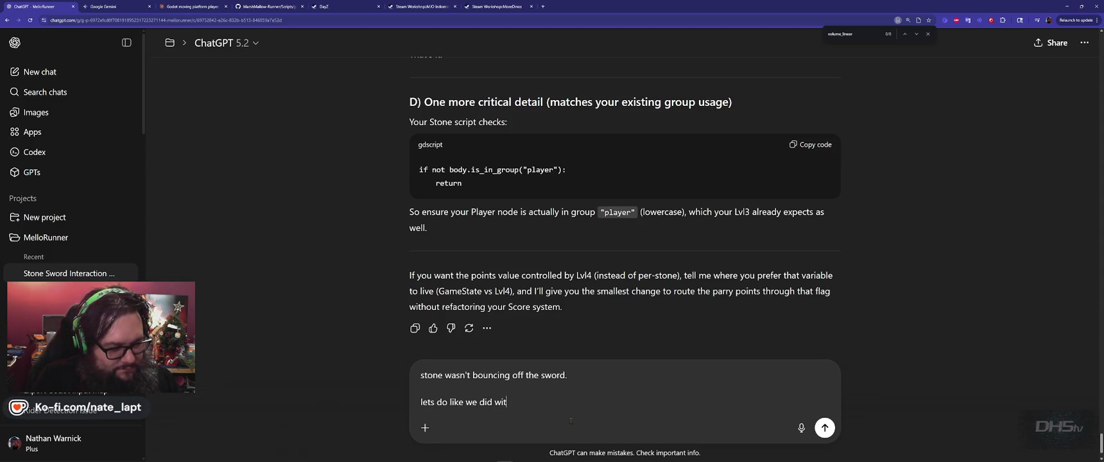
{"action": "type", "text": "h the blob"}
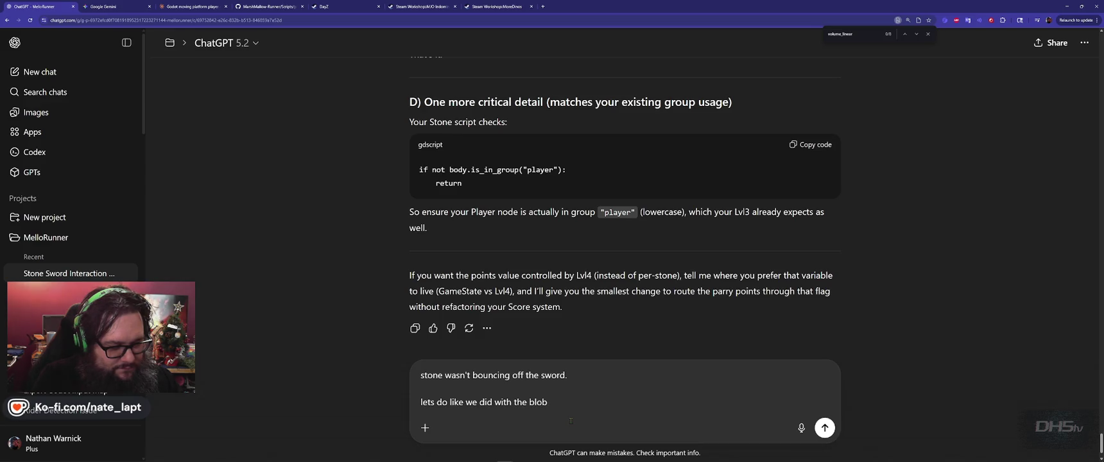
{"action": "type", "text": ". everytime the"}
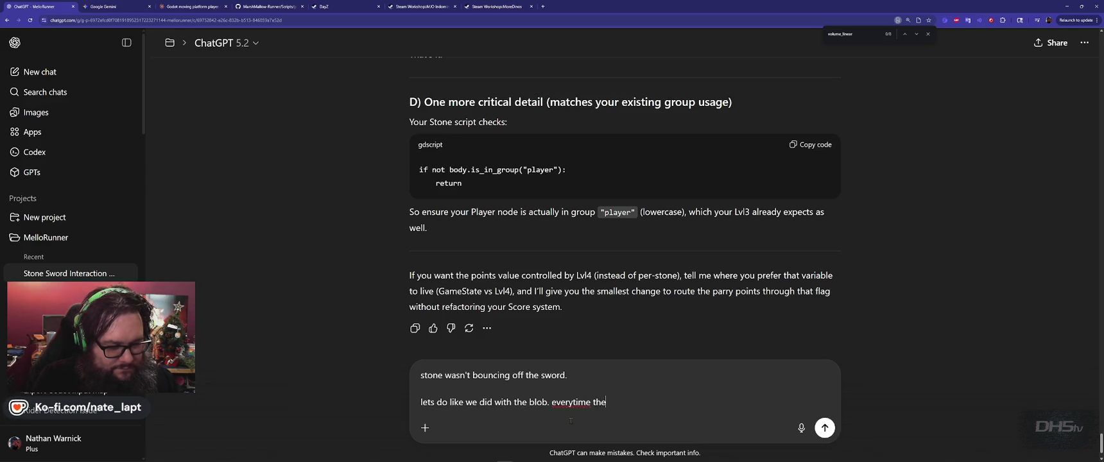
{"action": "type", "text": " sword hits "}
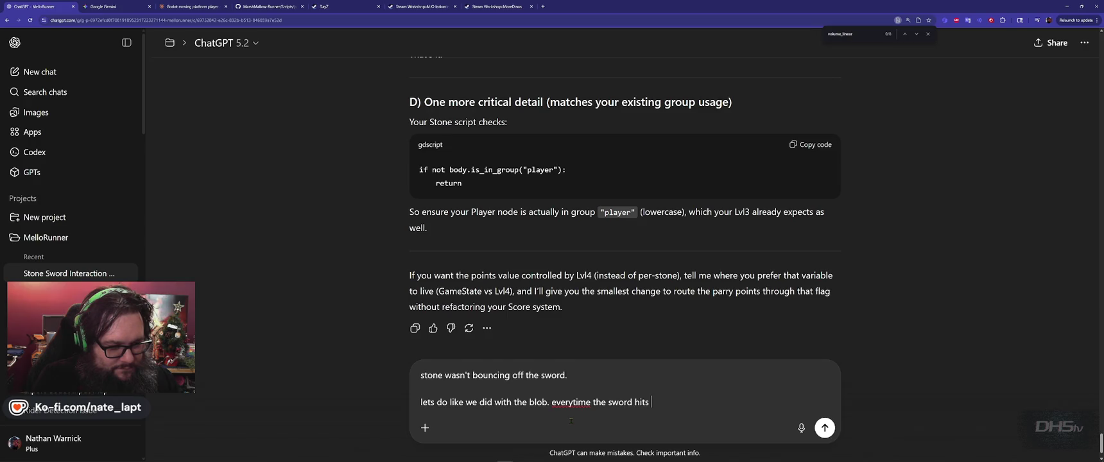
{"action": "type", "text": "a stone, it "}
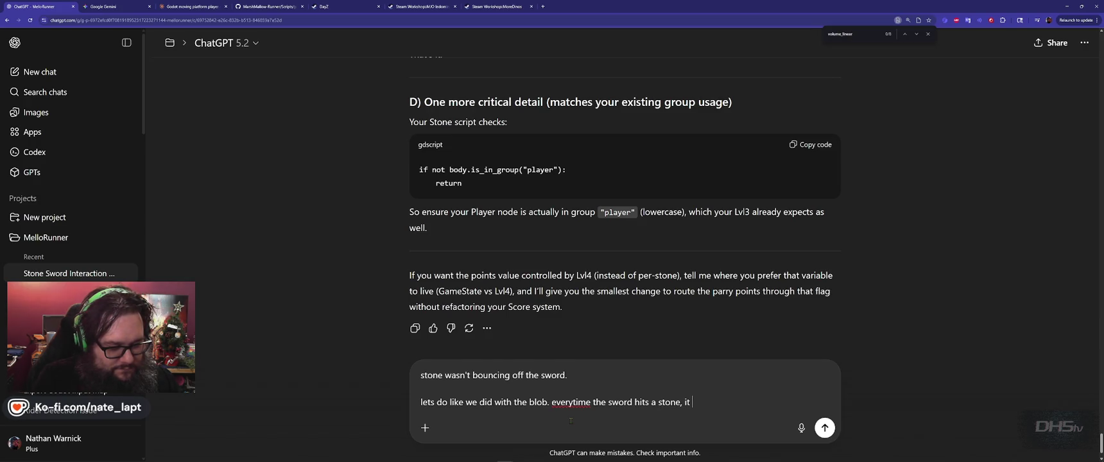
{"action": "type", "text": "fl"}
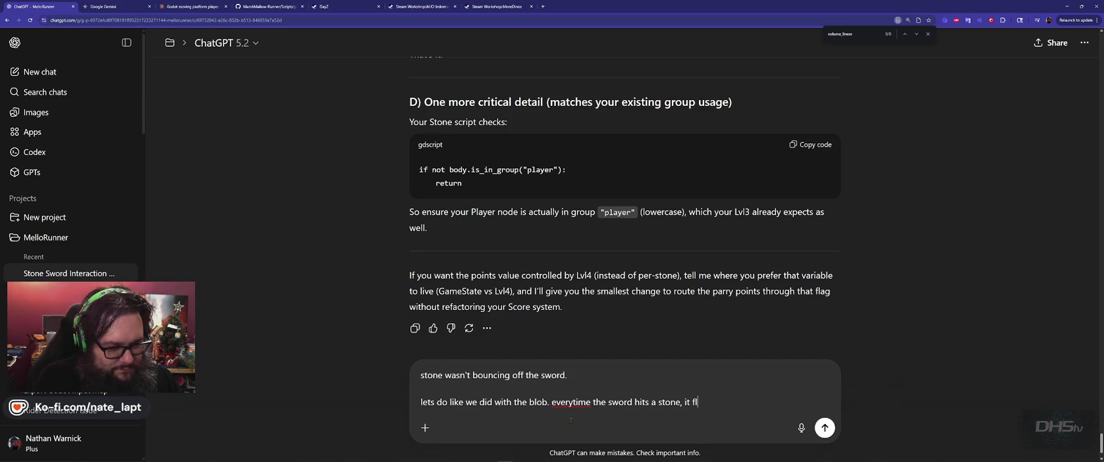
{"action": "type", "text": "ings it away"}
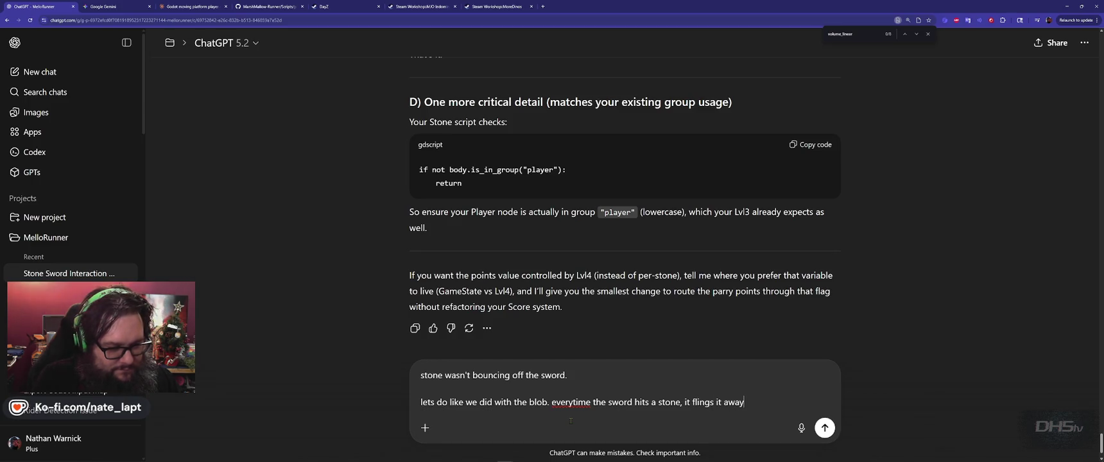
{"action": "key", "text": "shift+Return"}
{"action": "key", "text": "shift+Return"}
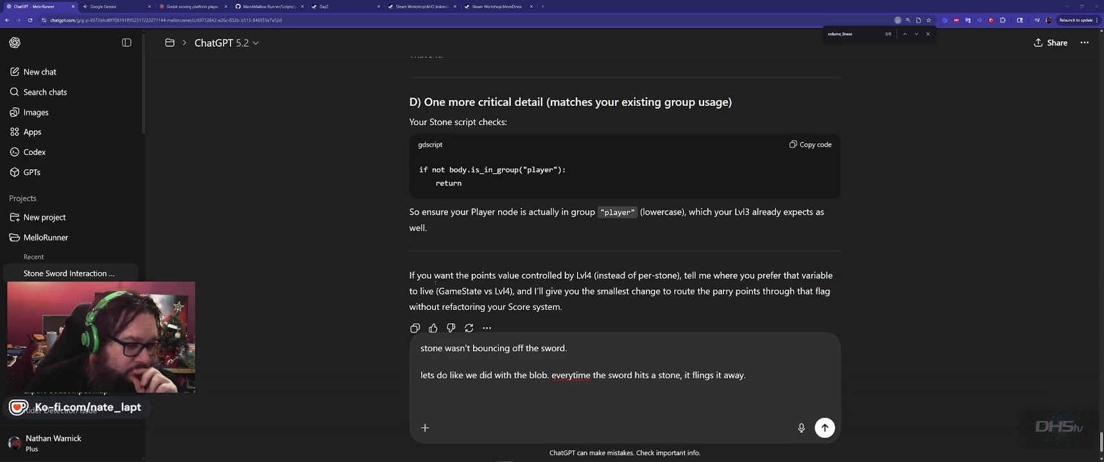
- Fix 'everytime' to 'every time' in the ChatGPT draft and return to Godot
{"action": "scroll", "coordinate": [380, 309], "scroll_direction": "down", "scroll_amount": 2}
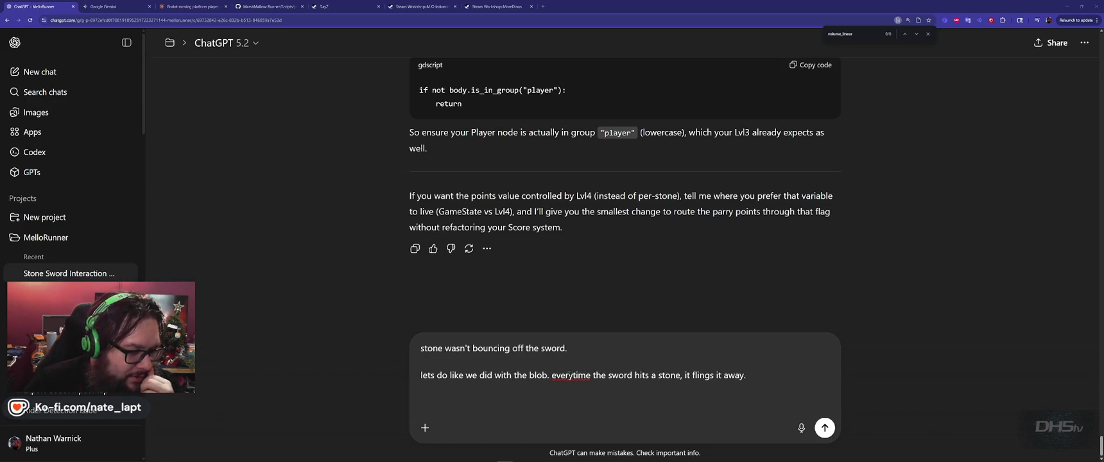
{"action": "left_click", "coordinate": [574, 375]}
{"action": "scroll", "coordinate": [557, 389], "scroll_direction": "up", "scroll_amount": 3}
{"action": "scroll", "coordinate": [552, 382], "scroll_direction": "down", "scroll_amount": 3}
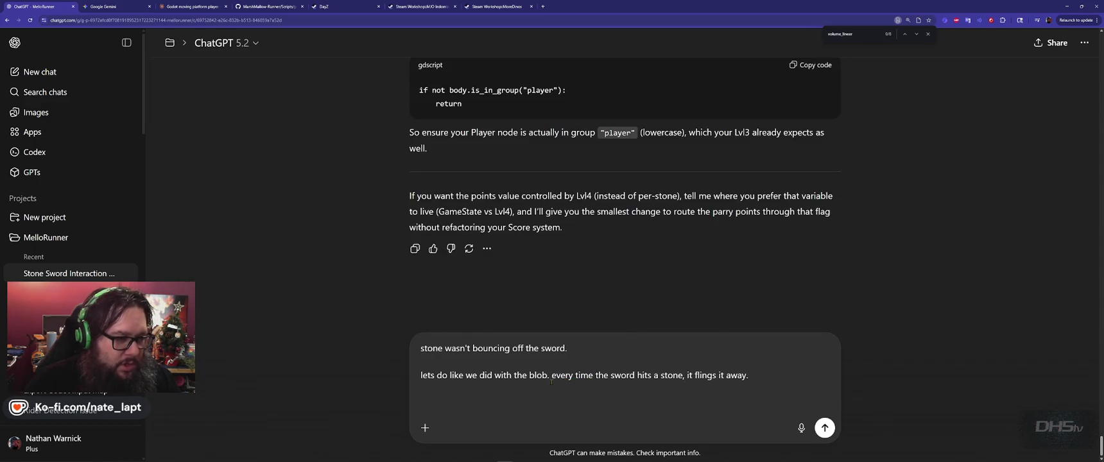
{"action": "key", "text": "alt+Tab"}
{"action": "key", "text": "alt+Tab"}
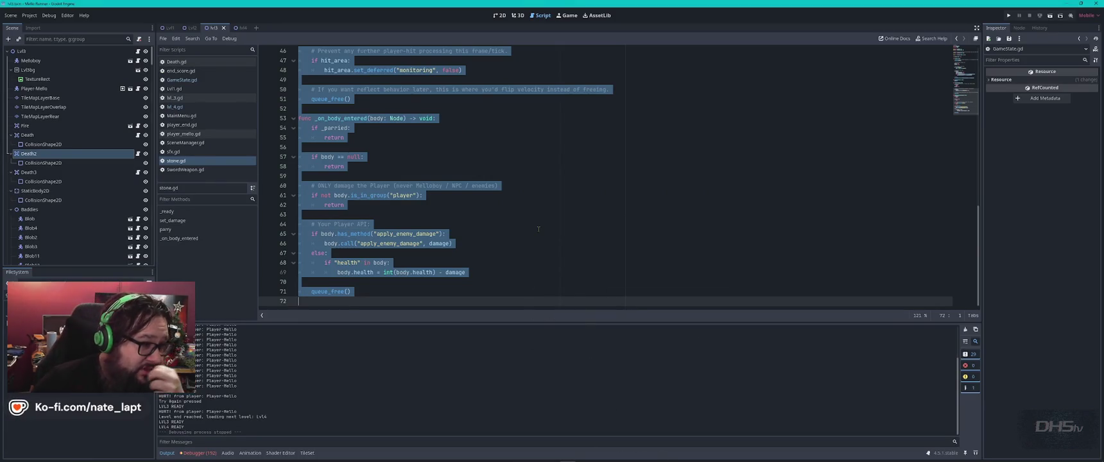
- Enlarge the code editor and search stone.gd for other uses of the _parried variable
{"action": "left_click", "coordinate": [493, 196]}
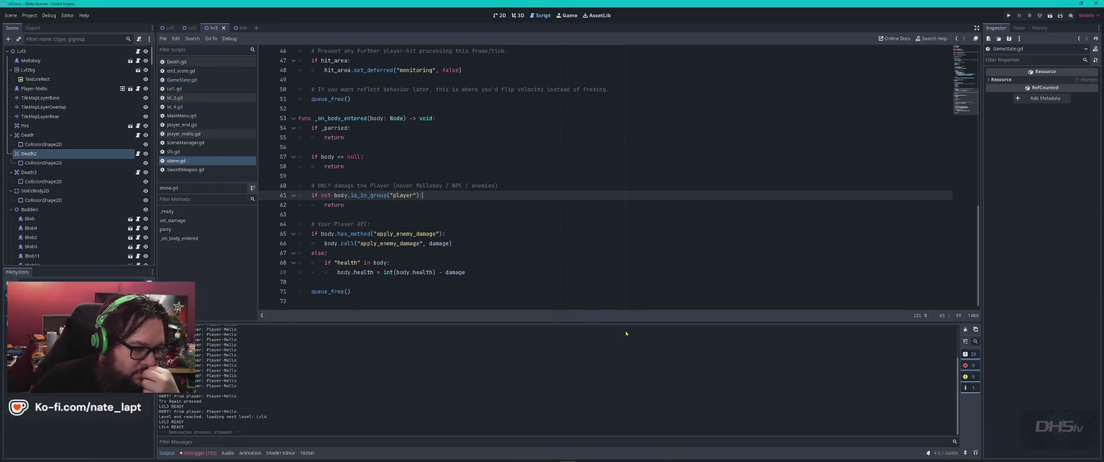
{"action": "left_click_drag", "start_coordinate": [621, 322], "coordinate": [622, 370]}
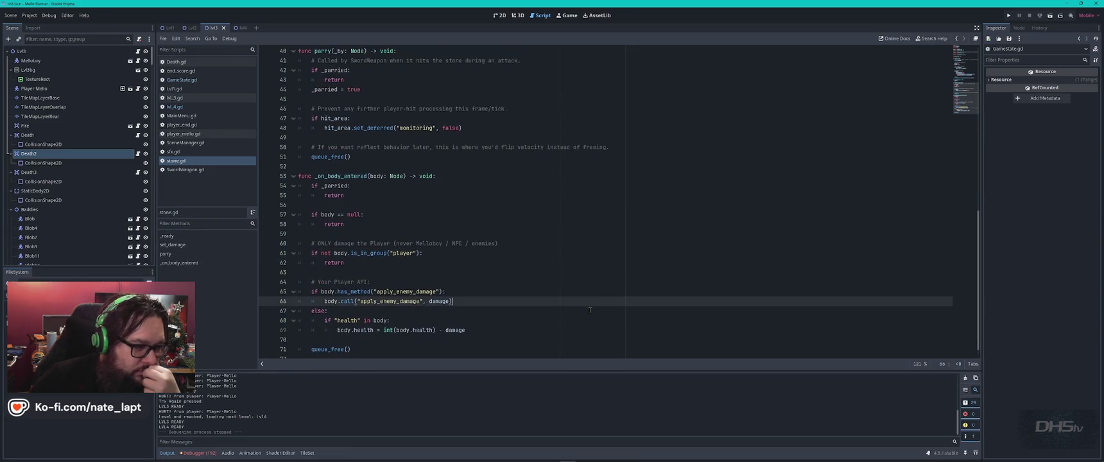
{"action": "left_click", "coordinate": [590, 292]}
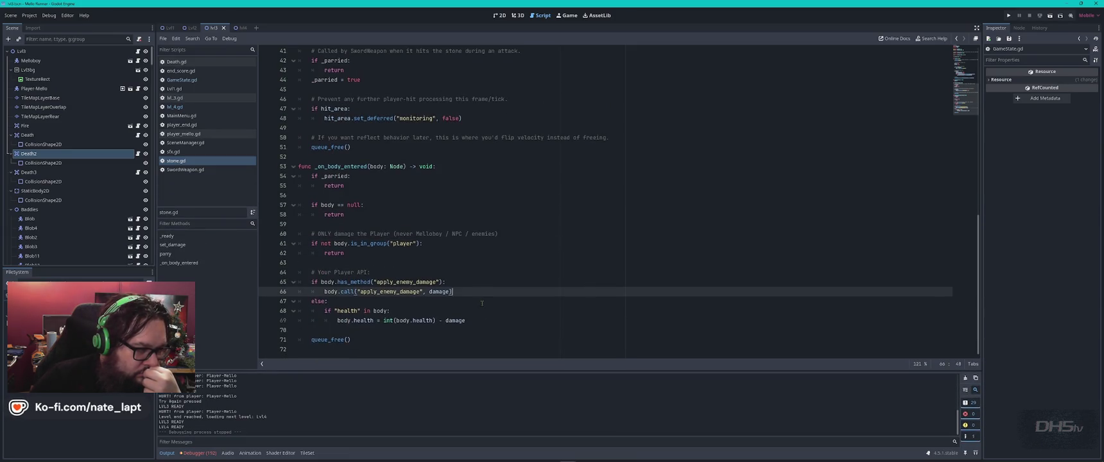
{"action": "scroll", "coordinate": [483, 303], "scroll_direction": "up", "scroll_amount": 2}
{"action": "left_click", "coordinate": [353, 233]}
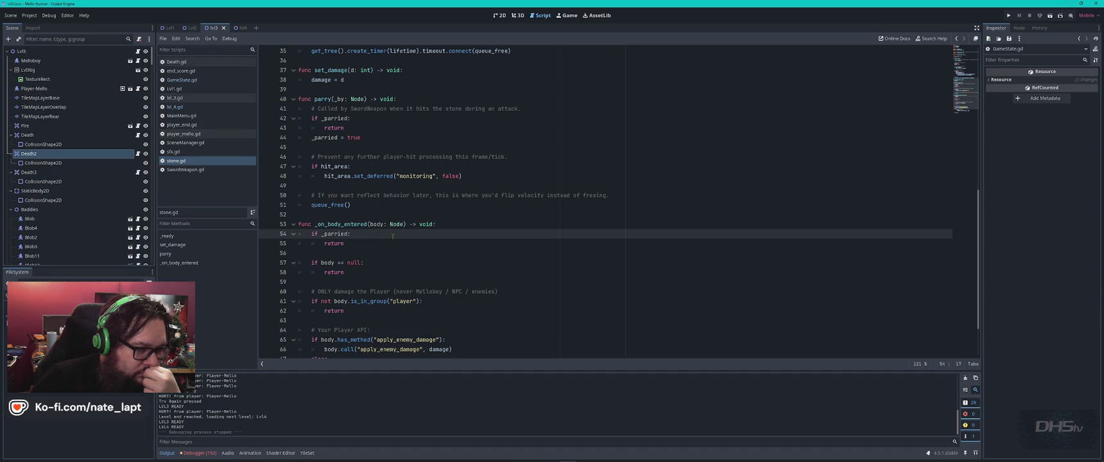
{"action": "double_click", "coordinate": [325, 233]}
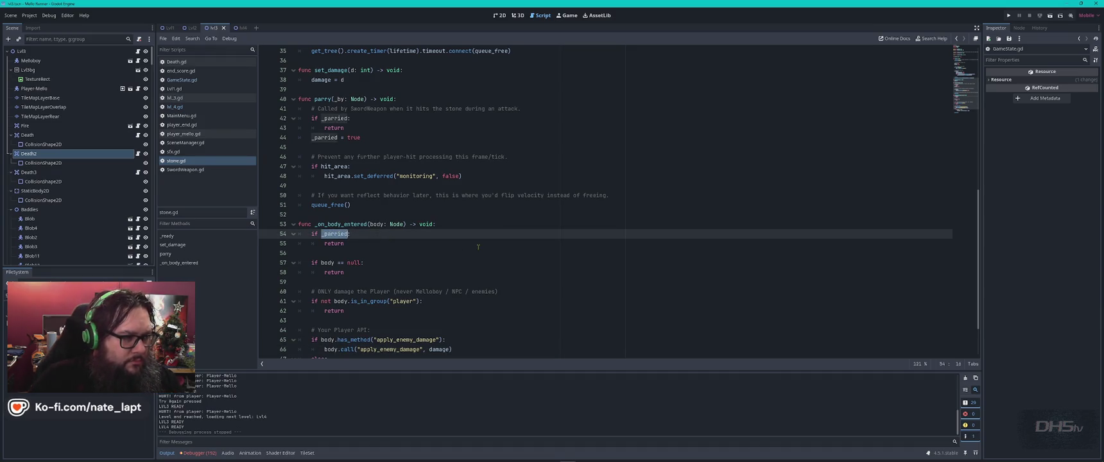
{"action": "key", "text": "ctrl+f"}
{"action": "key", "text": "shift+Return"}
{"action": "key", "text": "shift+Return"}
{"action": "key", "text": "shift+Return"}
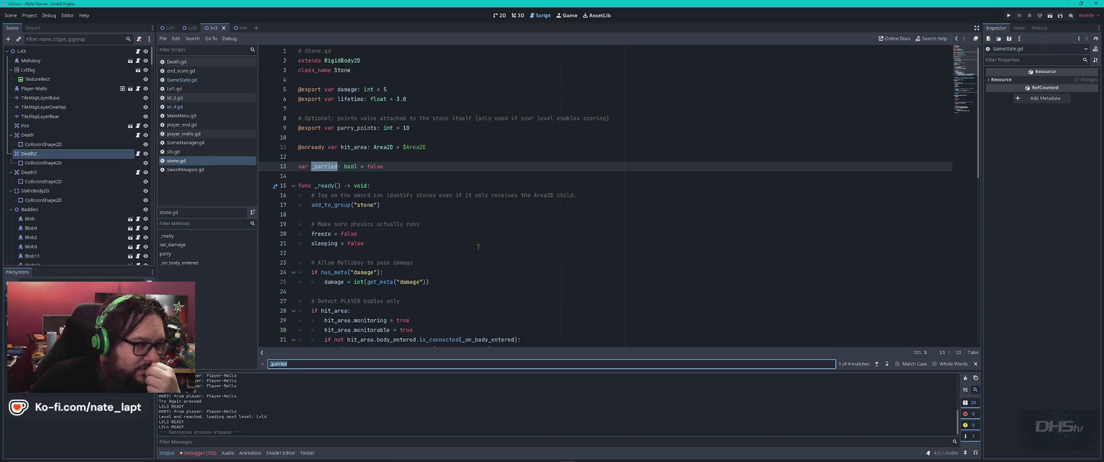
- Look at line 3 of lvl_4.gd, then bring the ChatGPT conversation back to the front
{"action": "left_click", "coordinate": [182, 107]}
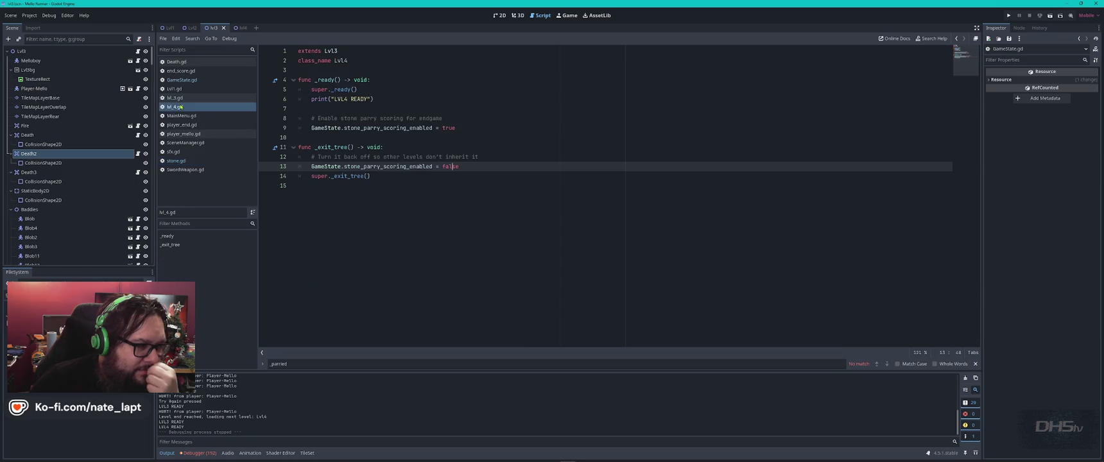
{"action": "left_click", "coordinate": [417, 69]}
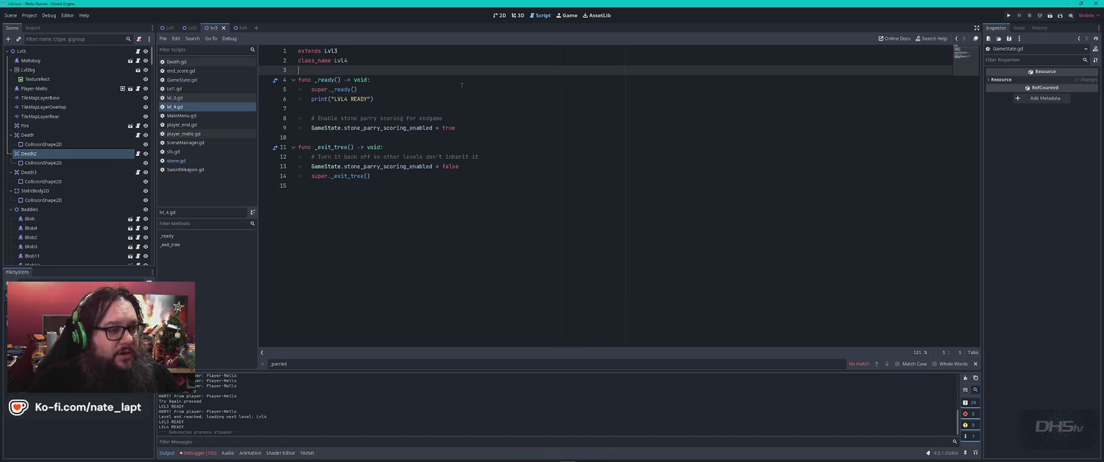
{"action": "key", "text": "super+w"}
{"action": "key", "text": "Escape"}
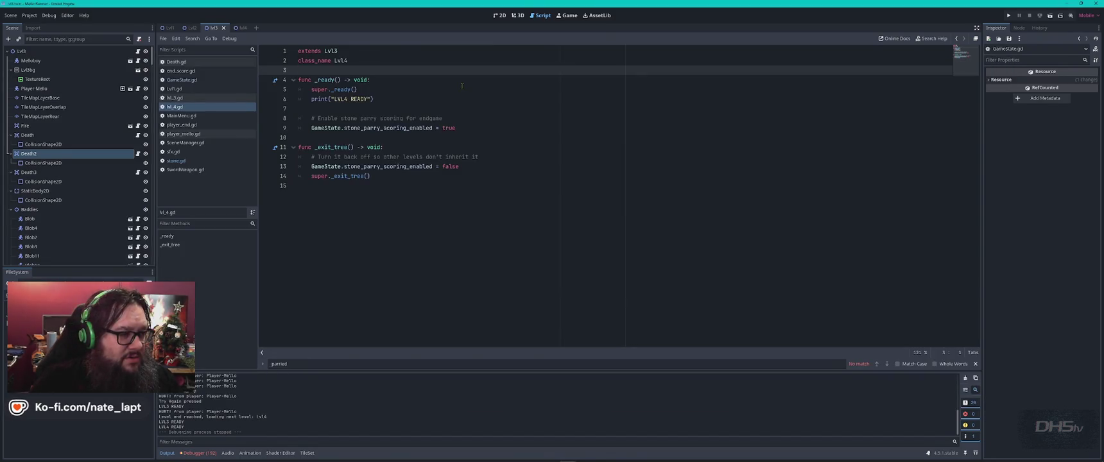
{"action": "key", "text": "super+w"}
{"action": "key", "text": "Return"}
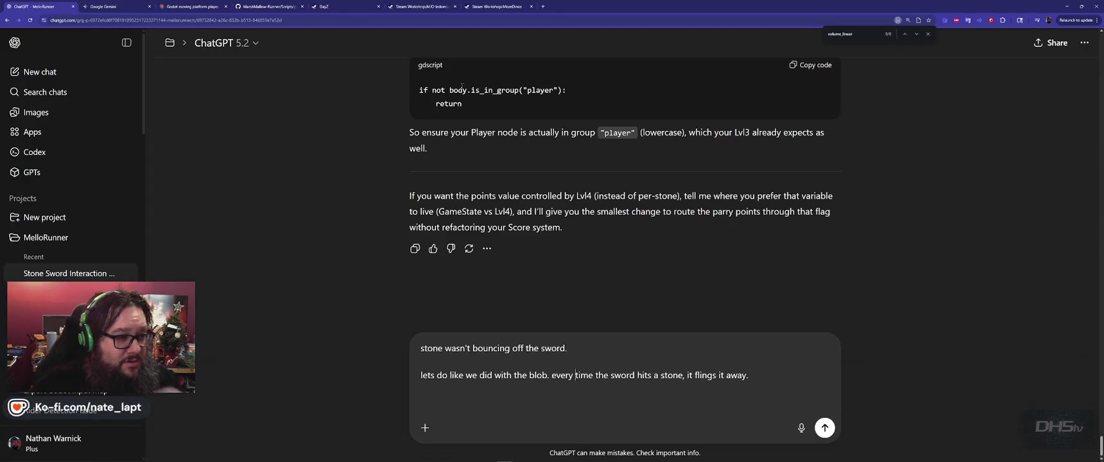
- Scroll back through ChatGPT's earlier Lvl3/Lvl4 advice to review it
{"action": "scroll", "coordinate": [462, 86], "scroll_direction": "up", "scroll_amount": 5}
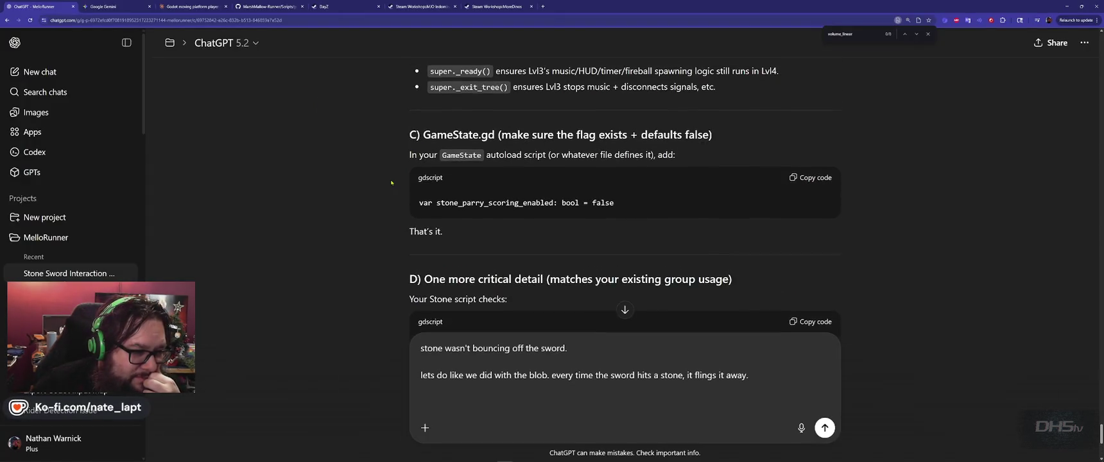
{"action": "scroll", "coordinate": [395, 182], "scroll_direction": "up", "scroll_amount": 1}
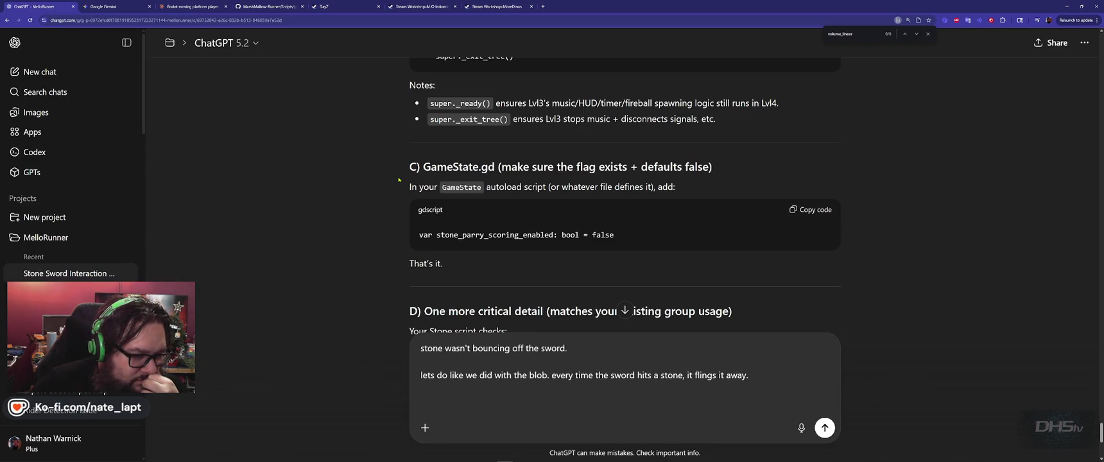
{"action": "scroll", "coordinate": [398, 180], "scroll_direction": "up", "scroll_amount": 2}
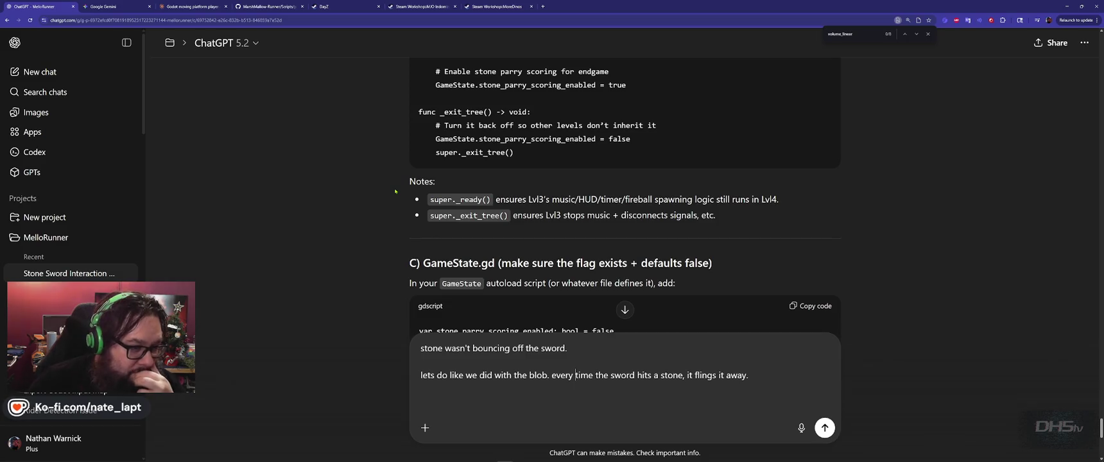
{"action": "scroll", "coordinate": [396, 191], "scroll_direction": "up", "scroll_amount": 1}
{"action": "scroll", "coordinate": [395, 191], "scroll_direction": "up", "scroll_amount": 2}
{"action": "scroll", "coordinate": [396, 191], "scroll_direction": "down", "scroll_amount": 1}
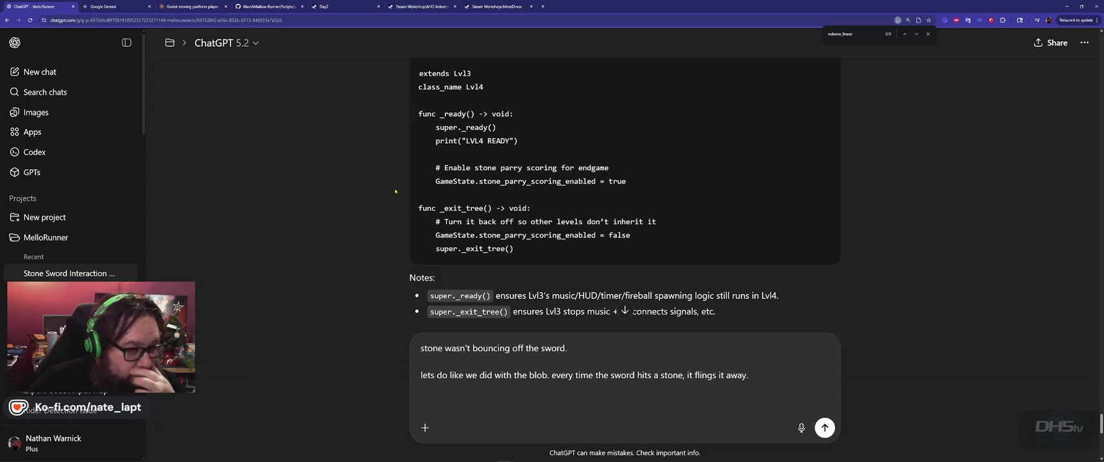
{"action": "scroll", "coordinate": [395, 191], "scroll_direction": "up", "scroll_amount": 5}
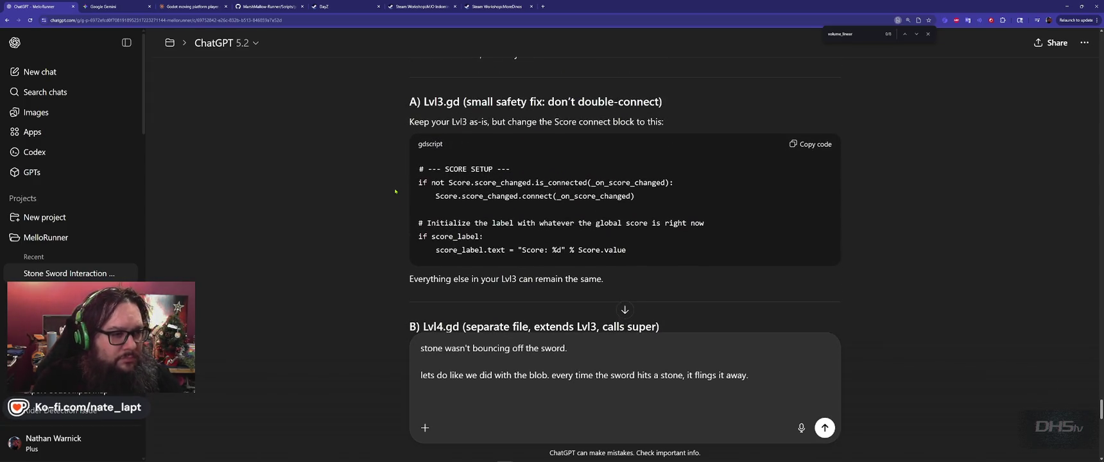
{"action": "scroll", "coordinate": [395, 191], "scroll_direction": "up", "scroll_amount": 3}
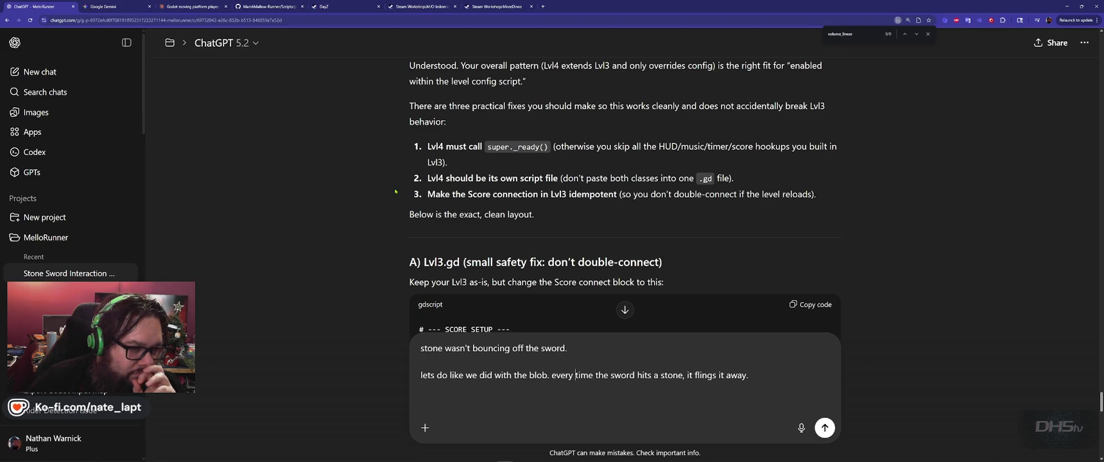
{"action": "scroll", "coordinate": [395, 191], "scroll_direction": "up", "scroll_amount": 1}
{"action": "scroll", "coordinate": [395, 191], "scroll_direction": "up", "scroll_amount": 2}
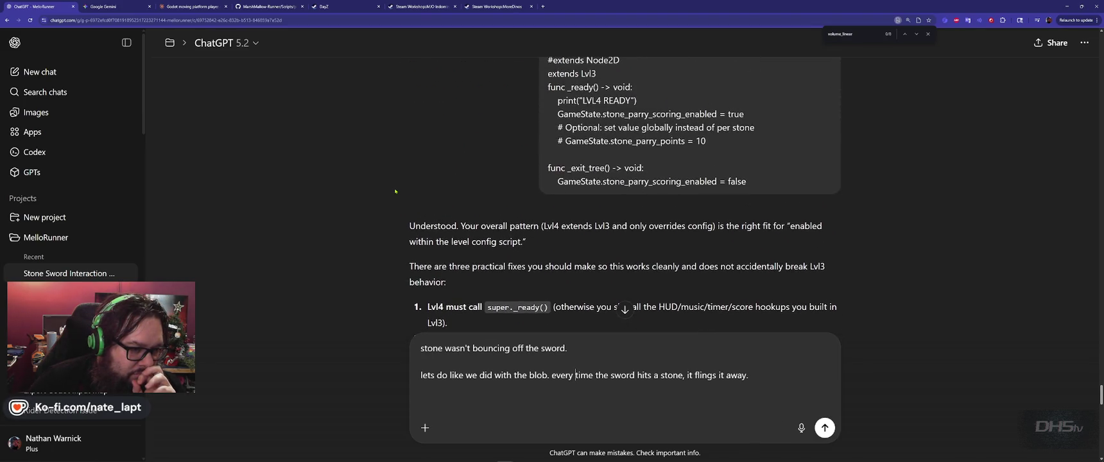
{"action": "scroll", "coordinate": [395, 192], "scroll_direction": "down", "scroll_amount": 6}
{"action": "scroll", "coordinate": [396, 191], "scroll_direction": "down", "scroll_amount": 10}
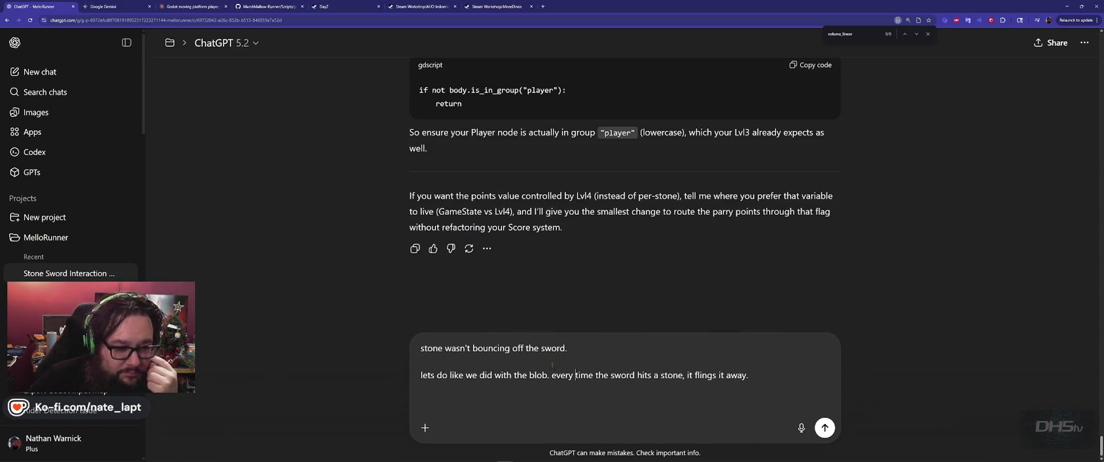
- Start adding to the draft's first sentence that the score also wasn't advancing
{"action": "mouse_move", "coordinate": [567, 350]}
{"action": "left_mouse_down"}
{"action": "mouse_move", "coordinate": [751, 375]}
{"action": "mouse_move", "coordinate": [661, 350]}
{"action": "left_mouse_up"}
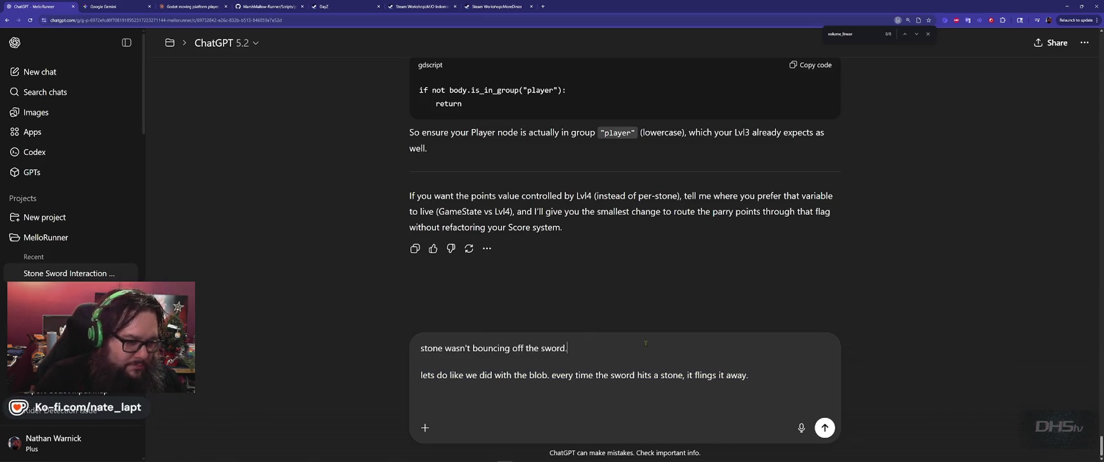
{"action": "type", "text": "and the scor"}
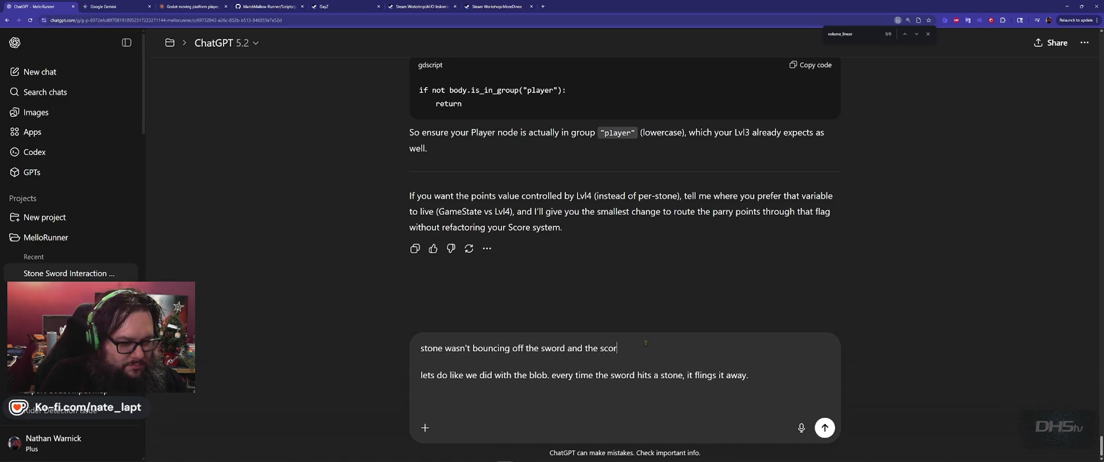
{"action": "type", "text": " va"}
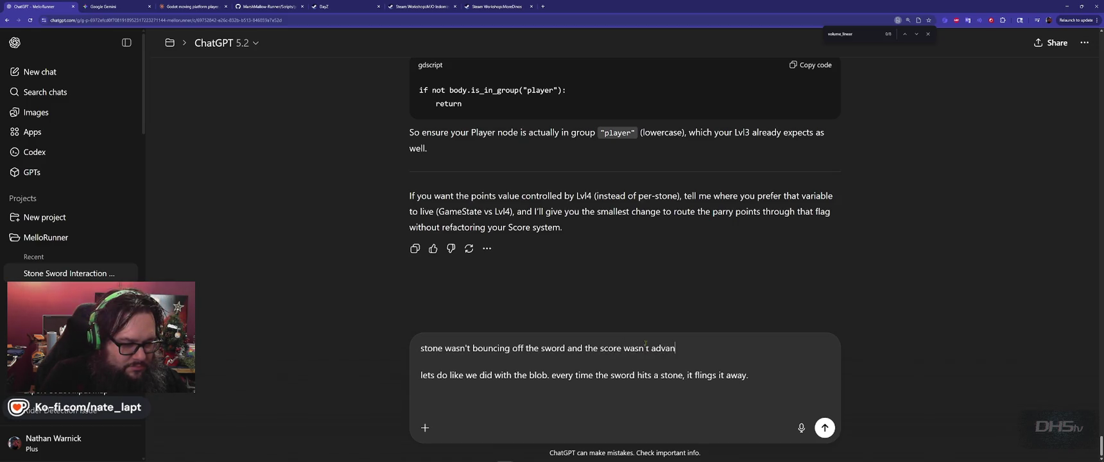
{"action": "type", "text": "g."}
{"action": "key", "text": "alt+Tab"}
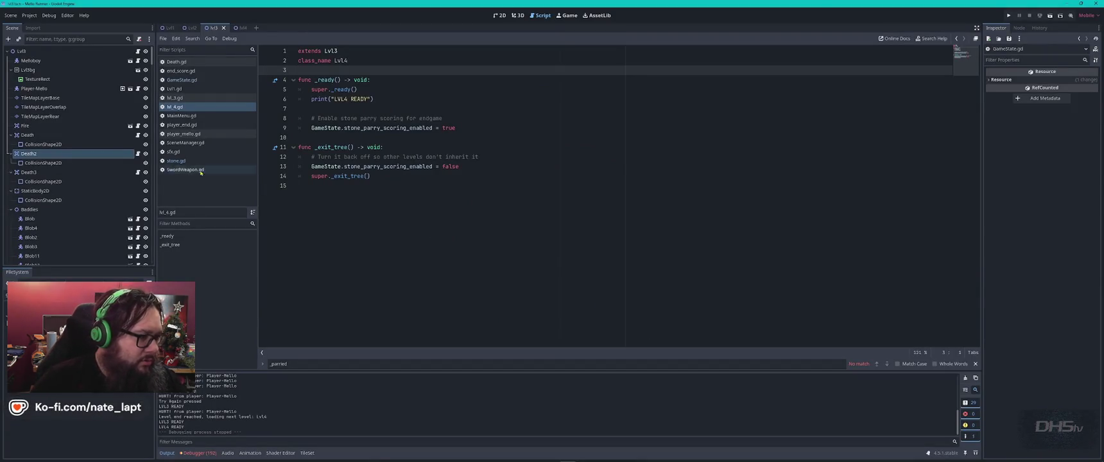
- Search stone.gd for 'score', review its parry_points and scoring code, then open GameState.gd
{"action": "left_click", "coordinate": [193, 161]}
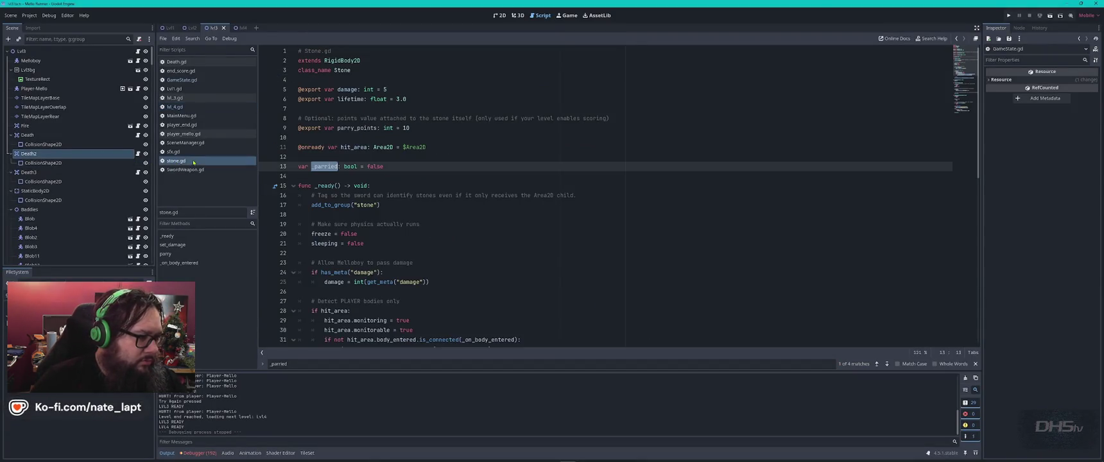
{"action": "left_click", "coordinate": [529, 201]}
{"action": "key", "text": "ctrl+f"}
{"action": "type", "text": "score"}
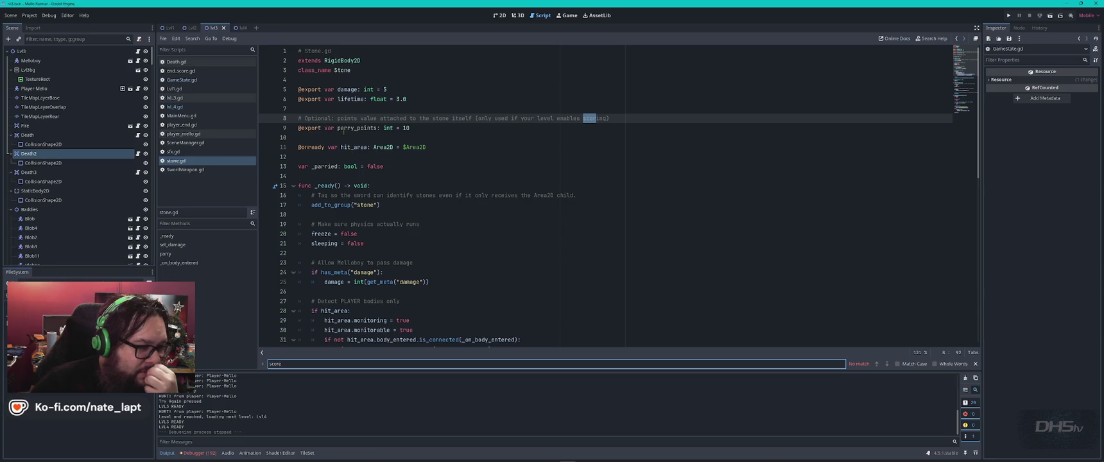
{"action": "left_click", "coordinate": [421, 127]}
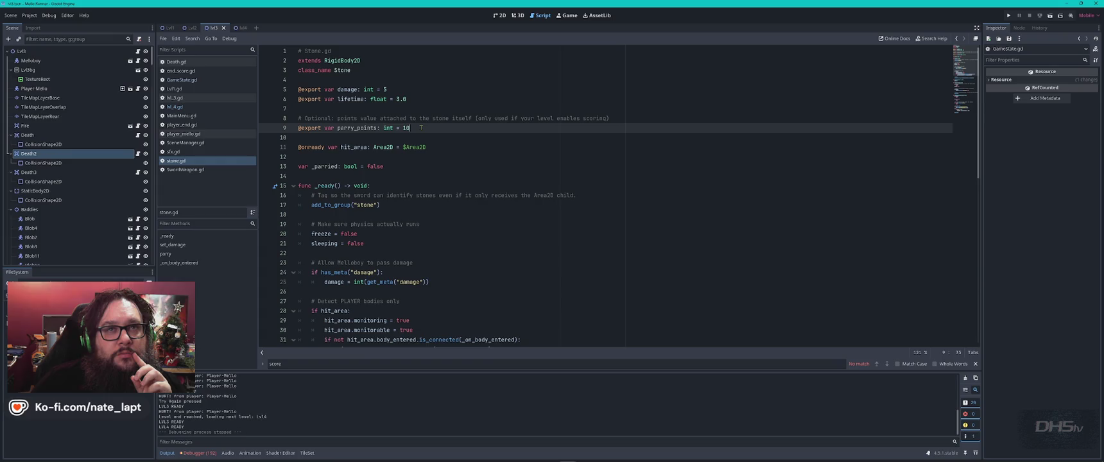
{"action": "scroll", "coordinate": [467, 189], "scroll_direction": "down", "scroll_amount": 4}
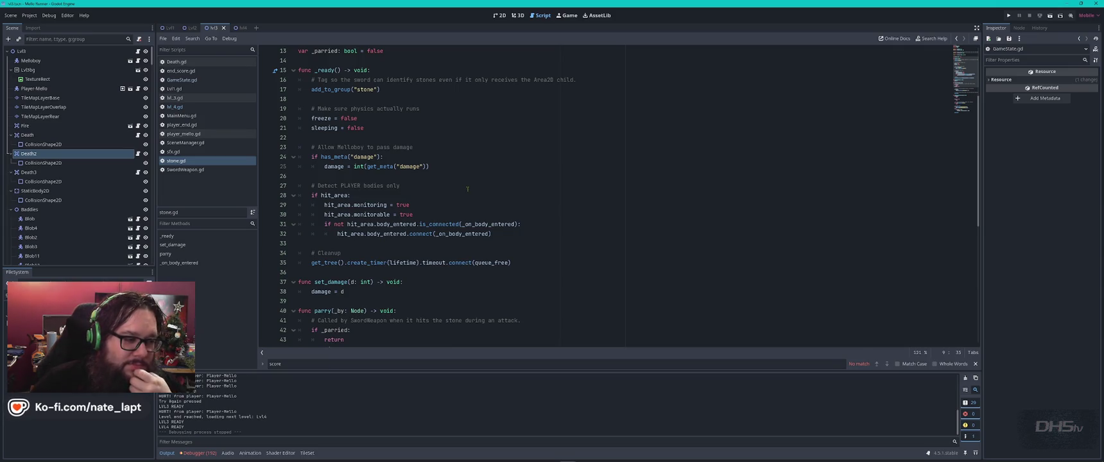
{"action": "scroll", "coordinate": [467, 189], "scroll_direction": "down", "scroll_amount": 3}
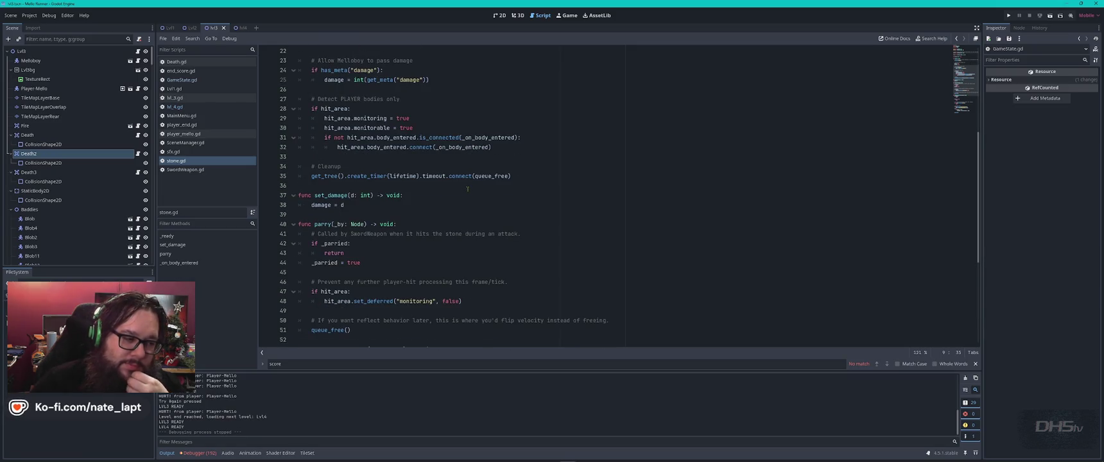
{"action": "scroll", "coordinate": [467, 188], "scroll_direction": "down", "scroll_amount": 7}
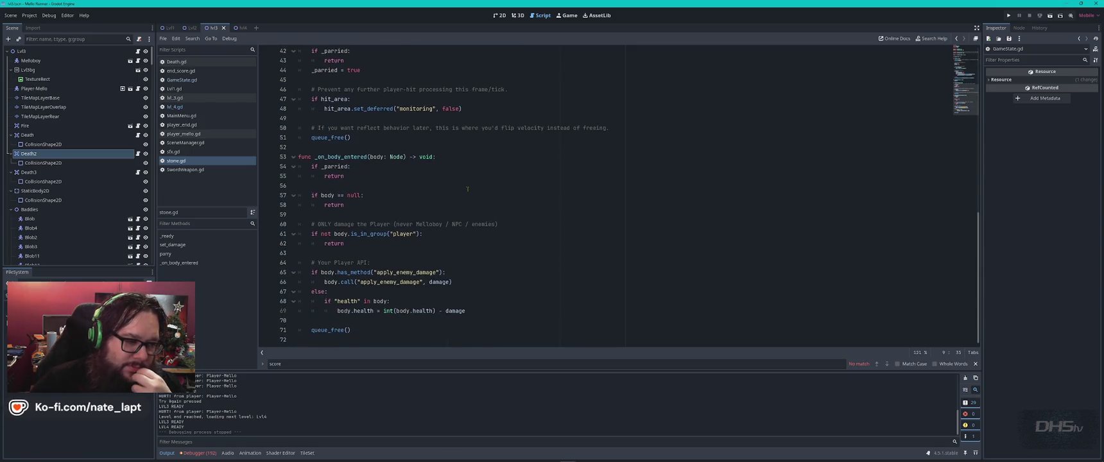
{"action": "scroll", "coordinate": [468, 189], "scroll_direction": "up", "scroll_amount": 14}
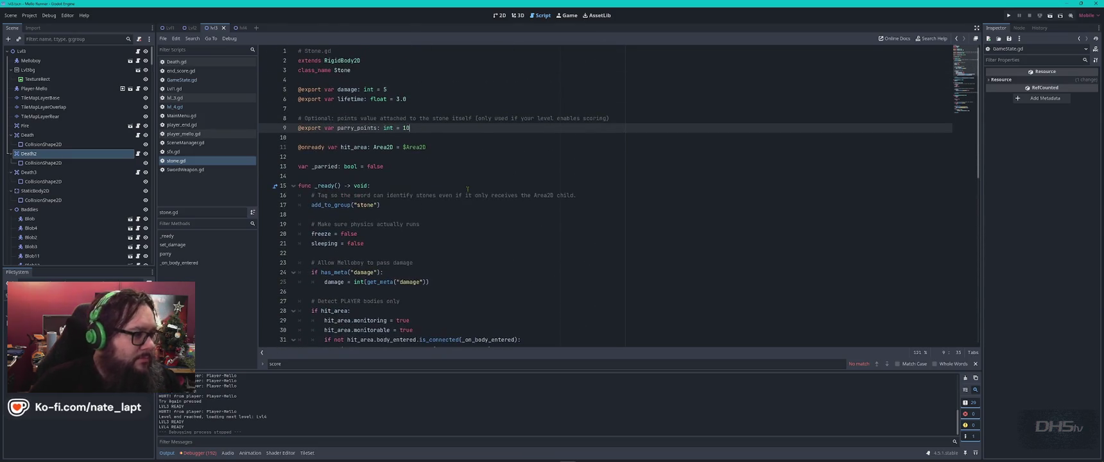
{"action": "left_click", "coordinate": [247, 80]}
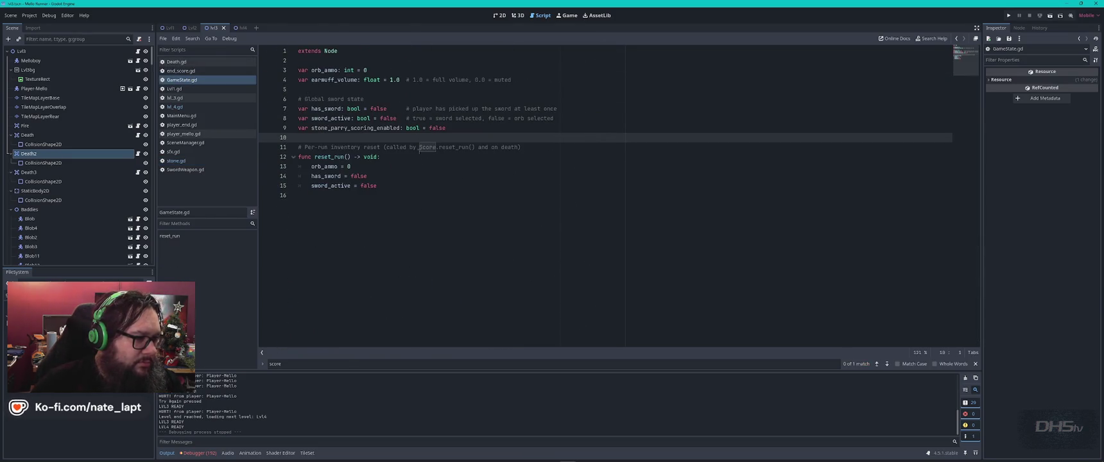
- Change has_sword's default to true in GameState.gd and save the script
{"action": "left_click", "coordinate": [436, 194]}
{"action": "left_click", "coordinate": [374, 128]}
{"action": "left_click", "coordinate": [430, 196]}
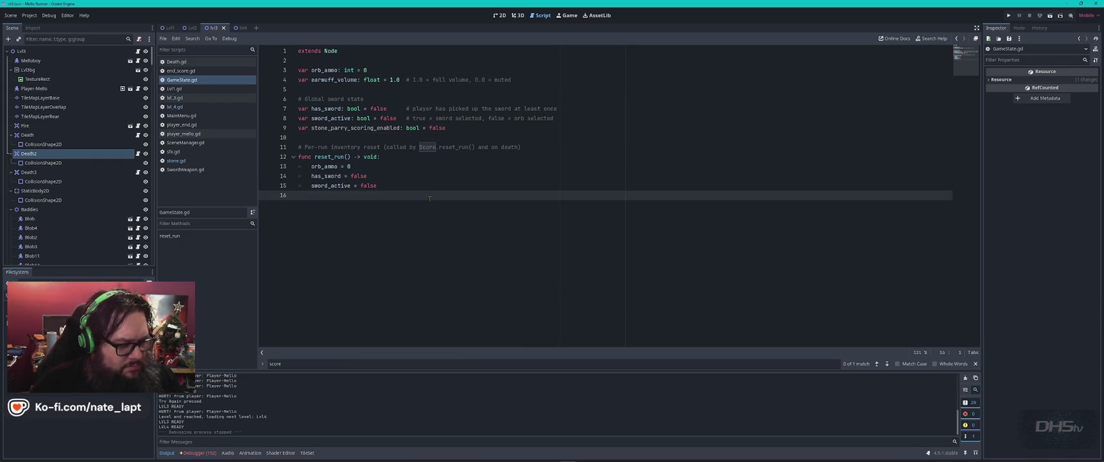
{"action": "double_click", "coordinate": [400, 128]}
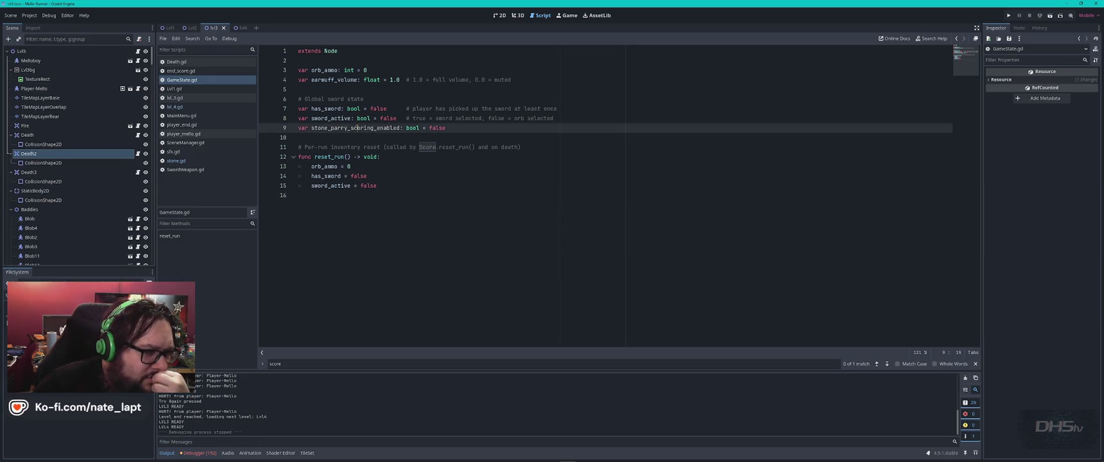
{"action": "left_click", "coordinate": [432, 277]}
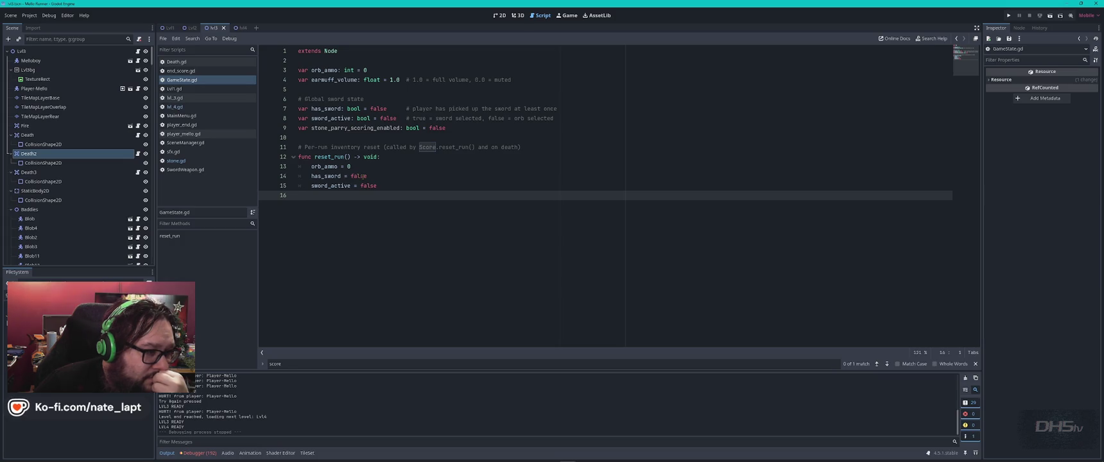
{"action": "double_click", "coordinate": [378, 109]}
{"action": "type", "text": "tru"}
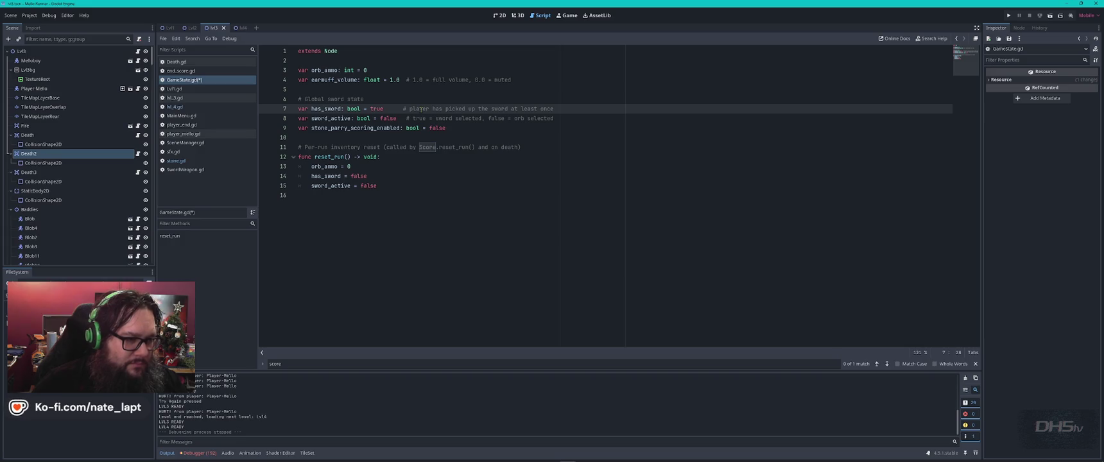
{"action": "key", "text": "ctrl+s"}
- Test-run the game, then set sword_active's default to true and test again
{"action": "key", "text": "F5"}
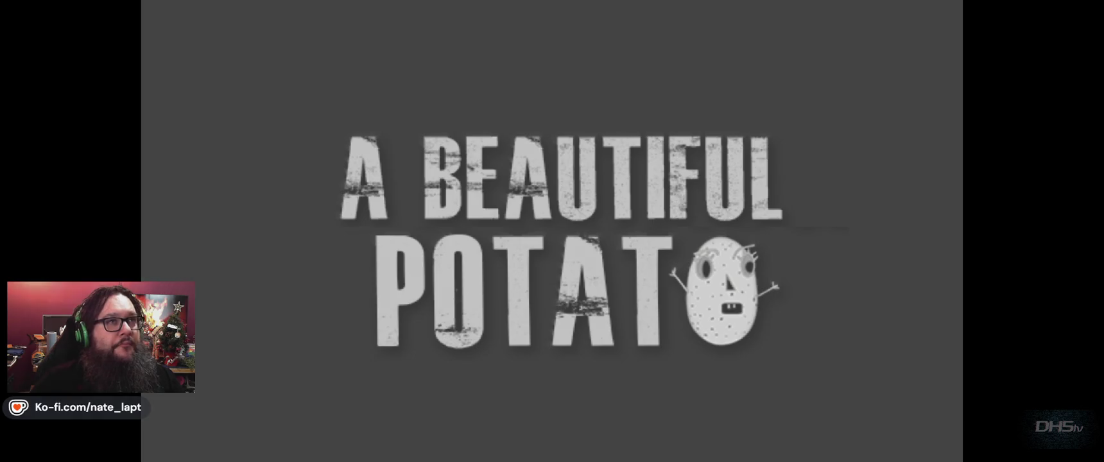
{"action": "key", "text": "Return"}
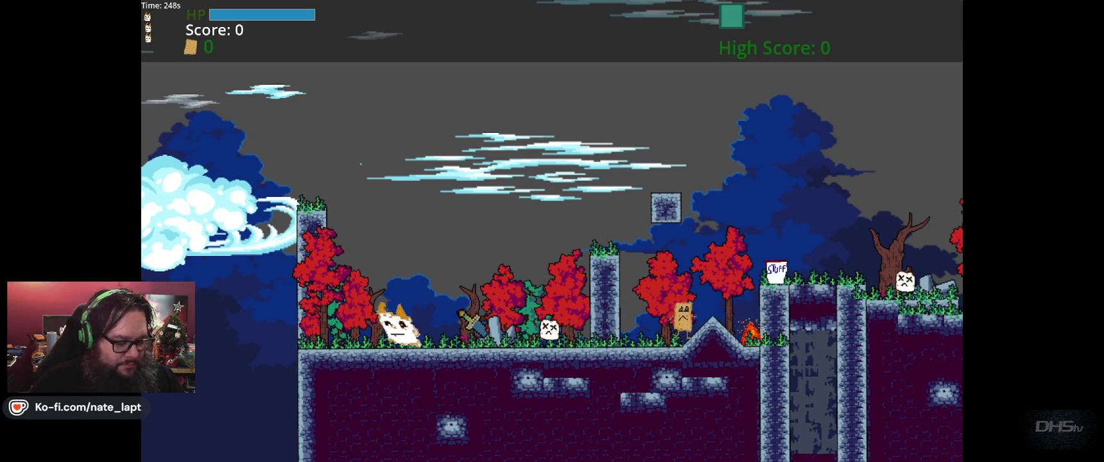
{"action": "key", "text": "F8"}
{"action": "double_click", "coordinate": [389, 120]}
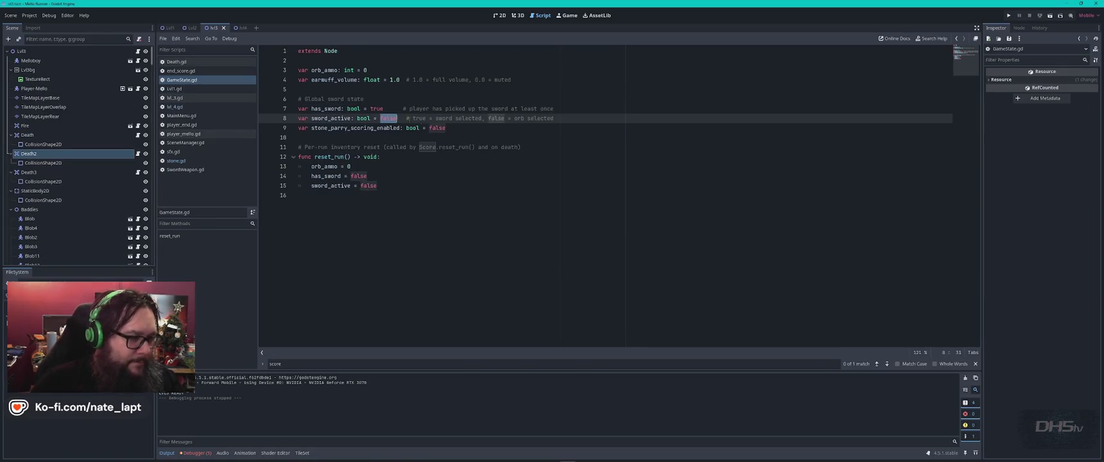
{"action": "type", "text": "true"}
{"action": "key", "text": "Escape"}
{"action": "key", "text": "F5"}
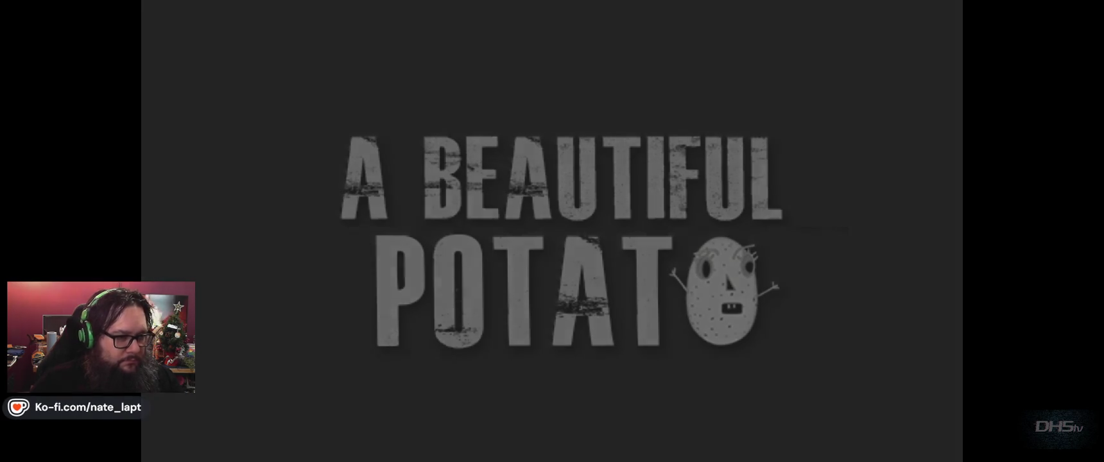
{"action": "key", "text": "Return"}
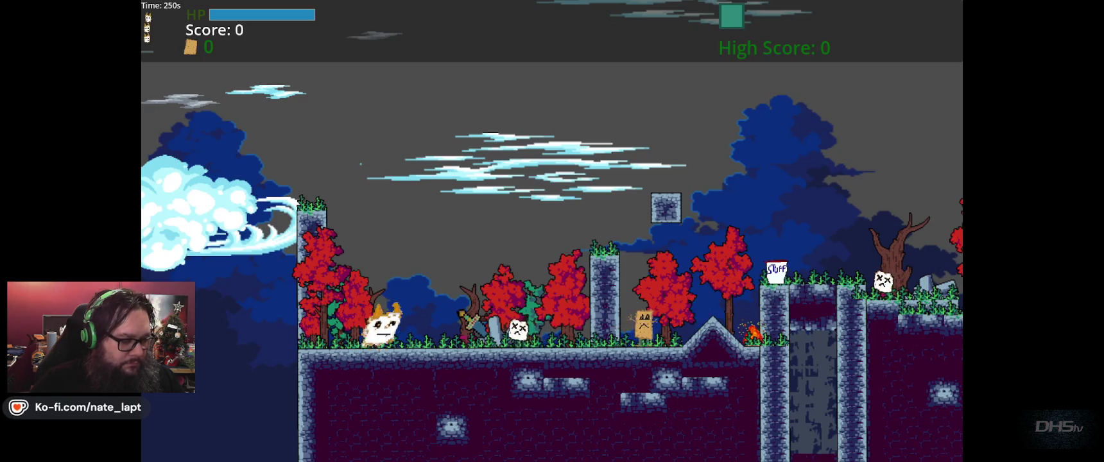
{"action": "key", "text": "F8"}
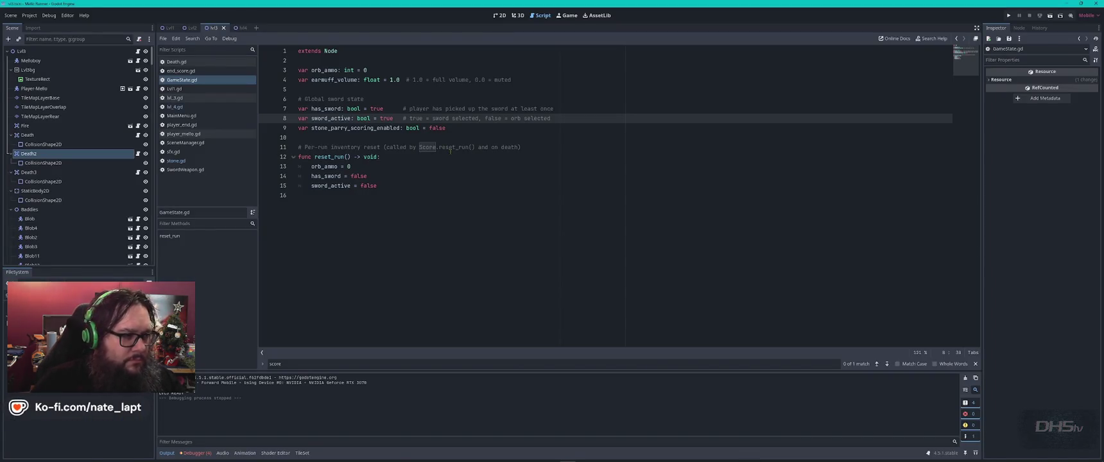
- Restore both has_sword and sword_active defaults to false and return to the 2D level view
{"action": "type", "text": "false"}
{"action": "key", "text": "Up"}
{"action": "type", "text": "false"}
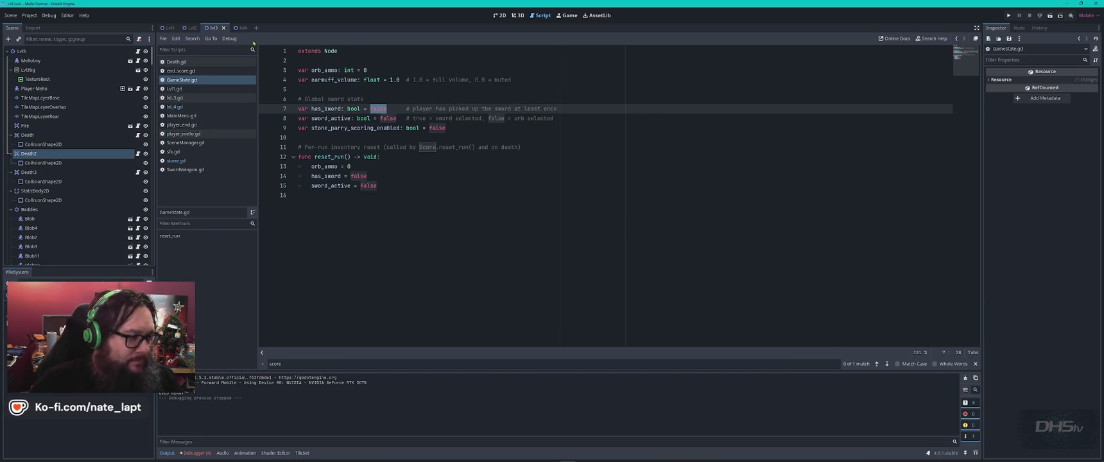
{"action": "left_click", "coordinate": [499, 15]}
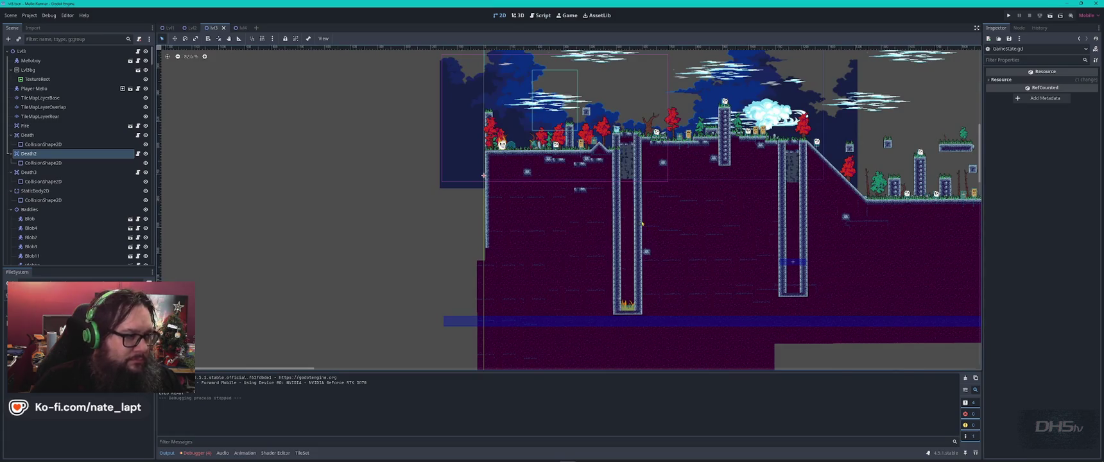
- Place a Sword02Item pickup just below the player in the Lvl4 scene
{"action": "left_click", "coordinate": [238, 27]}
{"action": "scroll", "coordinate": [511, 222], "scroll_direction": "up", "scroll_amount": 9}
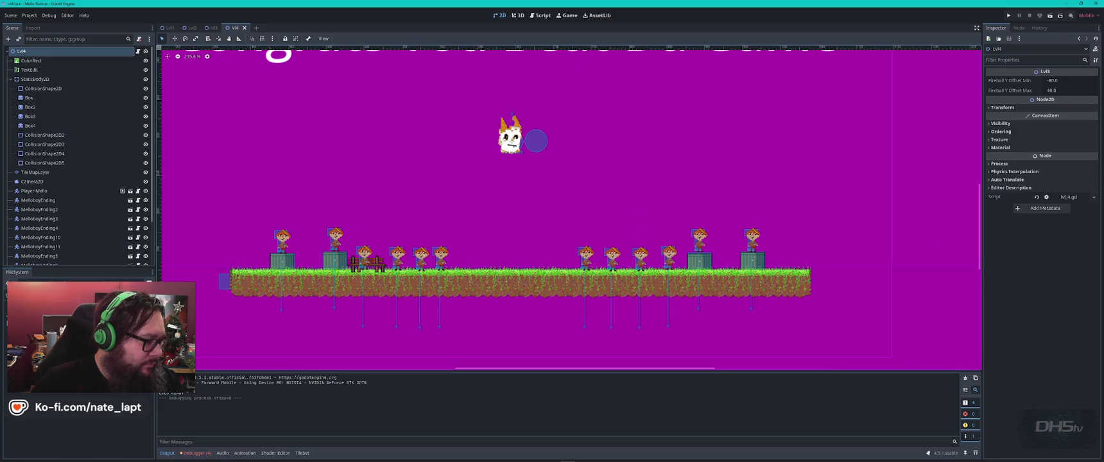
{"action": "scroll", "coordinate": [77, 418], "scroll_direction": "up", "scroll_amount": 2}
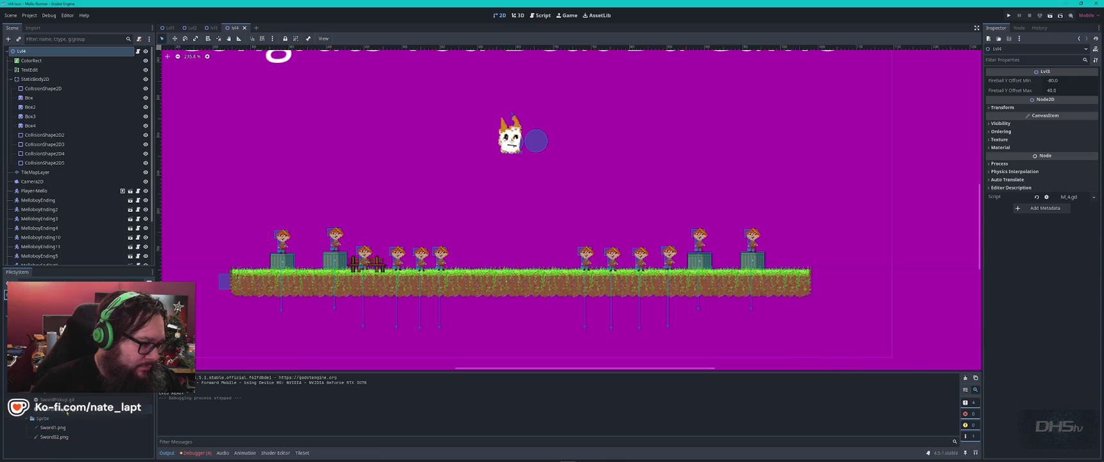
{"action": "mouse_move", "coordinate": [58, 380]}
{"action": "left_mouse_down"}
{"action": "mouse_move", "coordinate": [468, 239]}
{"action": "mouse_move", "coordinate": [508, 187]}
{"action": "left_mouse_up"}
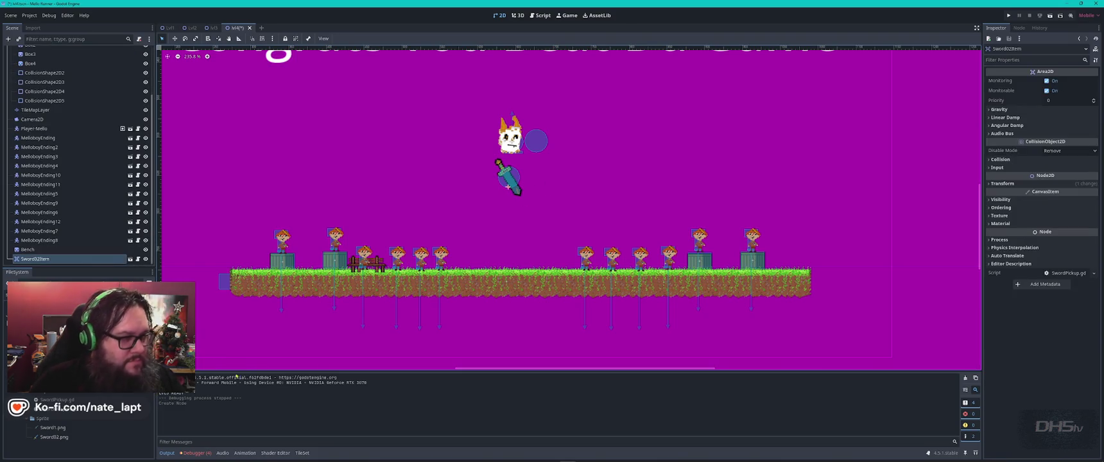
- Open MainMenu.gd in the script editor
{"action": "left_click", "coordinate": [541, 15]}
{"action": "left_click", "coordinate": [210, 117]}
{"action": "scroll", "coordinate": [510, 283], "scroll_direction": "down", "scroll_amount": 15}
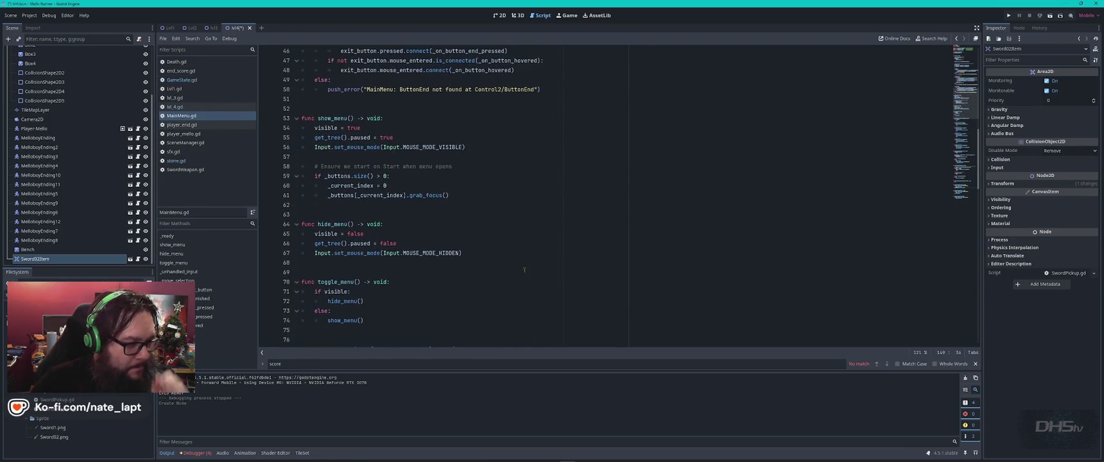
- Change the start action in MainMenu.gd line 149 from "Lvl3" to "Lvl4" and save
{"action": "scroll", "coordinate": [525, 270], "scroll_direction": "up", "scroll_amount": 7}
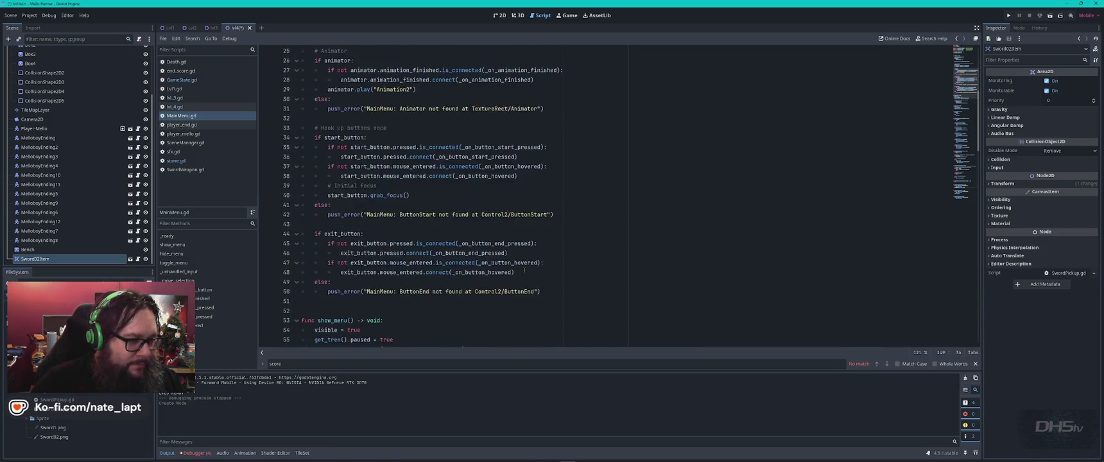
{"action": "scroll", "coordinate": [525, 270], "scroll_direction": "down", "scroll_amount": 16}
{"action": "scroll", "coordinate": [474, 205], "scroll_direction": "down", "scroll_amount": 19}
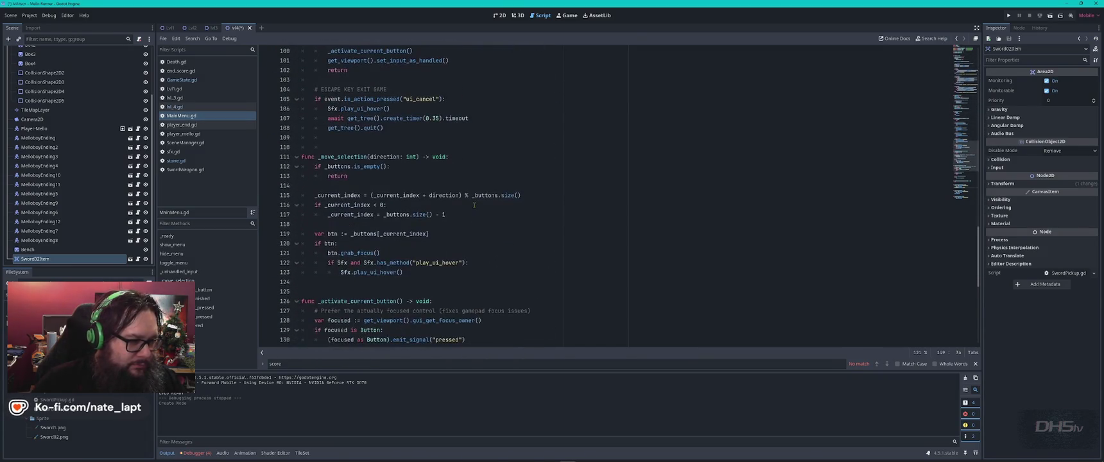
{"action": "scroll", "coordinate": [475, 204], "scroll_direction": "down", "scroll_amount": 1}
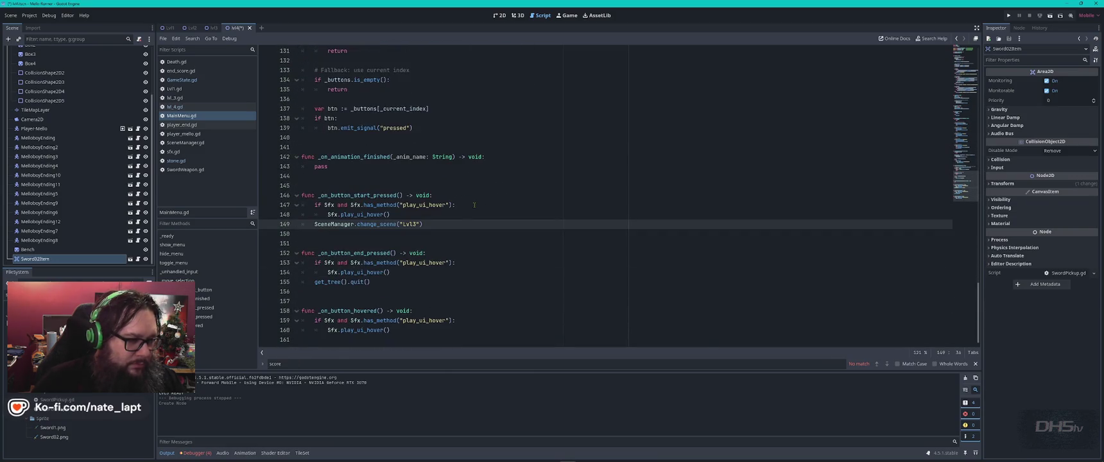
{"action": "key", "text": "BackSpace"}
{"action": "type", "text": "4"}
{"action": "key", "text": "ctrl+s"}
- Test-run the game to confirm Start loads Lvl4, then return to the 2D scene
{"action": "key", "text": "F5"}
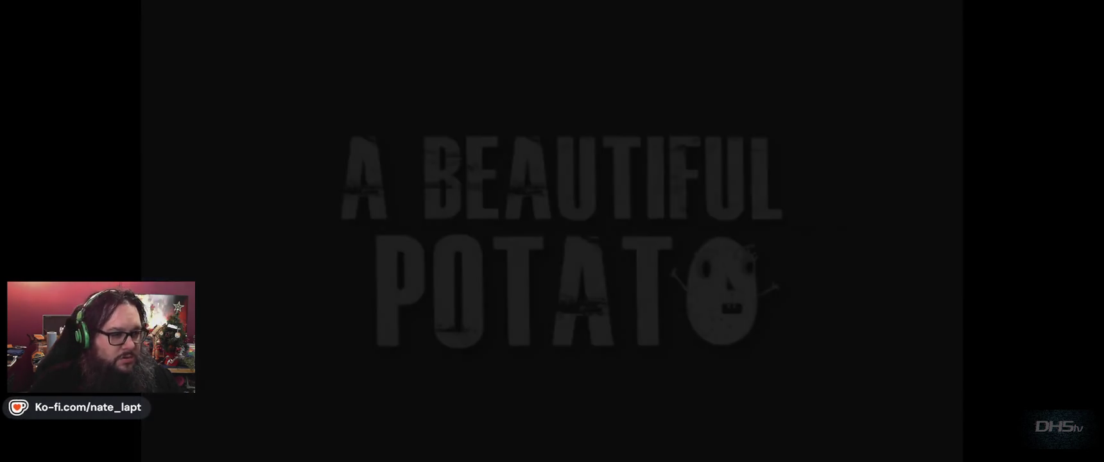
{"action": "key", "text": "Return"}
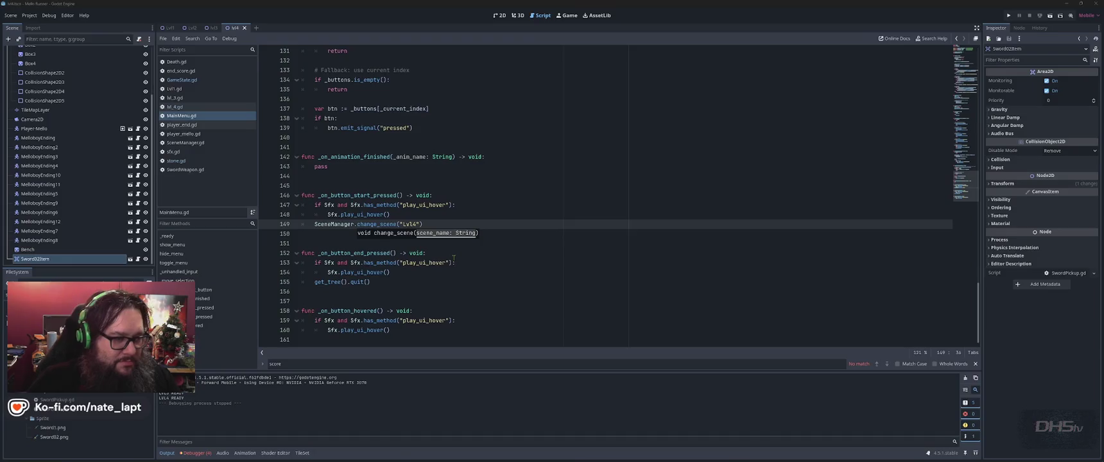
{"action": "key", "text": "F8"}
{"action": "left_click", "coordinate": [500, 14]}
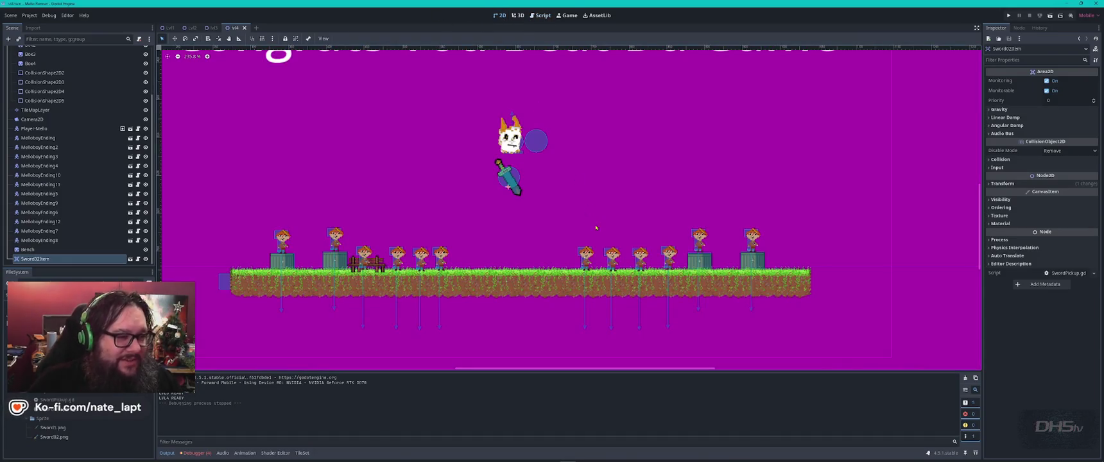
- Move Sword02Item up beside the player and test-run the level
{"action": "scroll", "coordinate": [531, 179], "scroll_direction": "up", "scroll_amount": 1}
{"action": "mouse_move", "coordinate": [496, 176]}
{"action": "left_mouse_down"}
{"action": "mouse_move", "coordinate": [505, 156]}
{"action": "mouse_move", "coordinate": [505, 164]}
{"action": "left_mouse_up"}
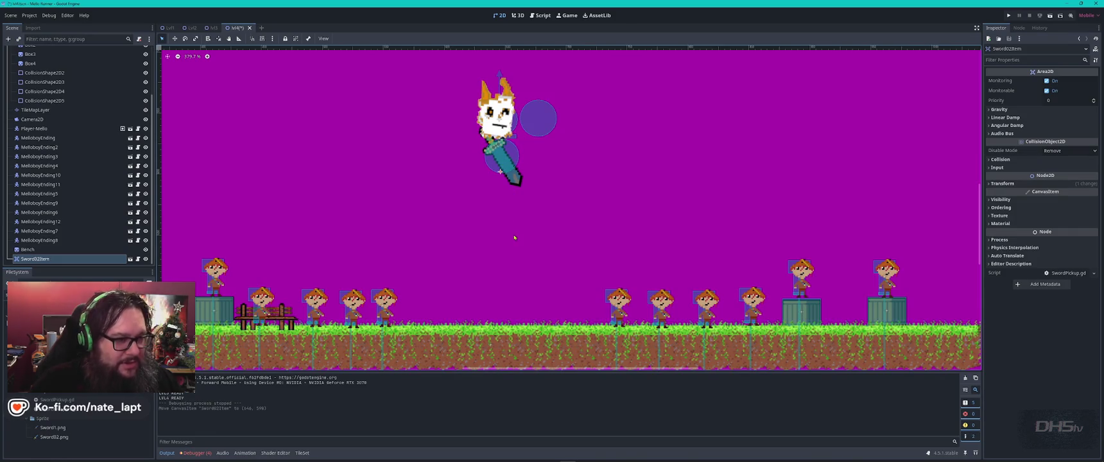
{"action": "key", "text": "F5"}
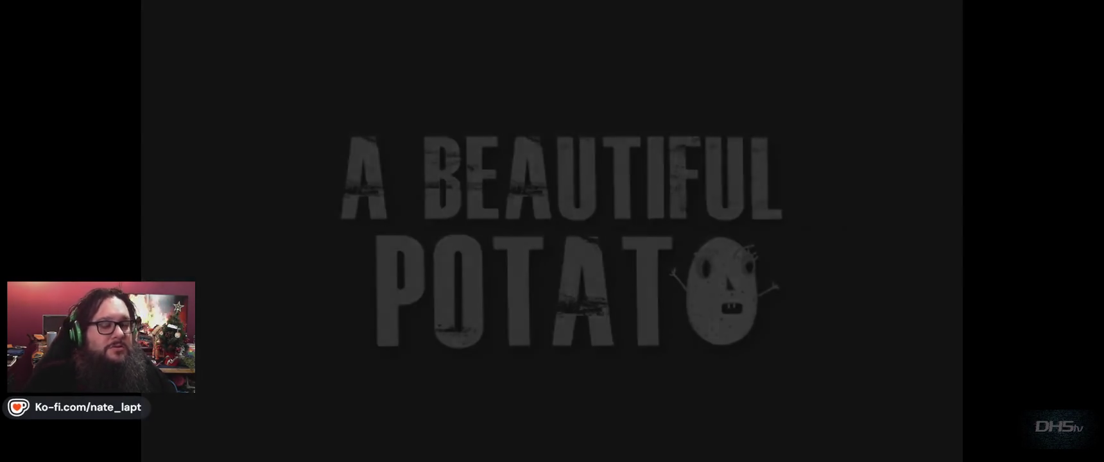
{"action": "key", "text": "Return"}
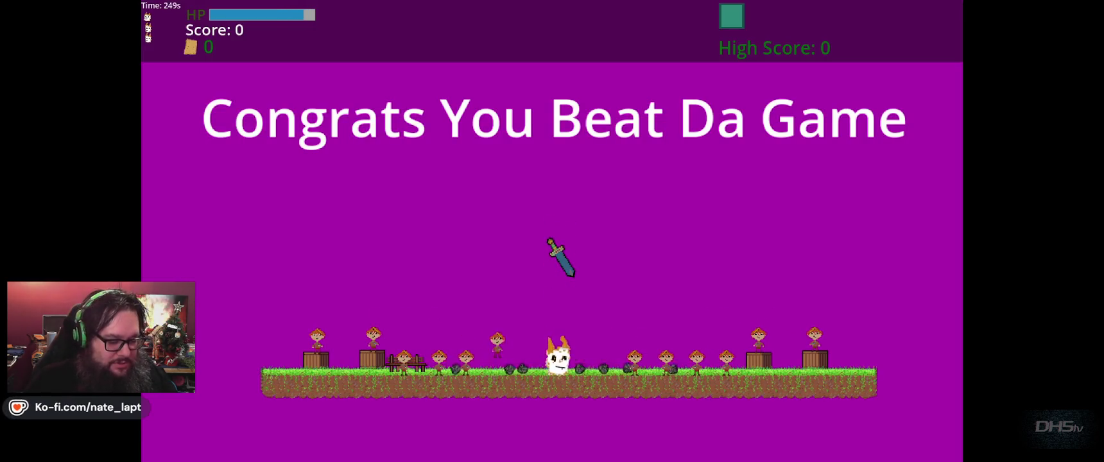
{"action": "key", "text": "F8"}
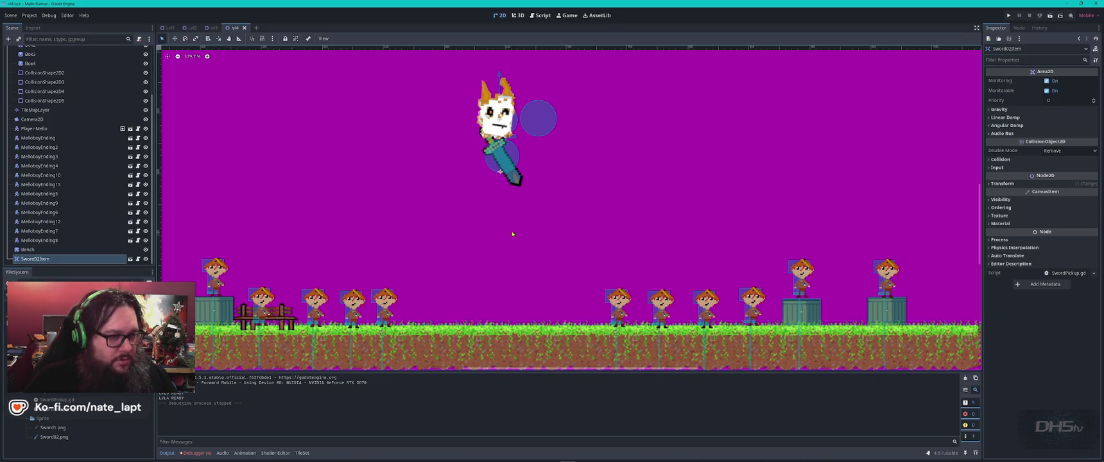
- Drop the sword onto the ground, retest the level, then nudge it slightly up-left
{"action": "left_click_drag", "start_coordinate": [502, 180], "coordinate": [502, 326]}
{"action": "key", "text": "F6"}
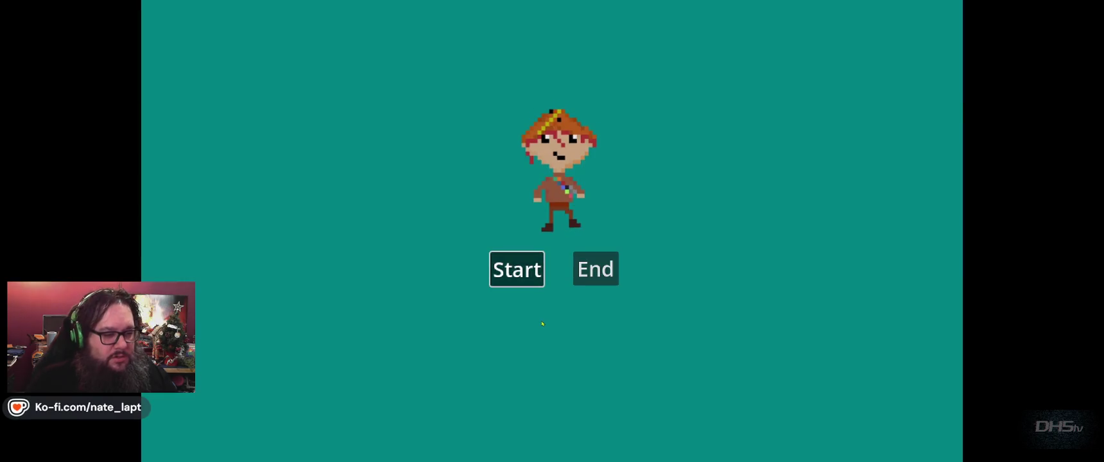
{"action": "left_click", "coordinate": [516, 268]}
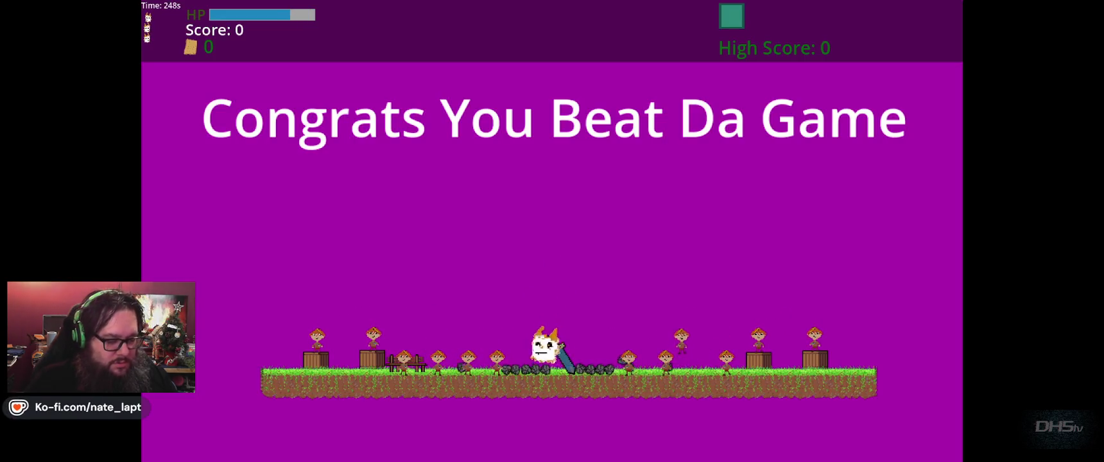
{"action": "key", "text": "F8"}
{"action": "left_click_drag", "start_coordinate": [501, 319], "coordinate": [500, 314]}
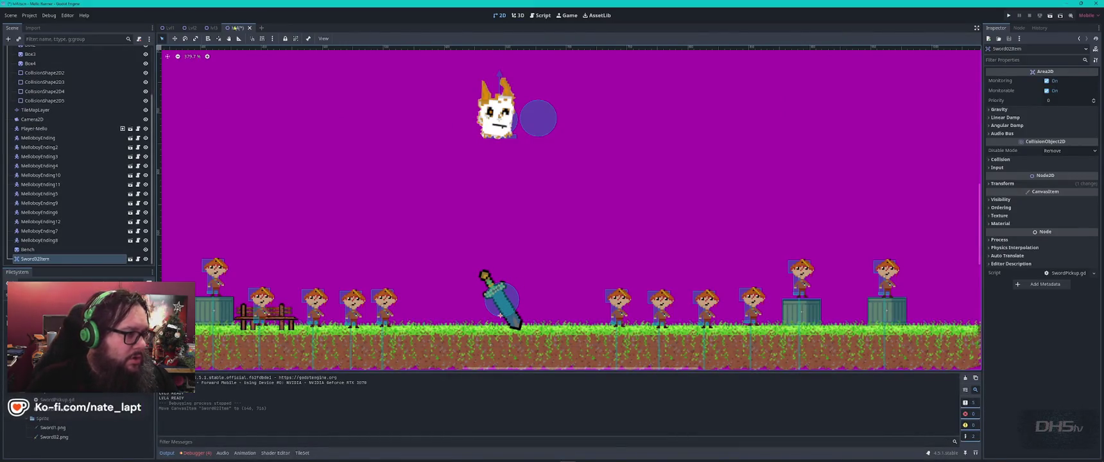
{"action": "left_click", "coordinate": [540, 15]}
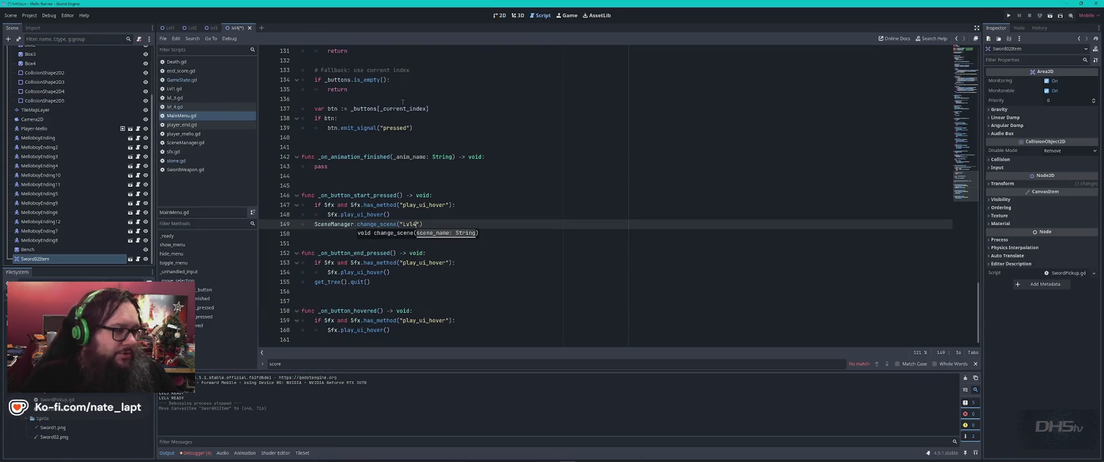
- Open lvl_4.gd and select its _ready and _exit_tree stone-parry scoring functions
{"action": "left_click", "coordinate": [175, 106]}
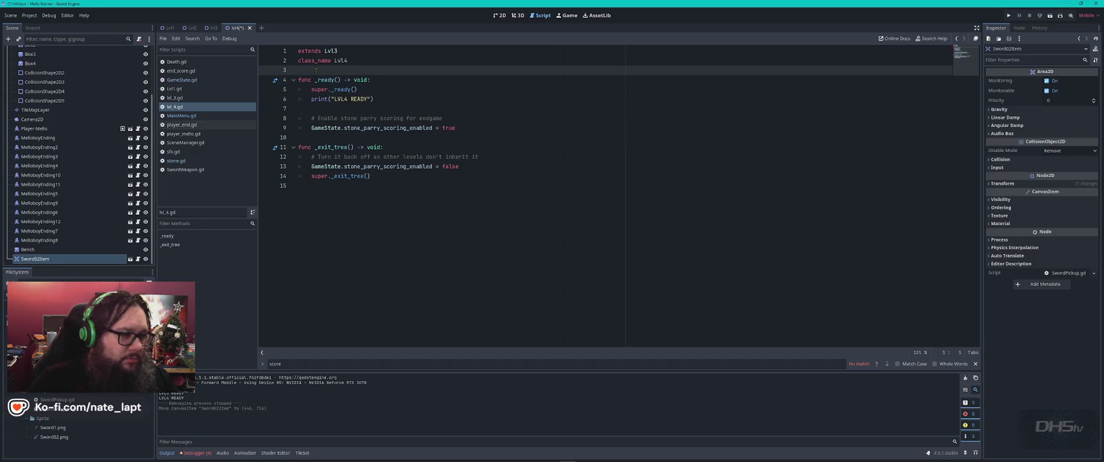
{"action": "mouse_move", "coordinate": [314, 70]}
{"action": "left_mouse_down"}
{"action": "mouse_move", "coordinate": [347, 147]}
{"action": "mouse_move", "coordinate": [446, 173]}
{"action": "left_mouse_up"}
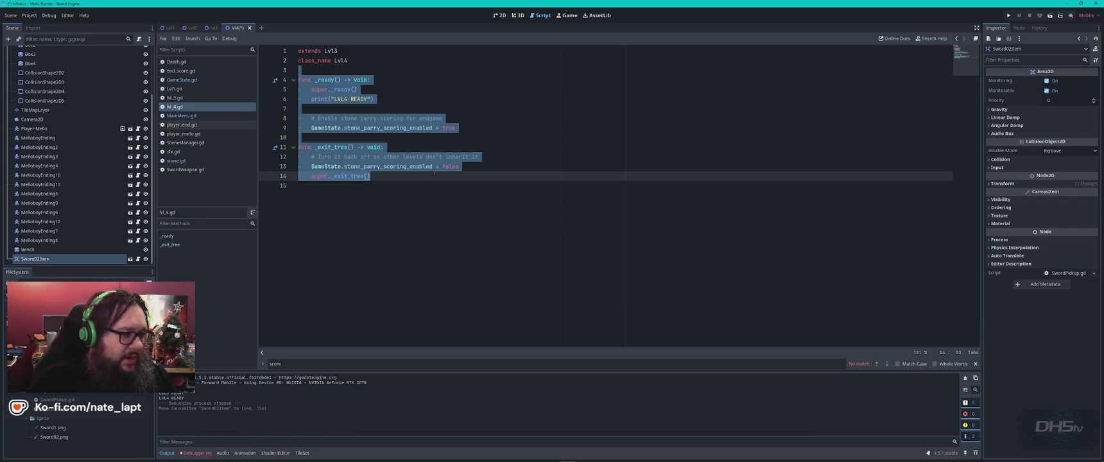
{"action": "left_click", "coordinate": [434, 172]}
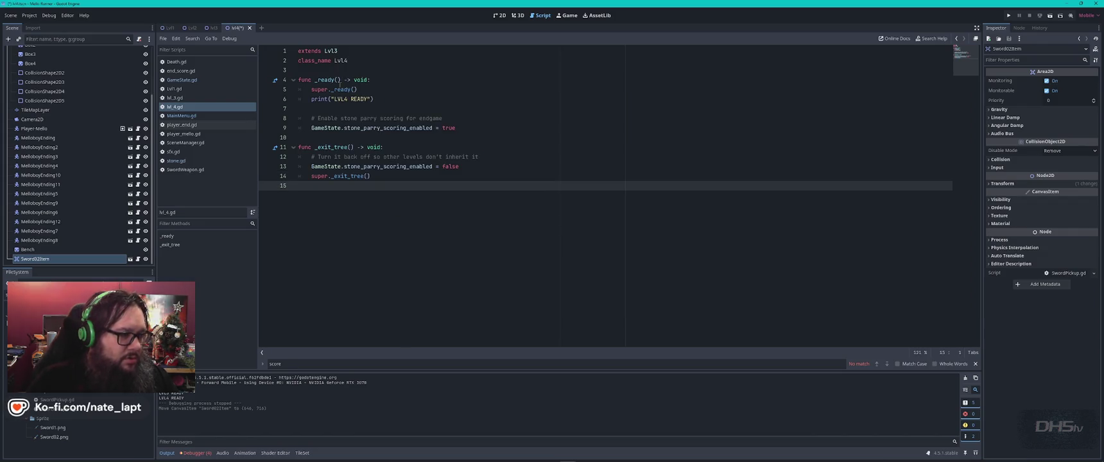
- Paste the copied Lvl3 level code into the top of lvl_4.gd
{"action": "left_click", "coordinate": [175, 97]}
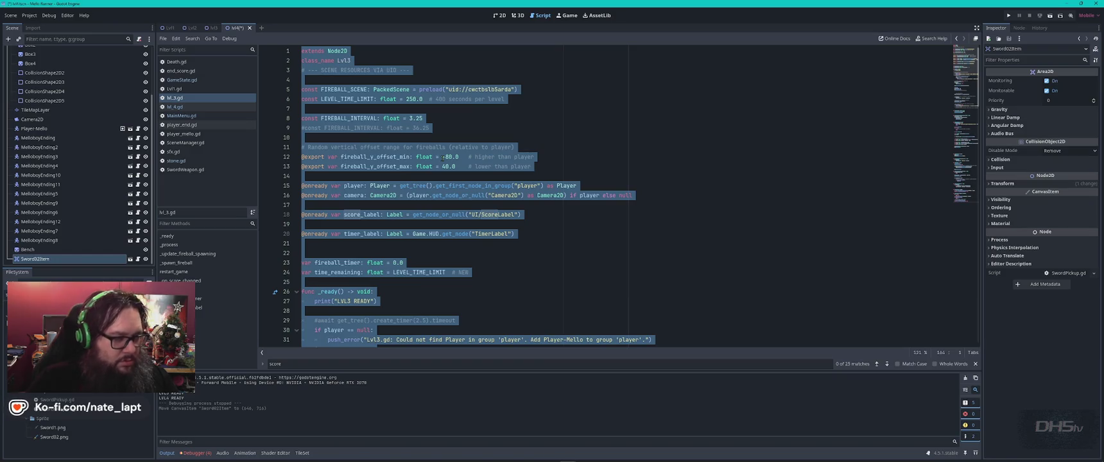
{"action": "left_click", "coordinate": [174, 107]}
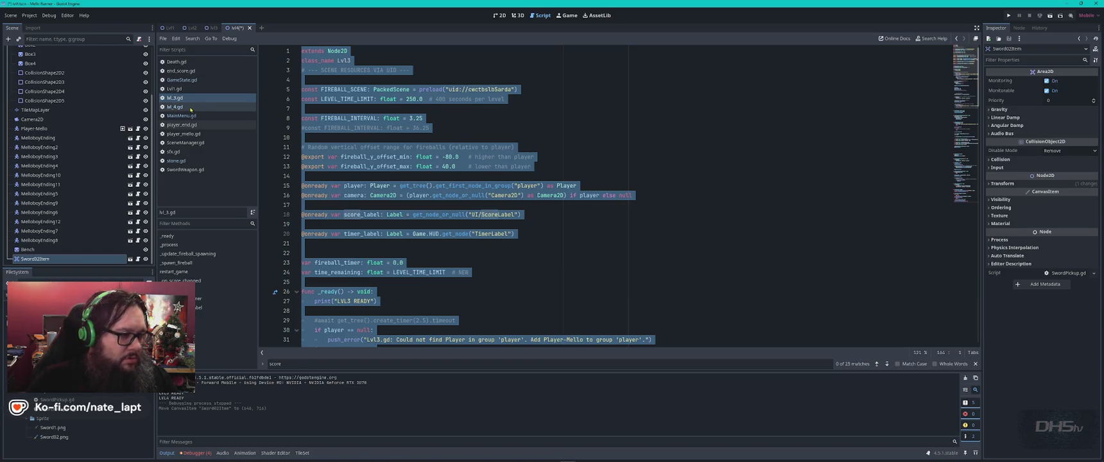
{"action": "key", "text": "ctrl+Home"}
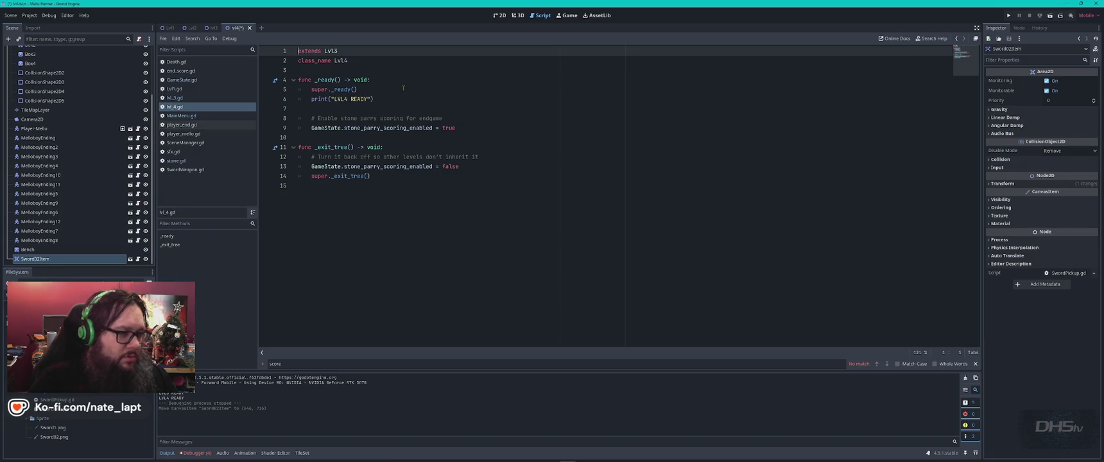
{"action": "key", "text": "ctrl+a"}
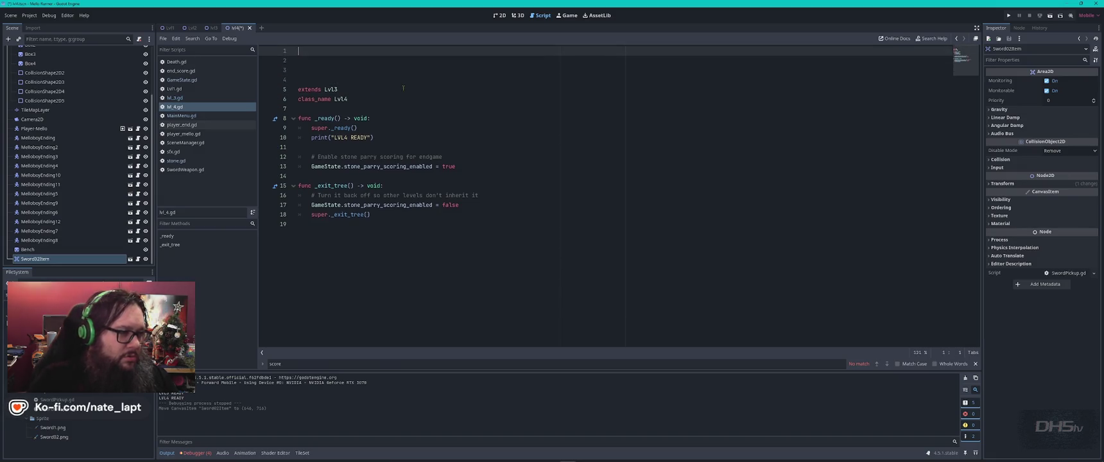
{"action": "key", "text": "ctrl+v"}
{"action": "key", "text": "ctrl+v"}
{"action": "key", "text": "Down"}
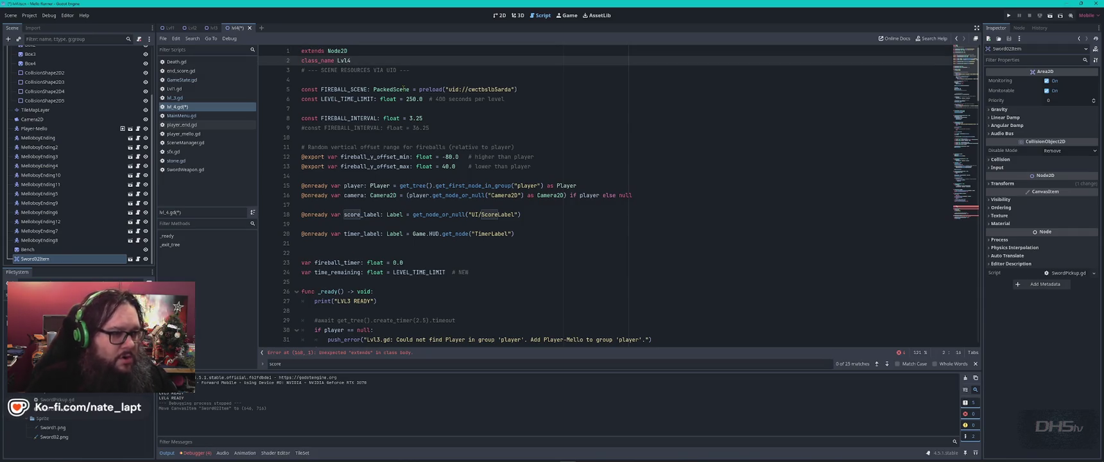
- Change the leading 3 of FIREBALL_INTERVAL on line 8 to 0
{"action": "mouse_move", "coordinate": [421, 89]}
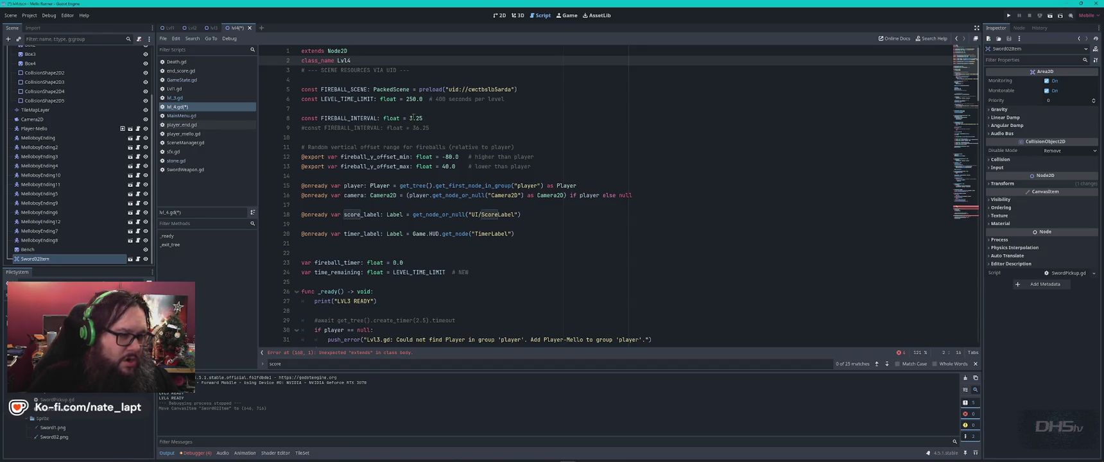
{"action": "left_click", "coordinate": [410, 118]}
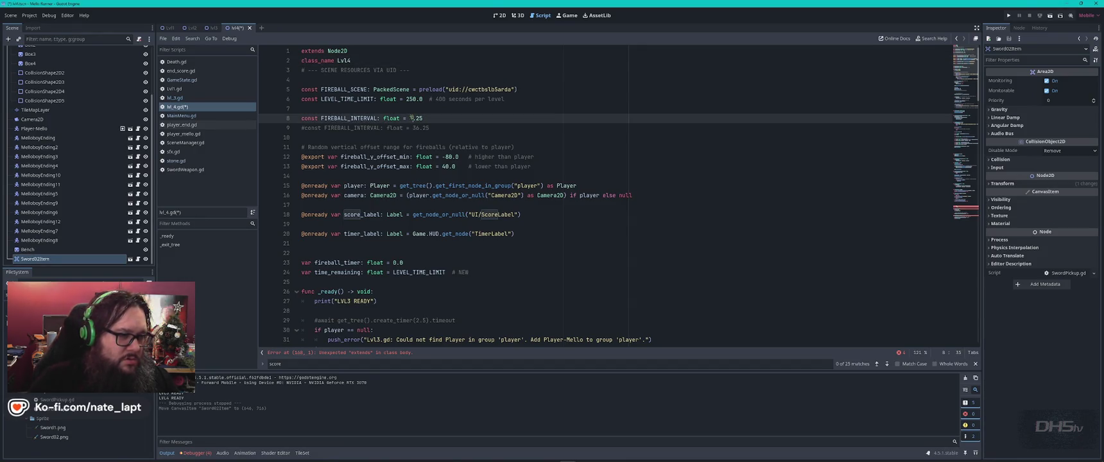
{"action": "key", "text": "Delete"}
{"action": "type", "text": "0"}
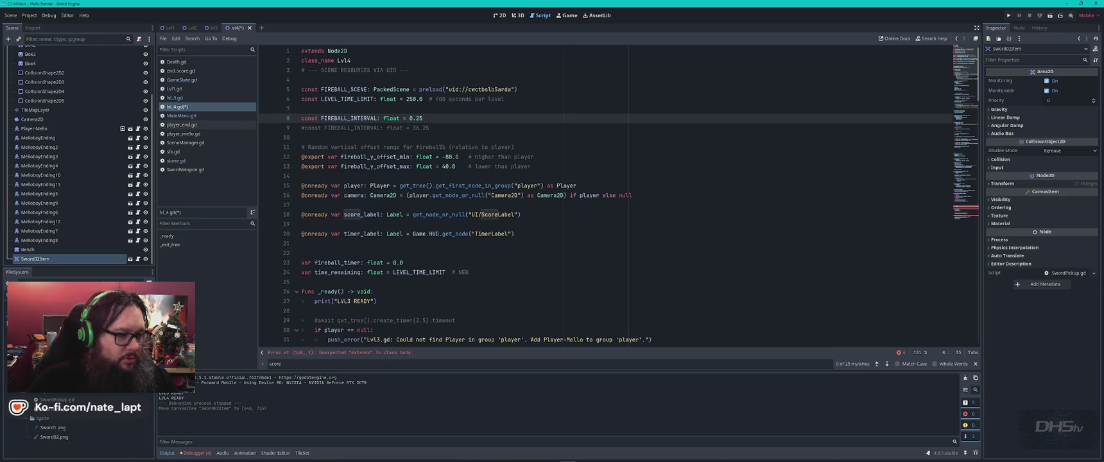
{"action": "left_click", "coordinate": [452, 136]}
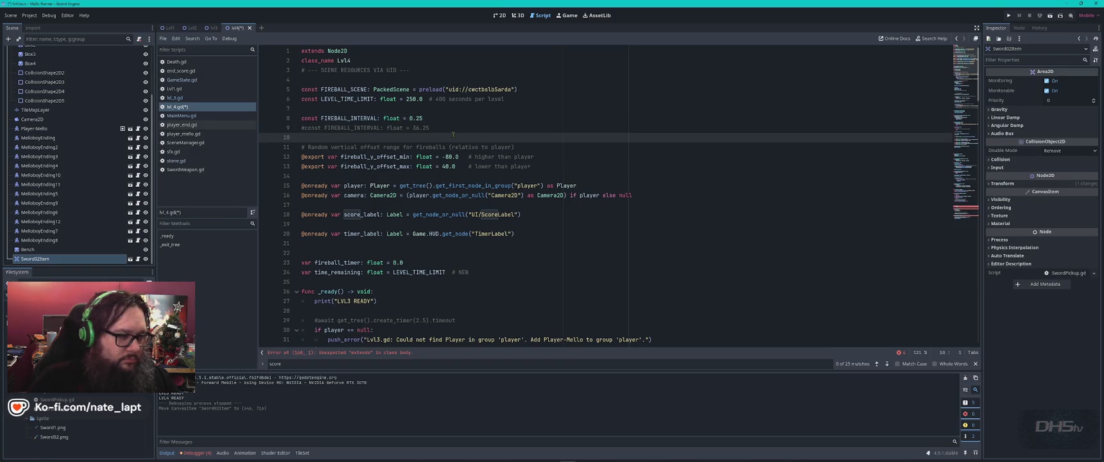
{"action": "scroll", "coordinate": [414, 95], "scroll_direction": "down", "scroll_amount": 3}
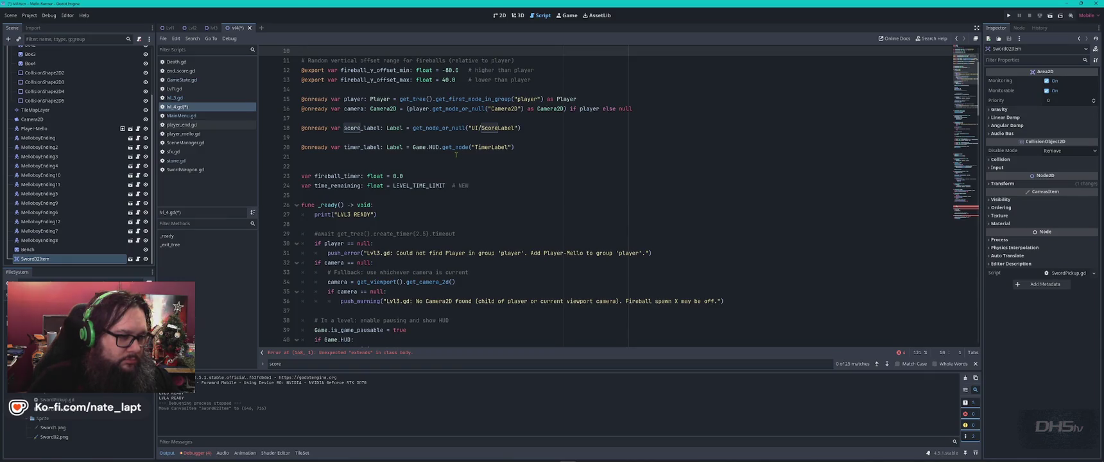
{"action": "scroll", "coordinate": [456, 154], "scroll_direction": "down", "scroll_amount": 3}
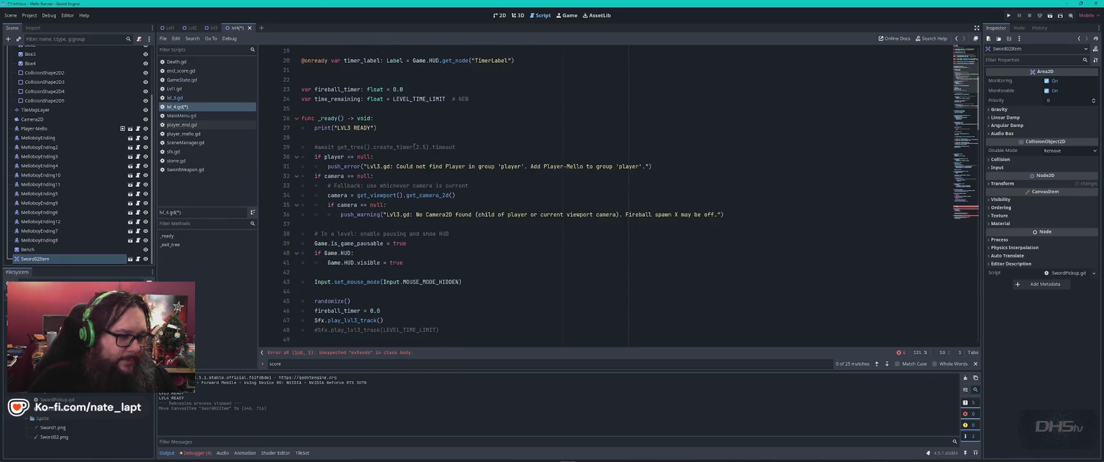
- Relabel the ready message and player error from Lvl3 to Lvl4
{"action": "left_click", "coordinate": [349, 128]}
{"action": "key", "text": "BackSpace"}
{"action": "type", "text": "4"}
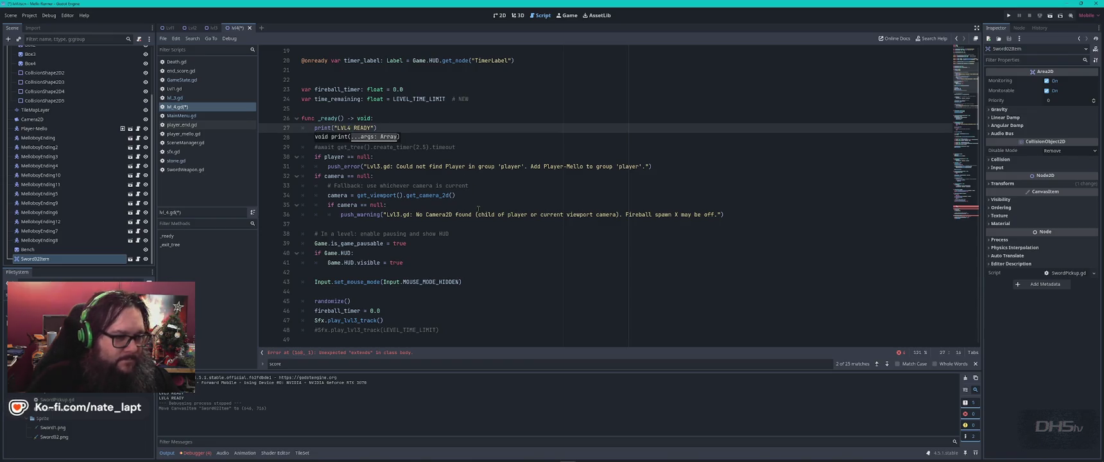
{"action": "left_click", "coordinate": [396, 214]}
{"action": "type", "text": "4"}
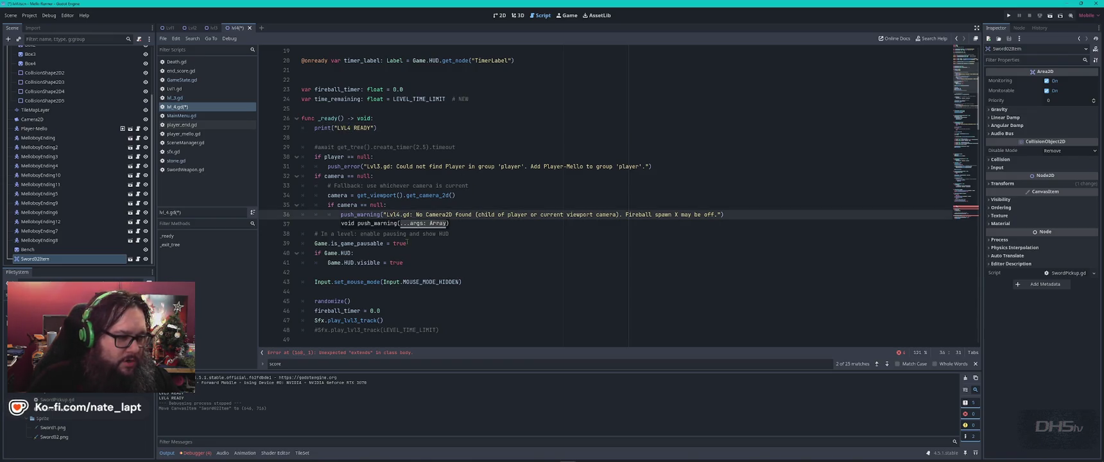
{"action": "left_click", "coordinate": [380, 166]}
{"action": "key", "text": "BackSpace"}
{"action": "type", "text": "4"}
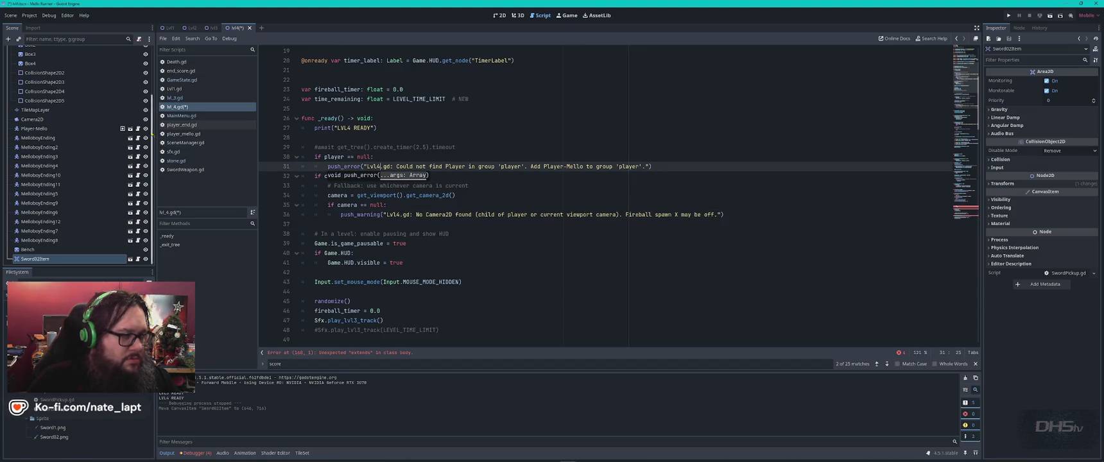
{"action": "scroll", "coordinate": [110, 56], "scroll_direction": "up", "scroll_amount": 3}
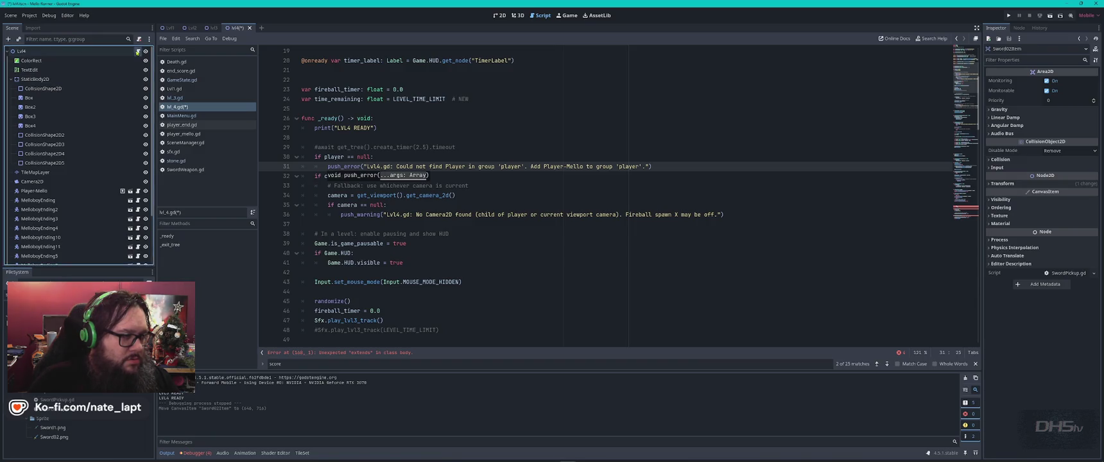
- Scroll down lvl_4.gd to the restart_game function, dismissing a class popup
{"action": "left_click", "coordinate": [475, 196]}
{"action": "scroll", "coordinate": [485, 222], "scroll_direction": "down", "scroll_amount": 7}
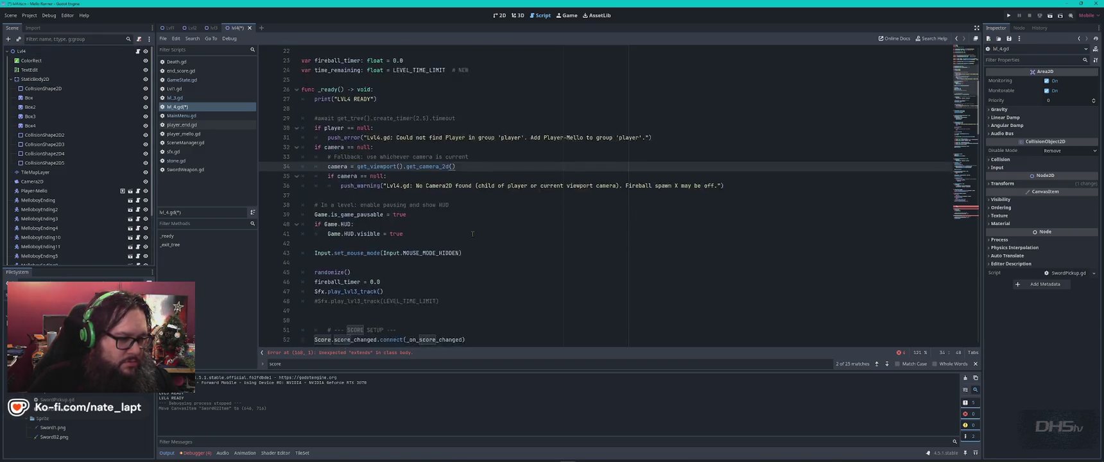
{"action": "left_click", "coordinate": [516, 206]}
{"action": "scroll", "coordinate": [504, 231], "scroll_direction": "down", "scroll_amount": 8}
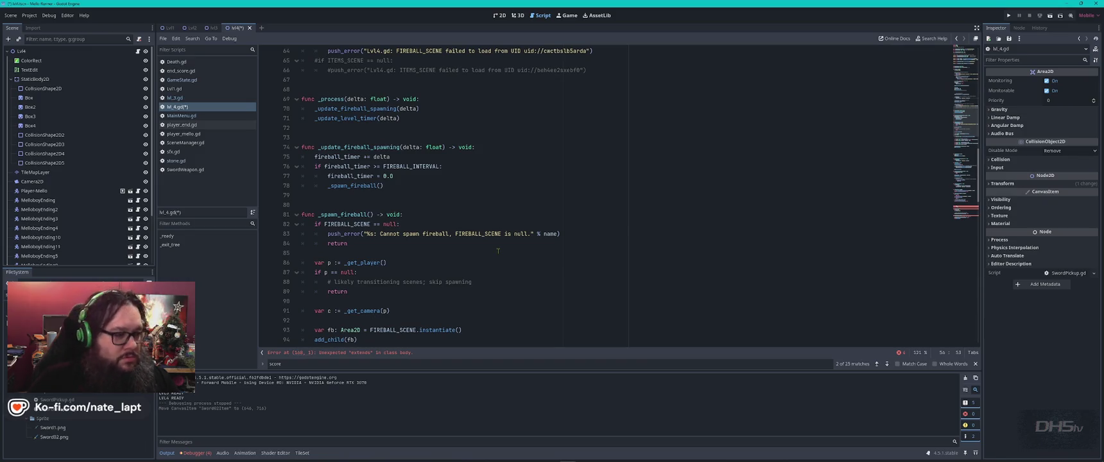
{"action": "scroll", "coordinate": [497, 250], "scroll_direction": "down", "scroll_amount": 7}
{"action": "scroll", "coordinate": [498, 250], "scroll_direction": "down", "scroll_amount": 1}
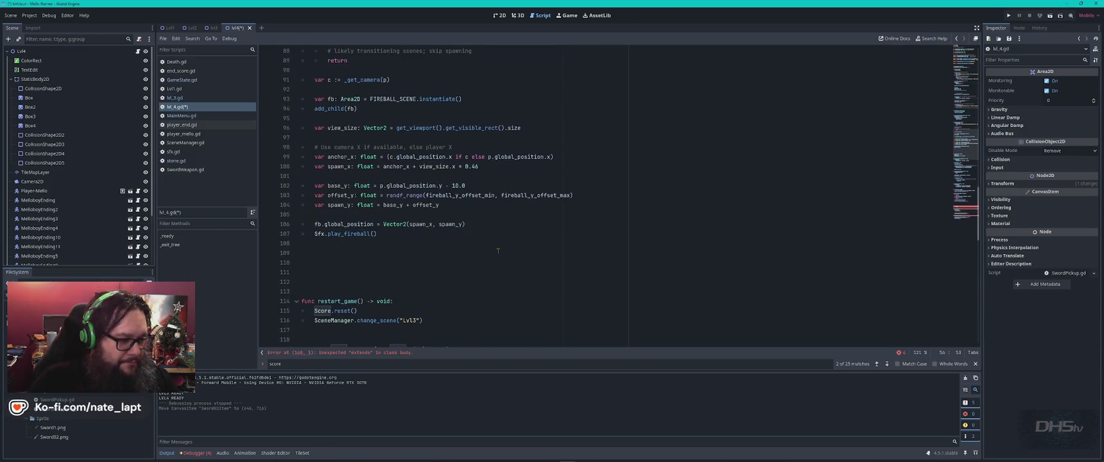
{"action": "scroll", "coordinate": [498, 250], "scroll_direction": "down", "scroll_amount": 2}
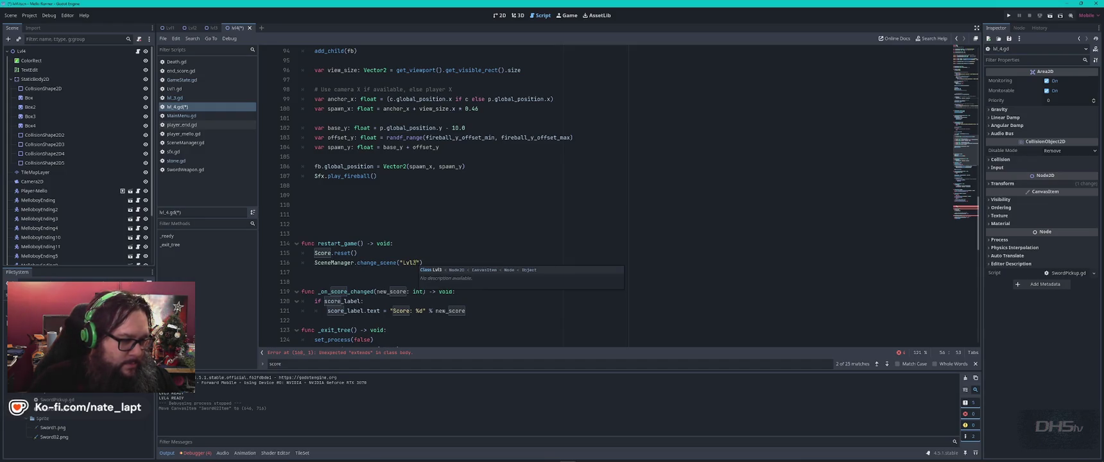
{"action": "left_click", "coordinate": [416, 263]}
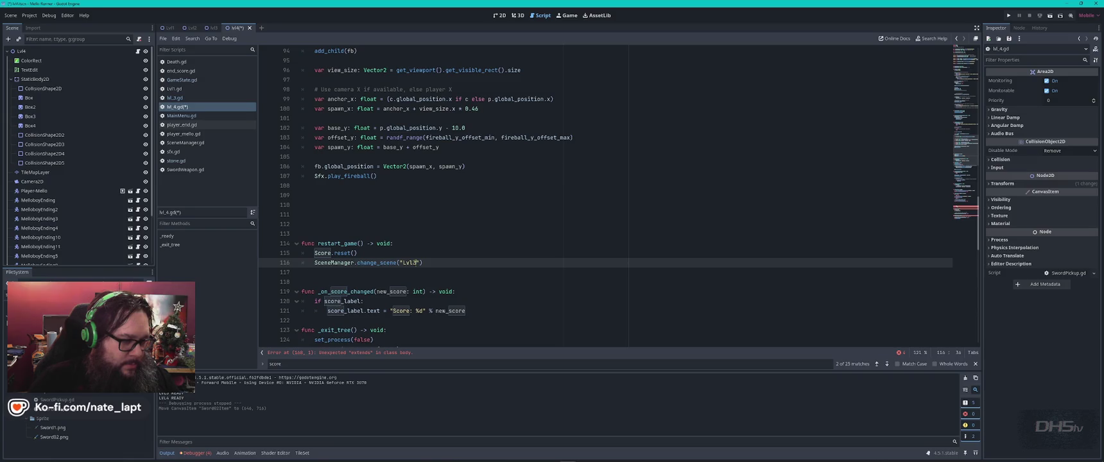
- Select and delete the whole restart_game function, then check the script's end
{"action": "left_click", "coordinate": [424, 235]}
{"action": "scroll", "coordinate": [424, 240], "scroll_direction": "down", "scroll_amount": 2}
{"action": "scroll", "coordinate": [427, 242], "scroll_direction": "down", "scroll_amount": 3}
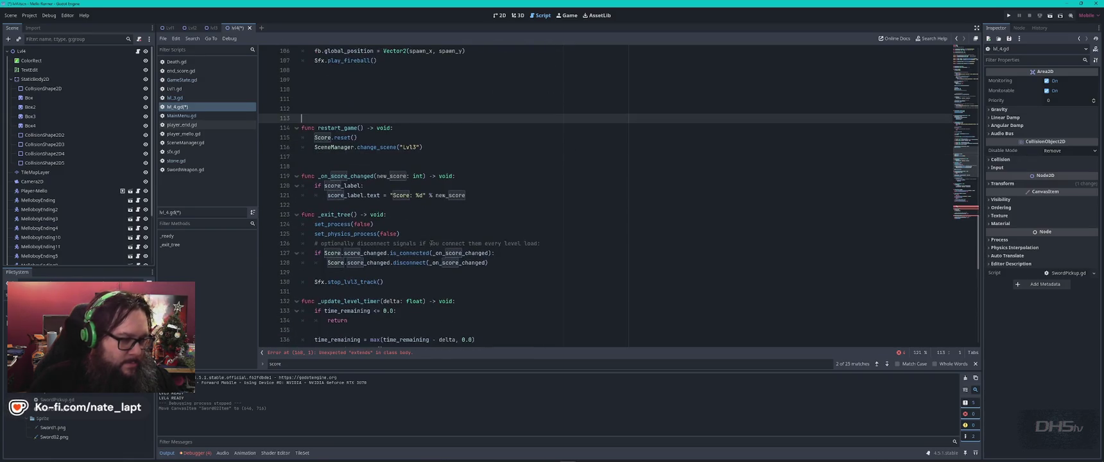
{"action": "scroll", "coordinate": [437, 241], "scroll_direction": "up", "scroll_amount": 2}
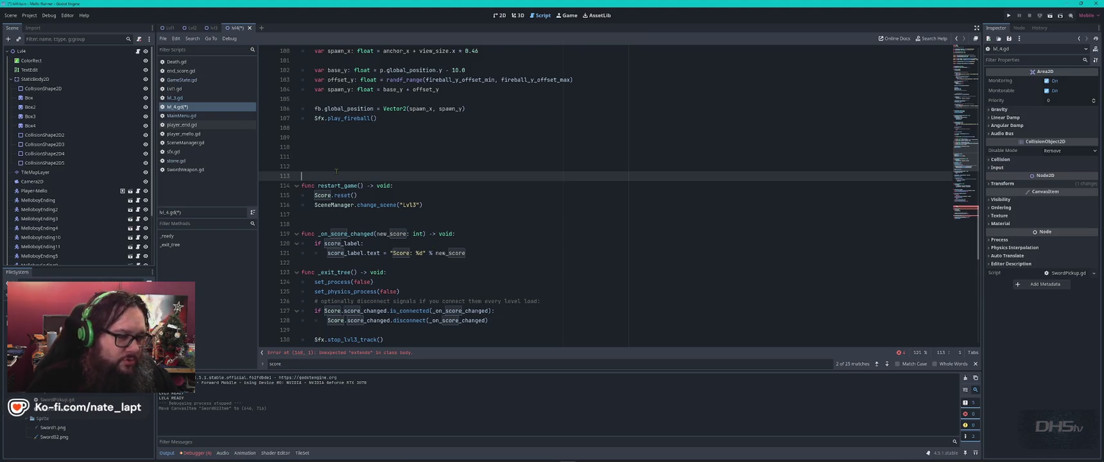
{"action": "key", "text": "shift+Down"}
{"action": "key", "text": "shift+Down"}
{"action": "key", "text": "shift+Down"}
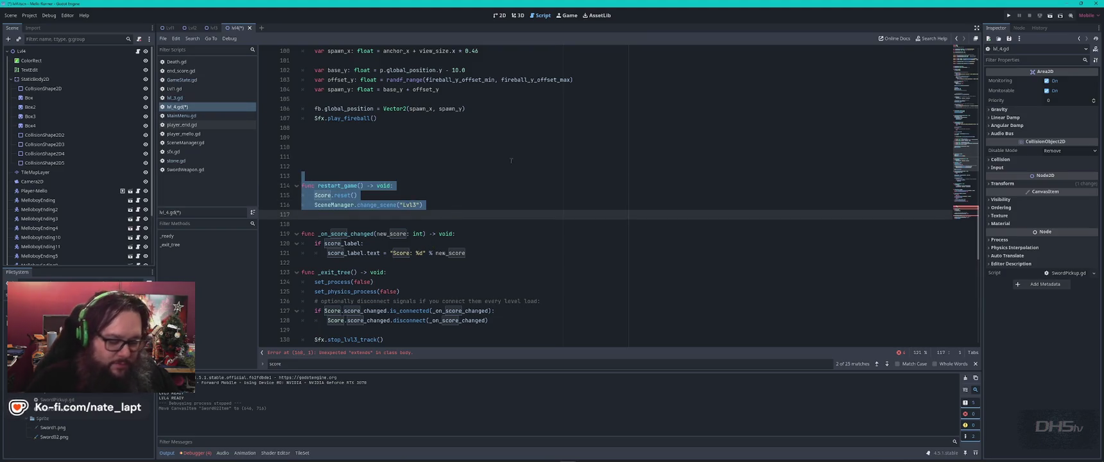
{"action": "key", "text": "Delete"}
{"action": "key", "text": "Delete"}
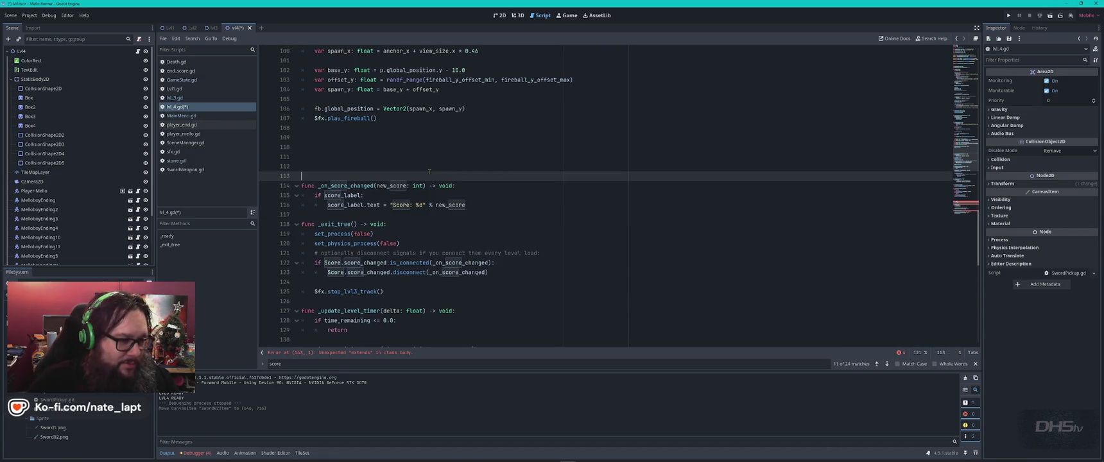
{"action": "scroll", "coordinate": [453, 170], "scroll_direction": "down", "scroll_amount": 1}
{"action": "scroll", "coordinate": [453, 170], "scroll_direction": "down", "scroll_amount": 2}
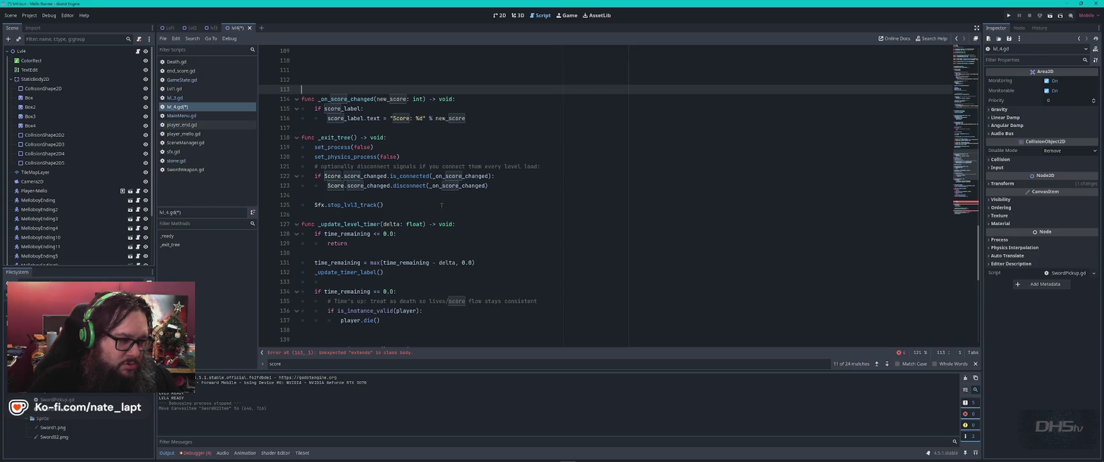
{"action": "scroll", "coordinate": [442, 206], "scroll_direction": "down", "scroll_amount": 4}
{"action": "scroll", "coordinate": [446, 218], "scroll_direction": "down", "scroll_amount": 6}
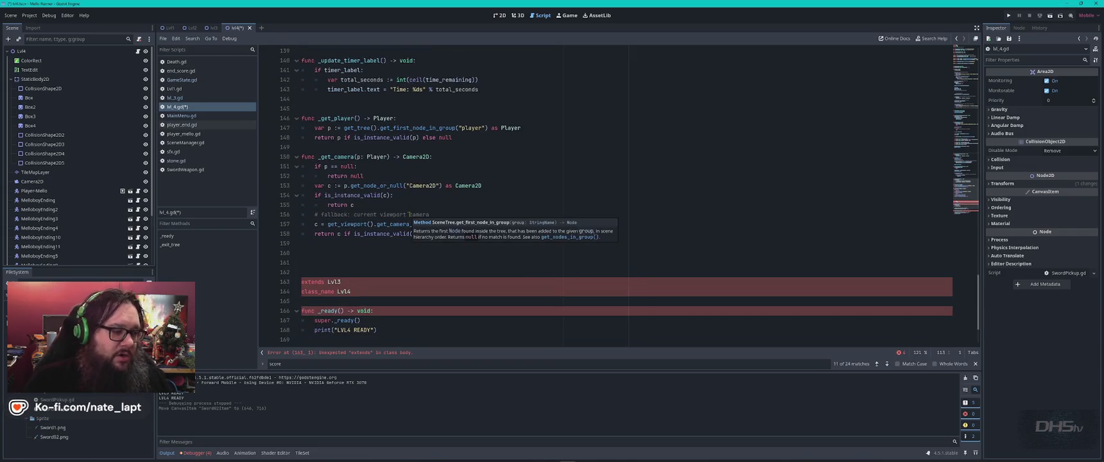
- Delete the trailing duplicate extends, class_name and _ready block
{"action": "scroll", "coordinate": [378, 247], "scroll_direction": "down", "scroll_amount": 1}
{"action": "left_click", "coordinate": [367, 233]}
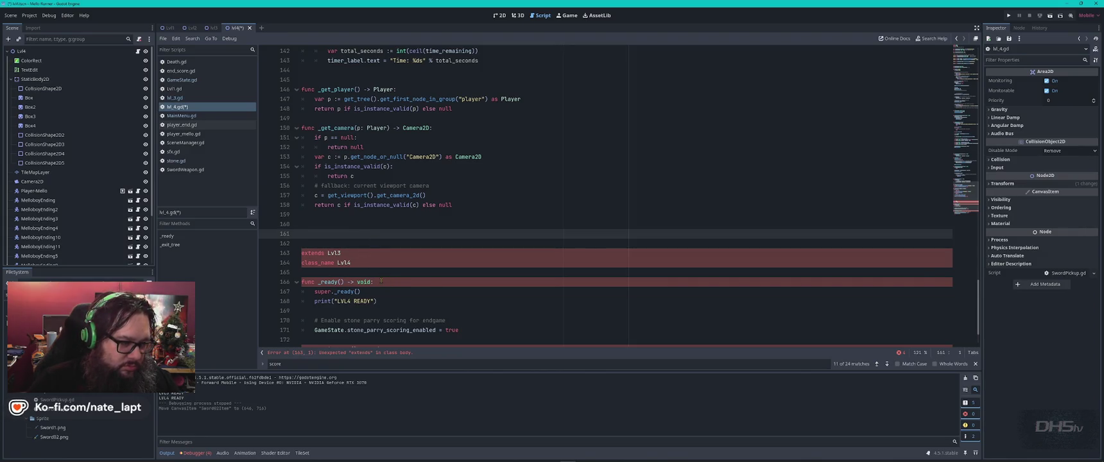
{"action": "left_click_drag", "start_coordinate": [367, 233], "coordinate": [380, 282]}
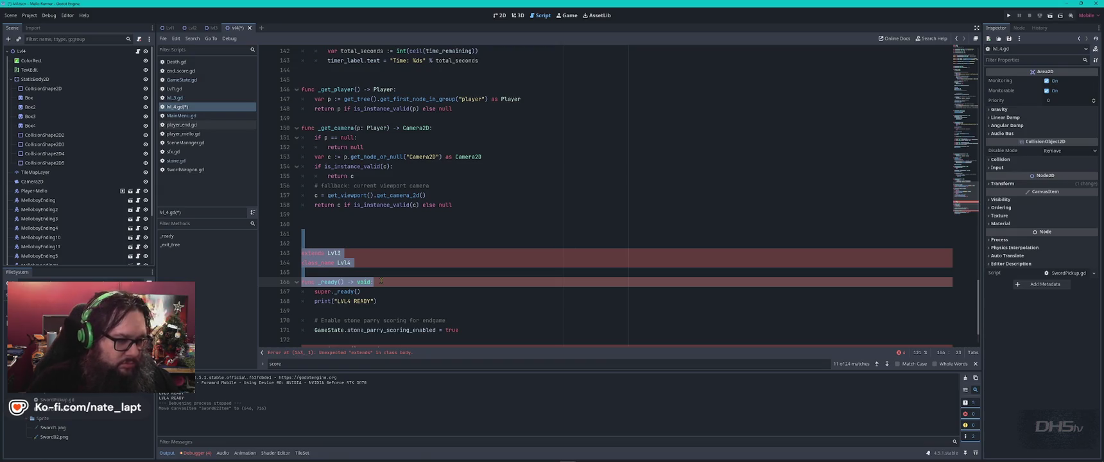
{"action": "scroll", "coordinate": [381, 282], "scroll_direction": "down", "scroll_amount": 2}
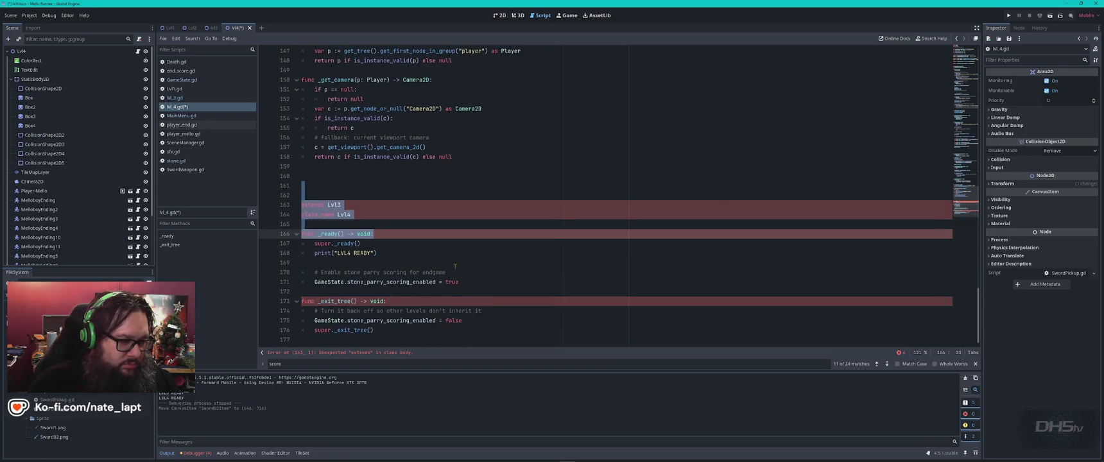
{"action": "left_click", "coordinate": [442, 260], "text": "shift"}
{"action": "key", "text": "BackSpace"}
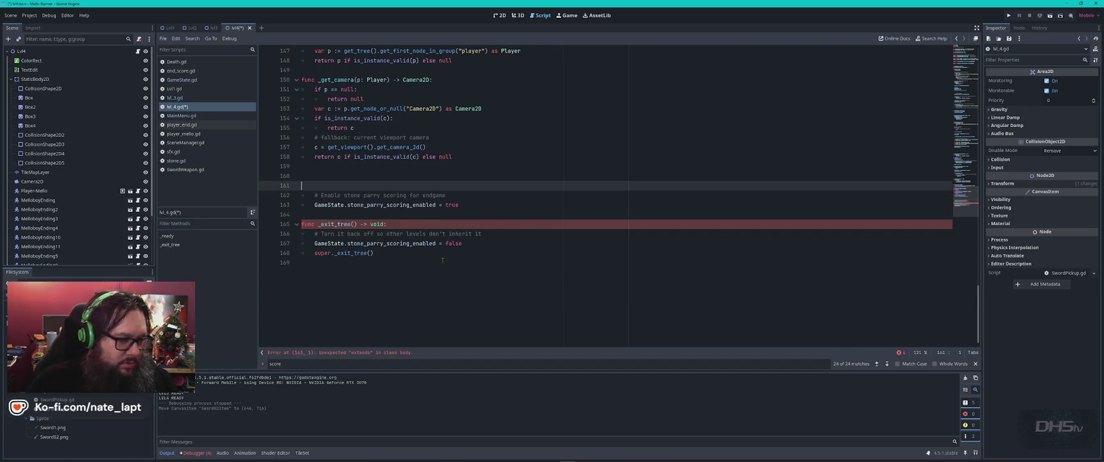
- Move the stone parry scoring lines into the main _ready after print("LVL4 READY")
{"action": "left_click", "coordinate": [480, 203], "text": "shift"}
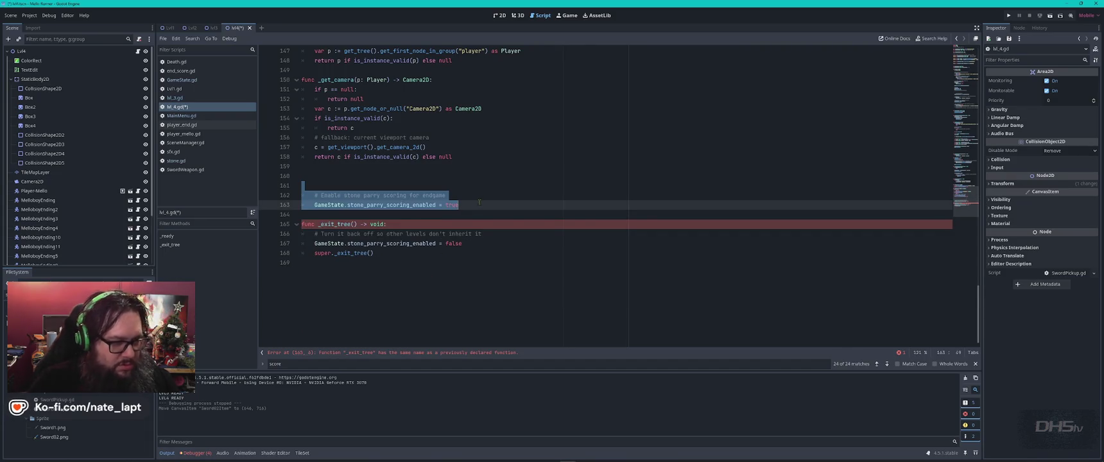
{"action": "key", "text": "BackSpace"}
{"action": "key", "text": "ctrl+f"}
{"action": "type", "text": "_read"}
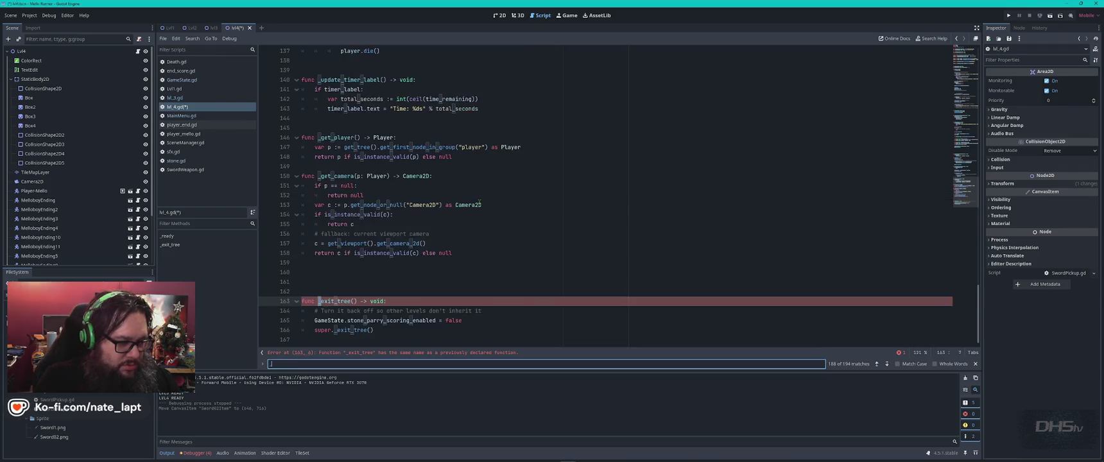
{"action": "key", "text": "Escape"}
{"action": "left_click", "coordinate": [411, 215]}
{"action": "type", "text": "# Enable stone parry scoring for endgame \tGameState.stone_parry_scoring_enabled = true"}
{"action": "key", "text": "Down"}
{"action": "key", "text": "Down"}
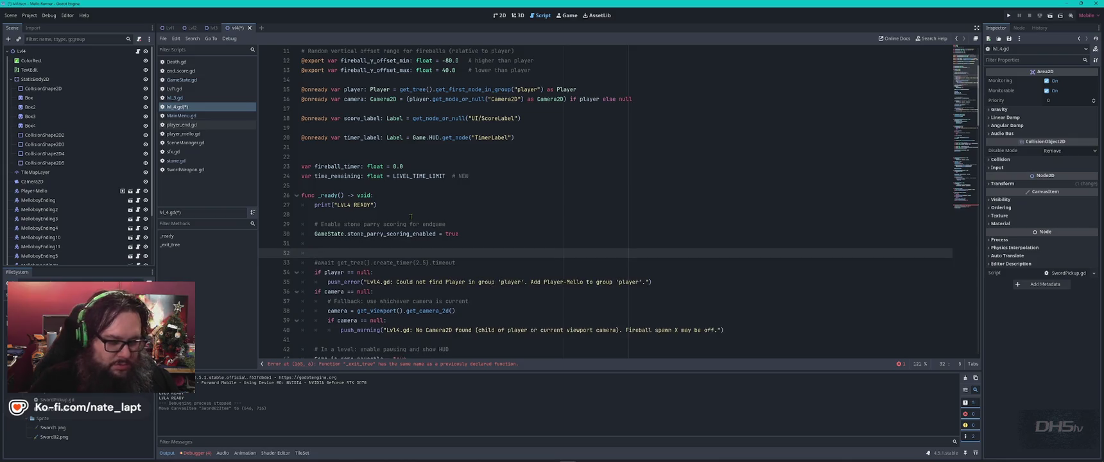
- Delete the duplicate _exit_tree function at the end of lvl_4.gd
{"action": "key", "text": "ctrl+End"}
{"action": "left_click", "coordinate": [382, 278]}
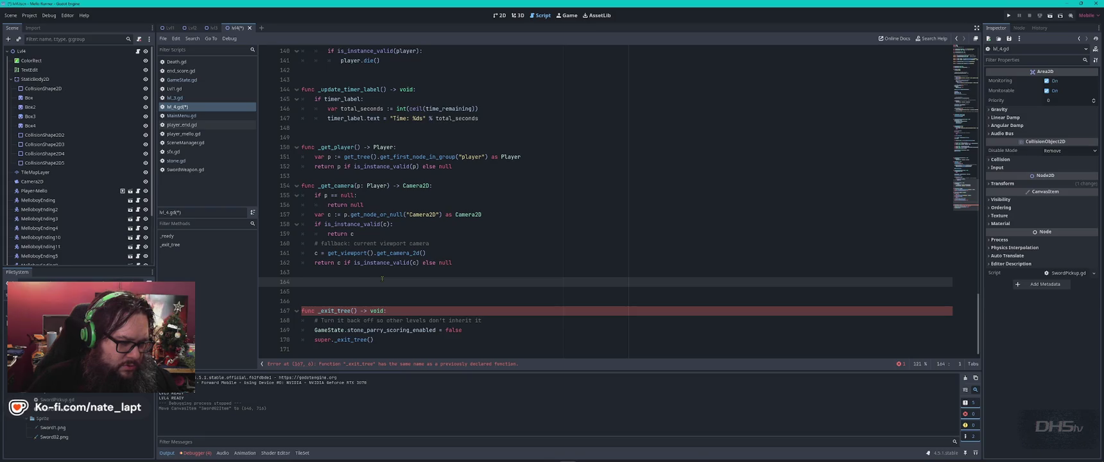
{"action": "double_click", "coordinate": [328, 311]}
{"action": "key", "text": "ctrl+f"}
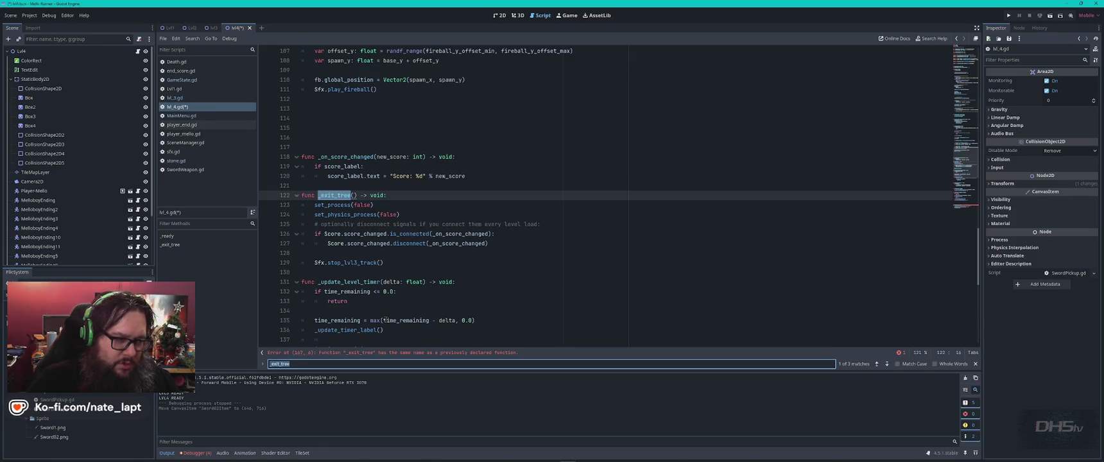
{"action": "key", "text": "Return"}
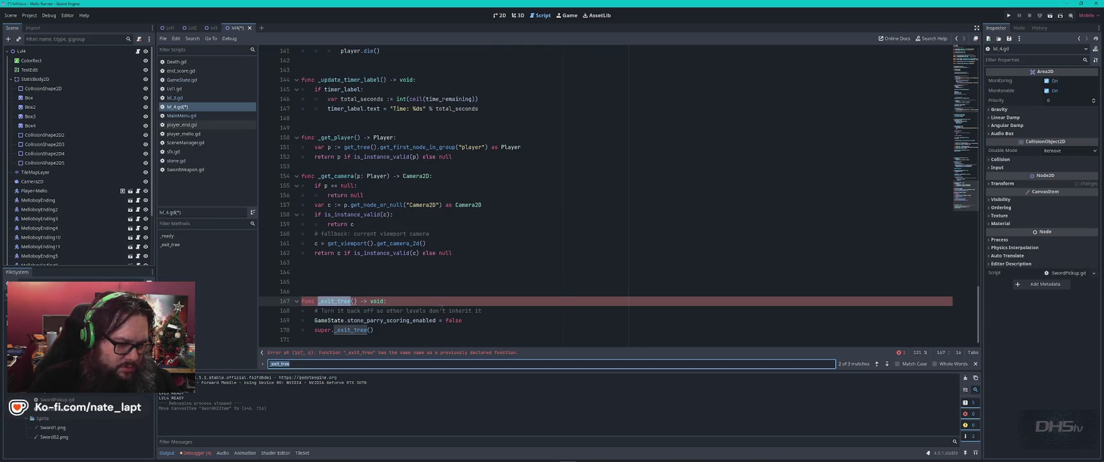
{"action": "left_click_drag", "start_coordinate": [470, 301], "coordinate": [492, 317]}
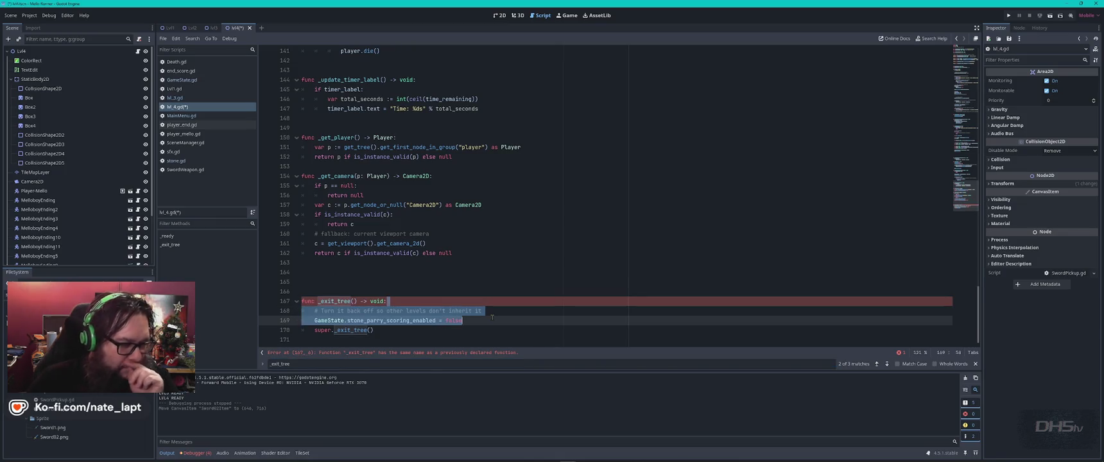
{"action": "key", "text": "BackSpace"}
{"action": "key", "text": "BackSpace"}
{"action": "key", "text": "BackSpace"}
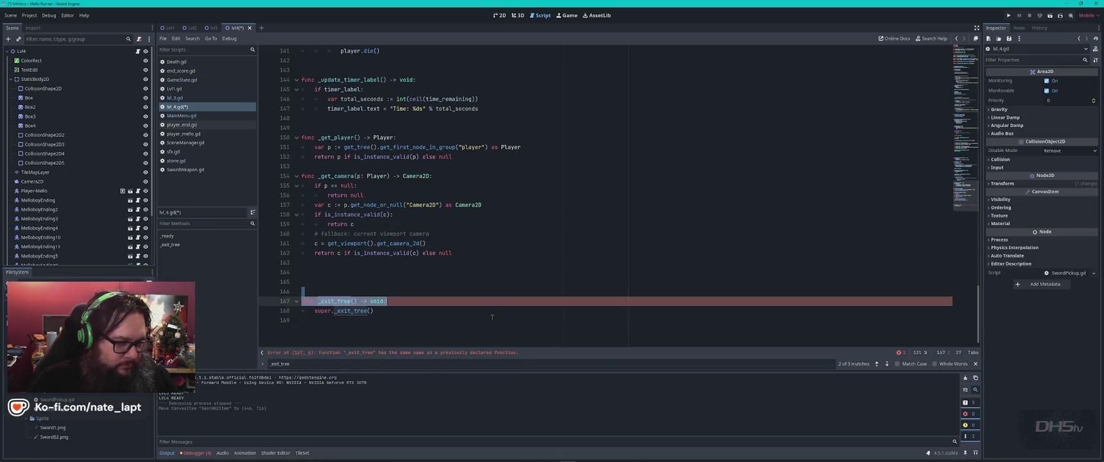
{"action": "key", "text": "BackSpace"}
{"action": "key", "text": "BackSpace"}
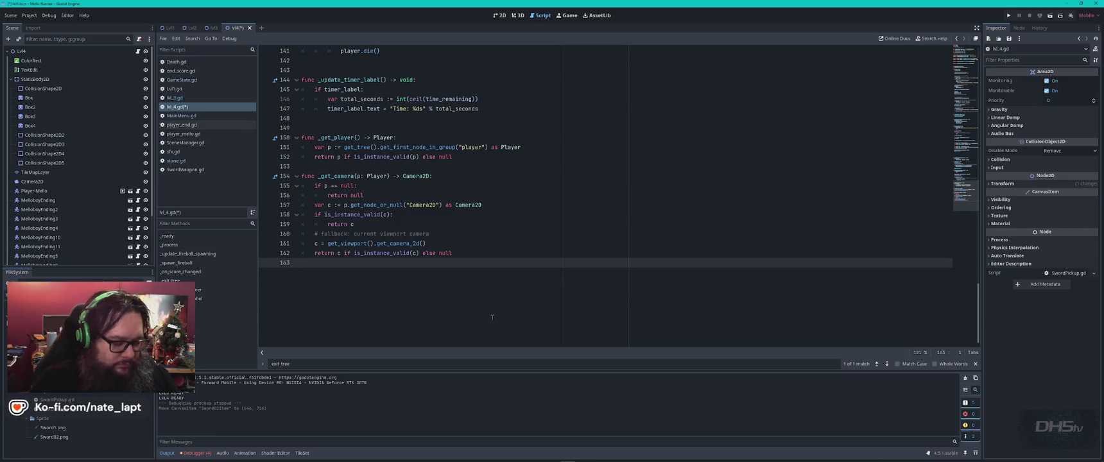
- Paste the stone-parry-off line into the remaining _exit_tree, save, and run the game
{"action": "key", "text": "ctrl+f"}
{"action": "type", "text": "exit"}
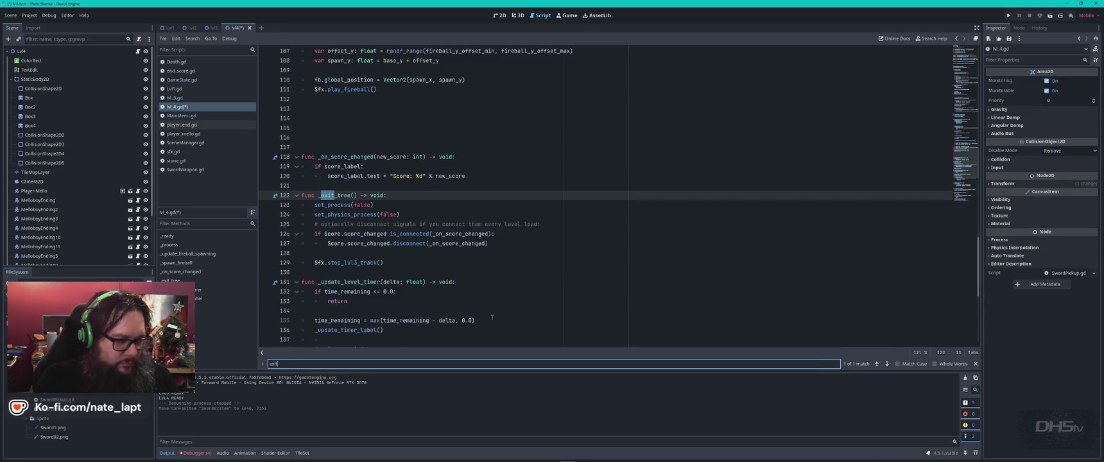
{"action": "key", "text": "Escape"}
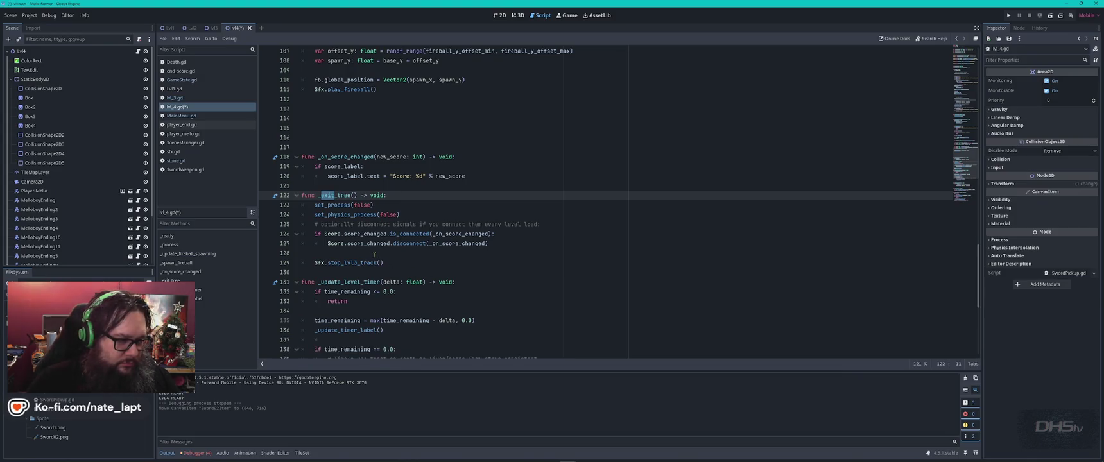
{"action": "left_click", "coordinate": [408, 263]}
{"action": "key", "text": "Return"}
{"action": "key", "text": "Return"}
{"action": "type", "text": "# Turn it back off so other levels don't inherit it GameState.stone_parry_scoring_enabled = false"}
{"action": "key", "text": "ctrl+s"}
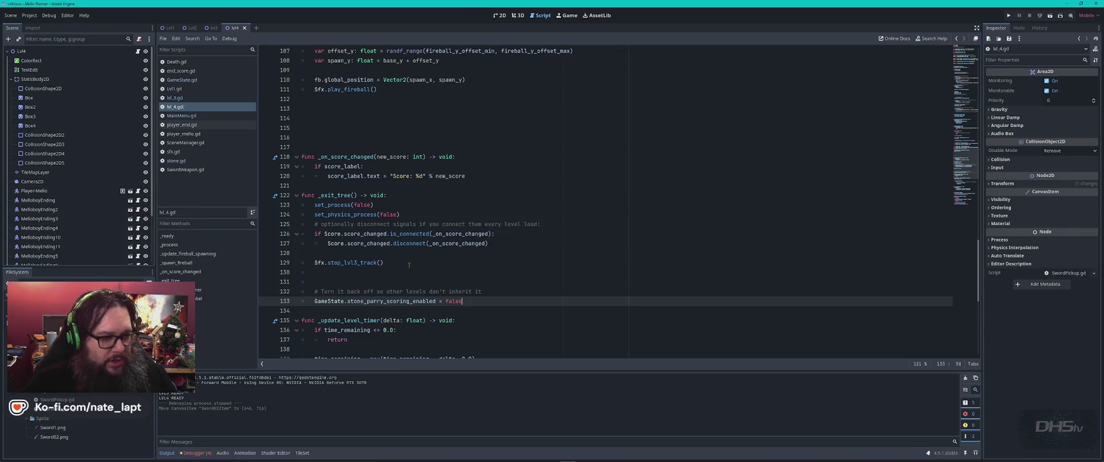
{"action": "key", "text": "F5"}
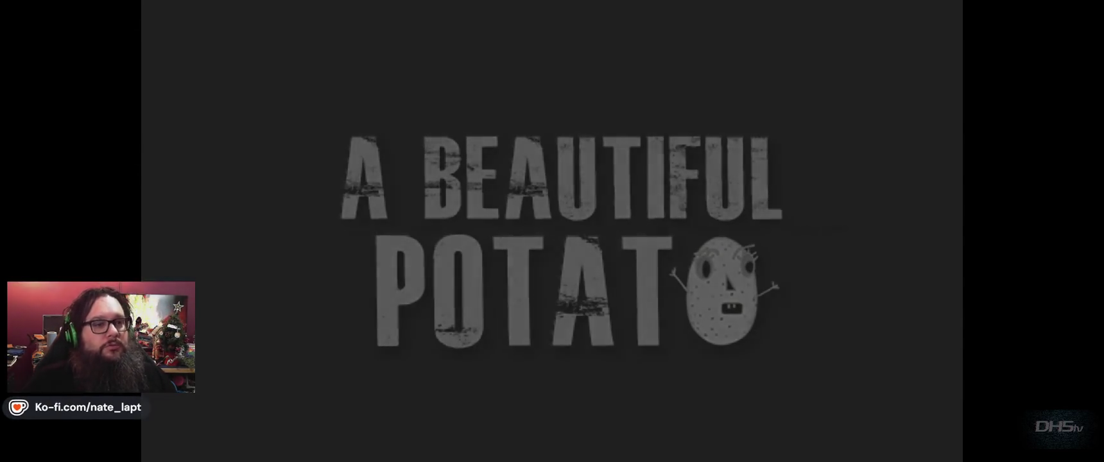
- Start Lvl4 from the menu, move the character to the sword, then stop the game
{"action": "key", "text": "Return"}
{"action": "key", "text": "space"}
{"action": "key", "text": "space"}
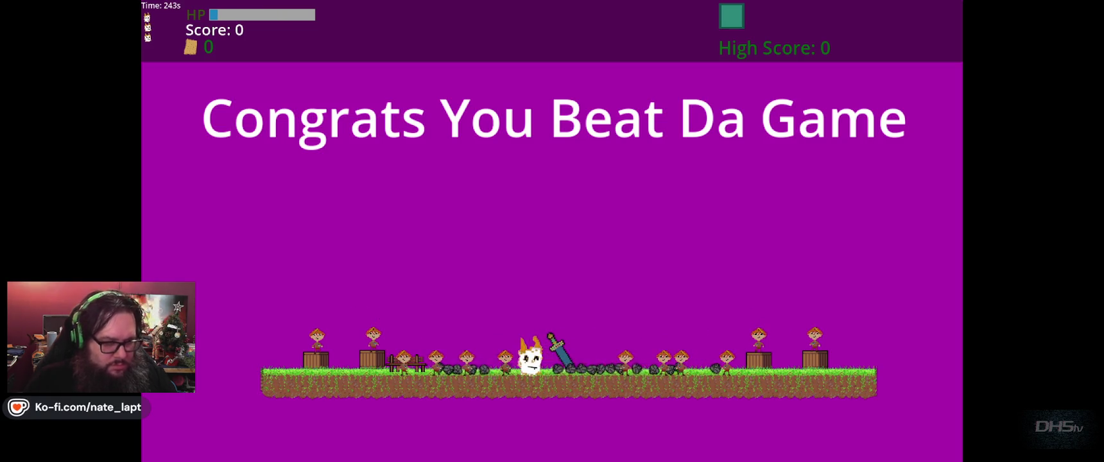
{"action": "key", "text": "F8"}
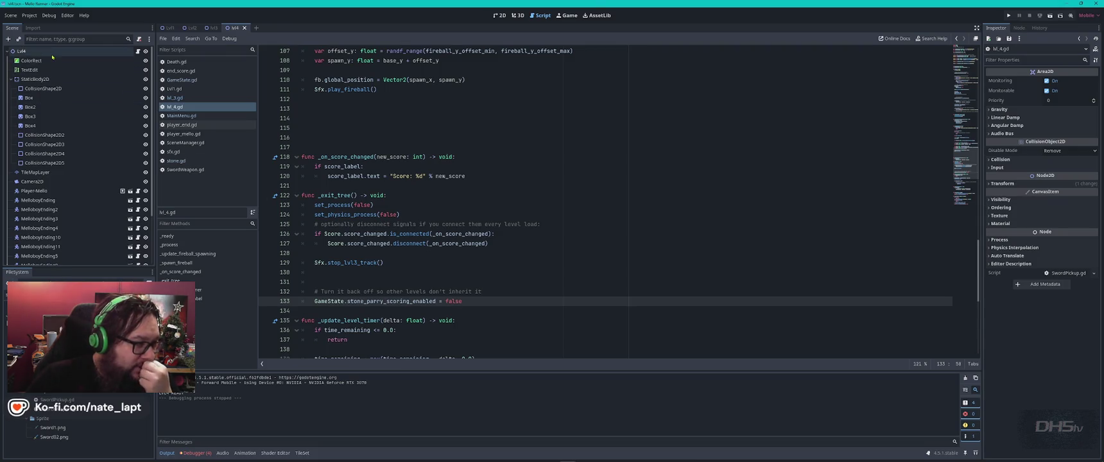
- Delete the extra blank lines after line 113 in lvl_4.gd
{"action": "left_click", "coordinate": [137, 51]}
{"action": "left_click", "coordinate": [138, 51]}
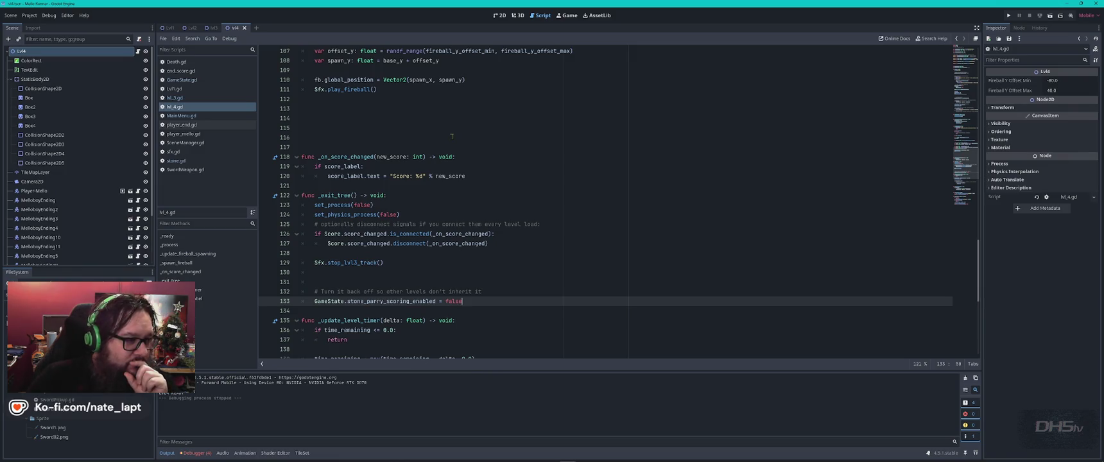
{"action": "left_click", "coordinate": [345, 109]}
{"action": "key", "text": "Delete"}
{"action": "key", "text": "Delete"}
{"action": "key", "text": "Delete"}
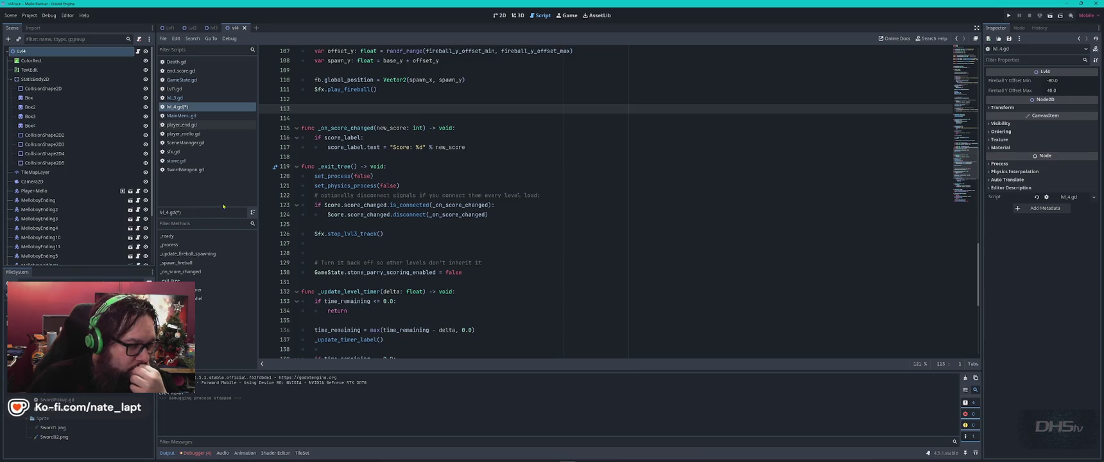
- Review stone.gd and the hit_shape check on line 60 of SwordWeapon.gd
{"action": "left_click", "coordinate": [187, 161]}
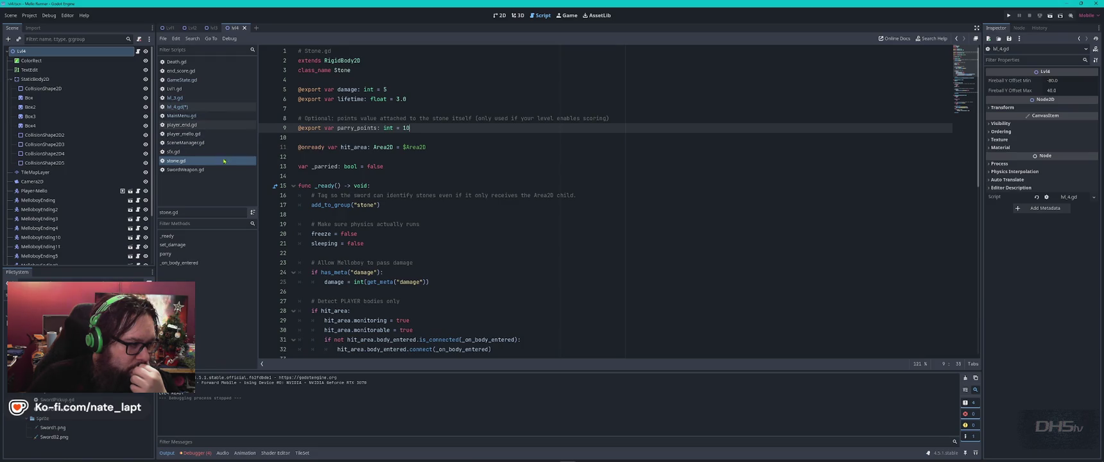
{"action": "left_click", "coordinate": [217, 171]}
{"action": "left_click", "coordinate": [605, 177]}
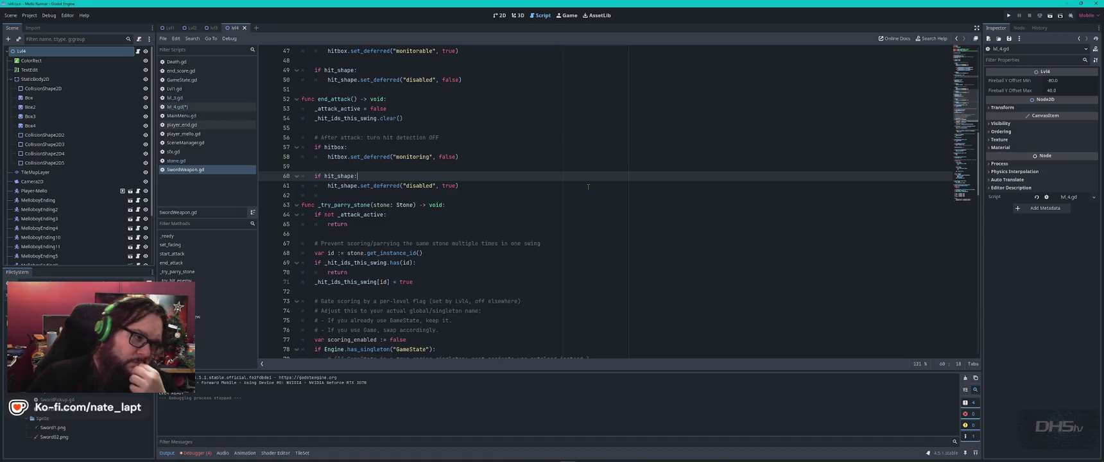
- Select all of lvl_4.gd's code and switch to the ChatGPT browser
{"action": "left_click", "coordinate": [191, 107]}
{"action": "left_click", "coordinate": [538, 157]}
{"action": "key", "text": "ctrl+a"}
{"action": "key", "text": "alt+Tab"}
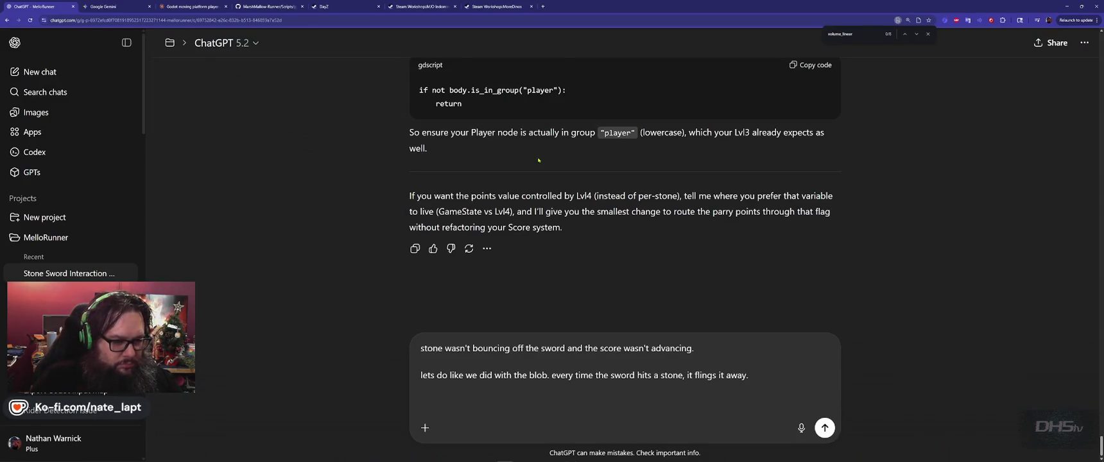
- Send ChatGPT a note that the sword can't be picked up, with the Lvl4 code pasted
{"action": "key", "text": "shift+Return"}
{"action": "type", "text": "I changed"}
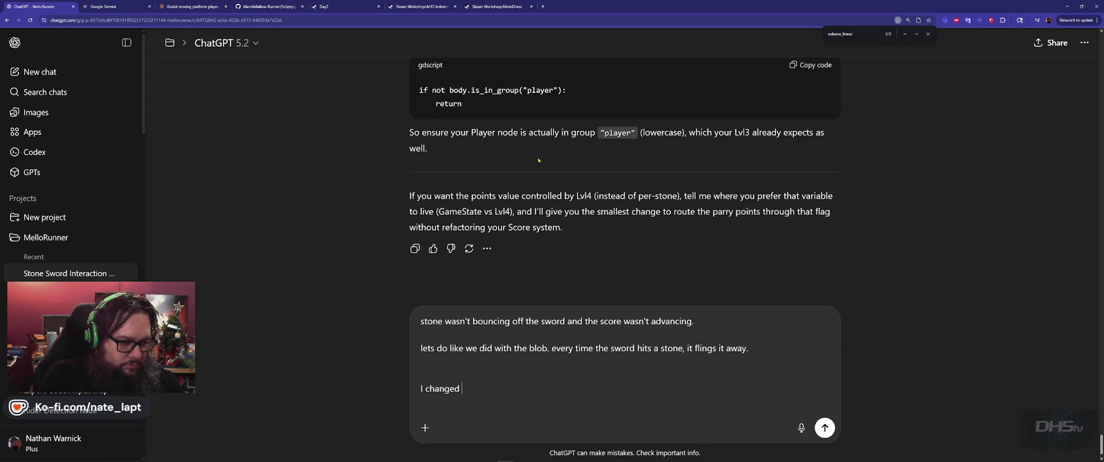
{"action": "type", "text": " the scr"}
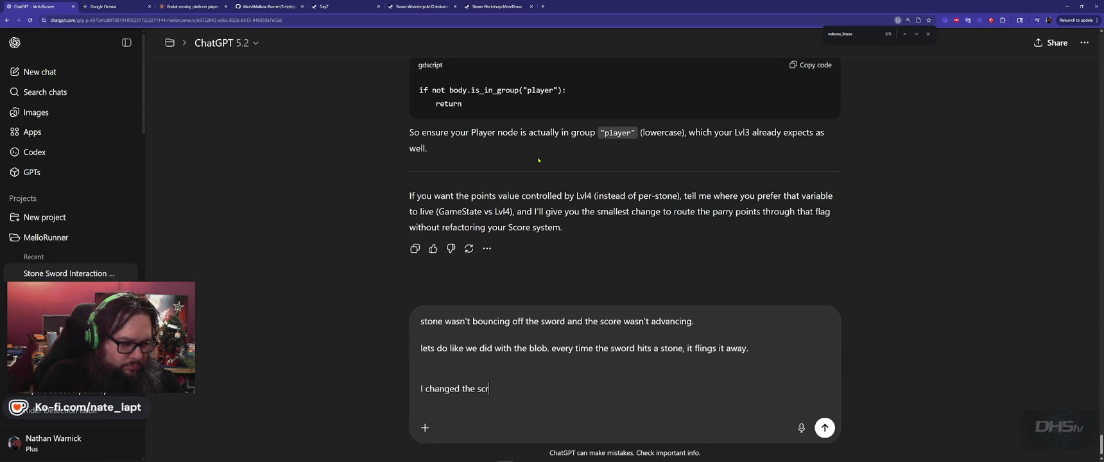
{"action": "type", "text": "ipt to this"}
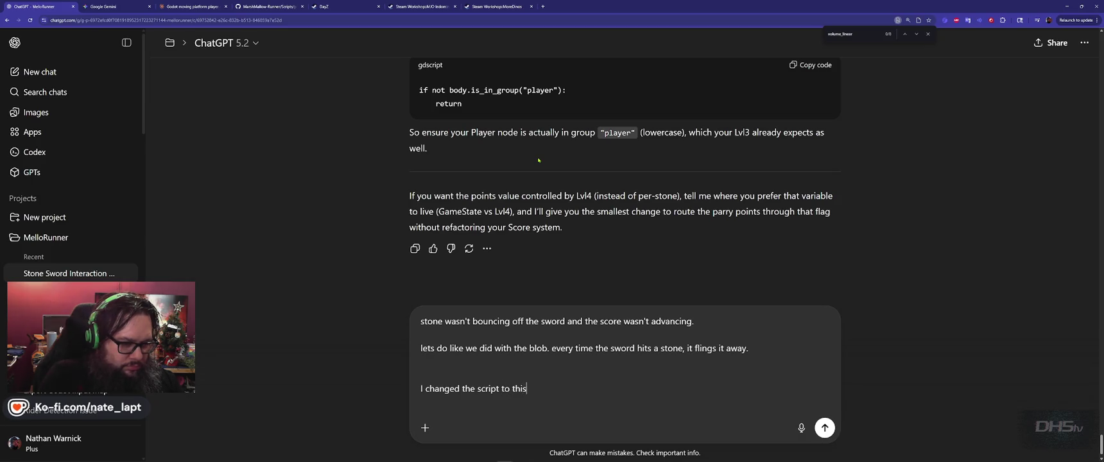
{"action": "type", "text": ", but I dan't"}
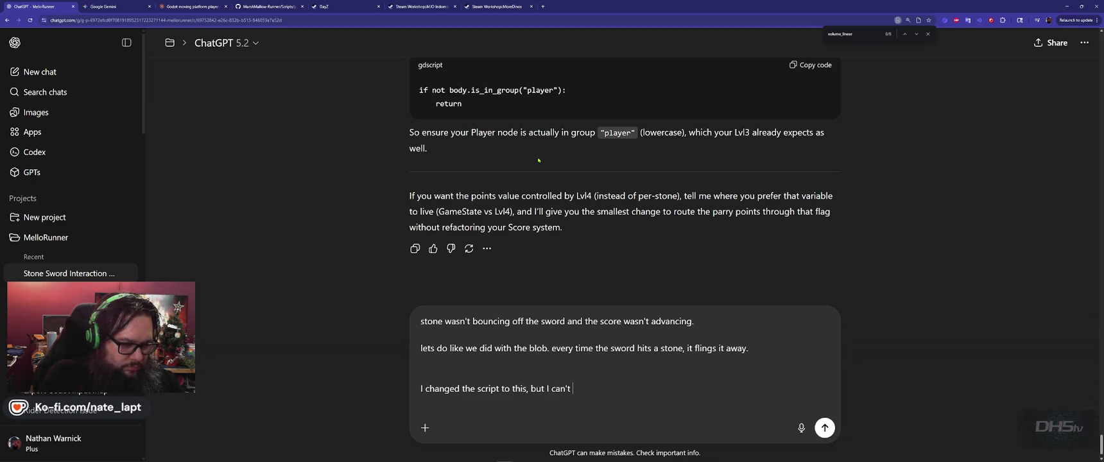
{"action": "type", "text": " the s"}
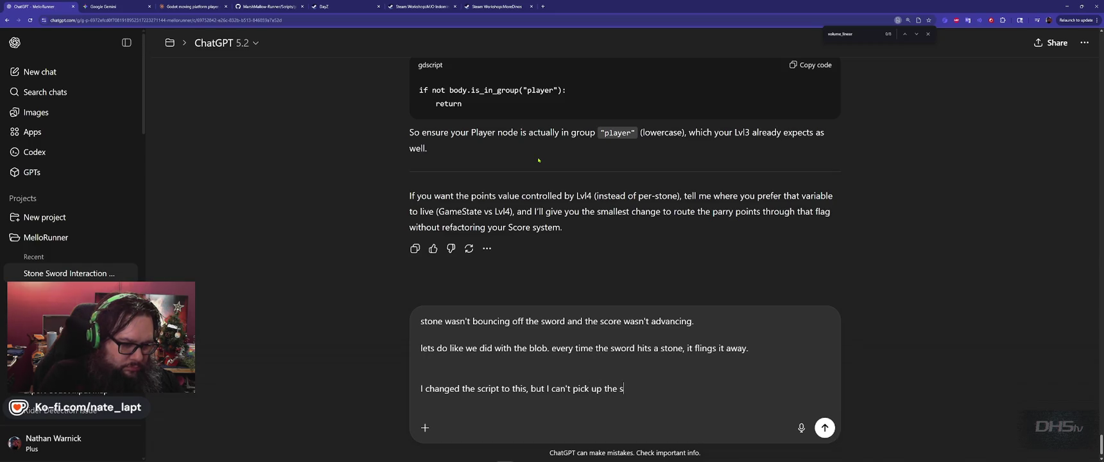
{"action": "type", "text": " in the lev"}
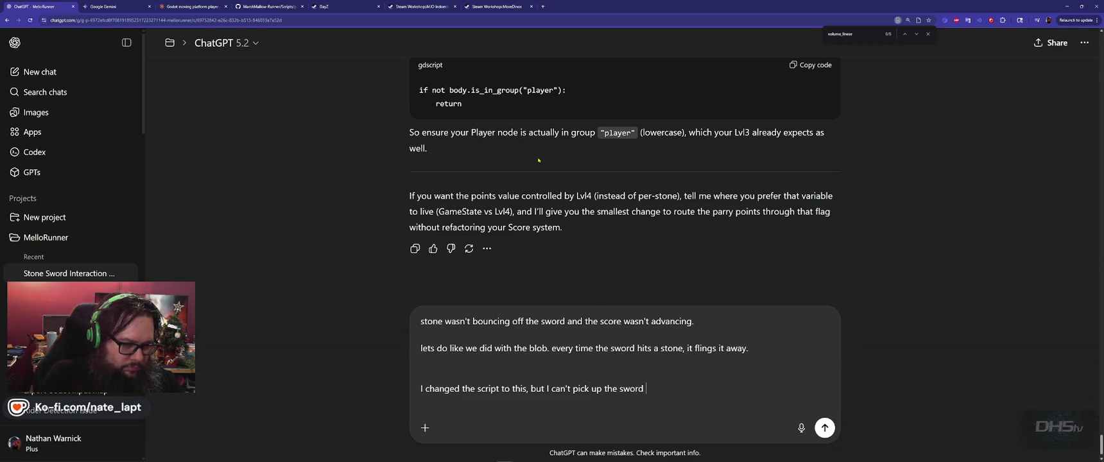
{"action": "type", "text": "el."}
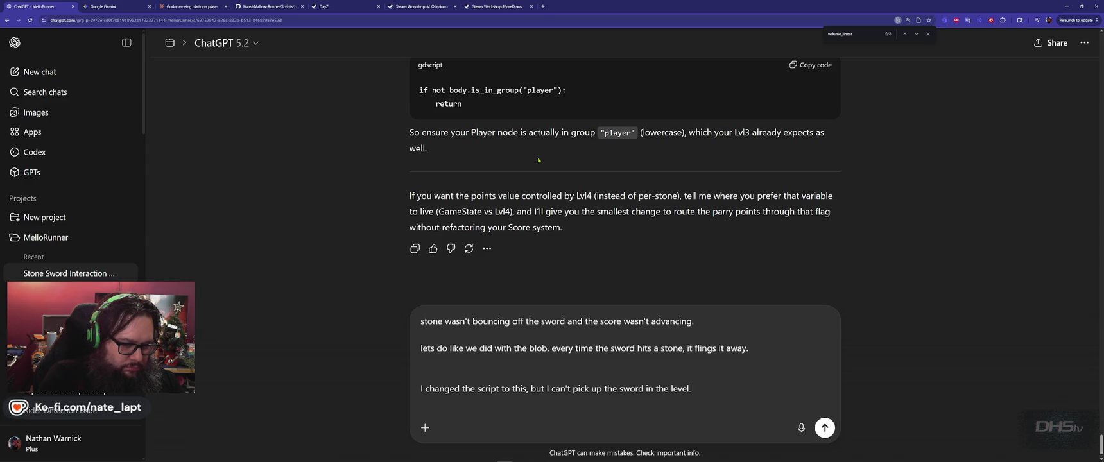
{"action": "key", "text": "ctrl+v"}
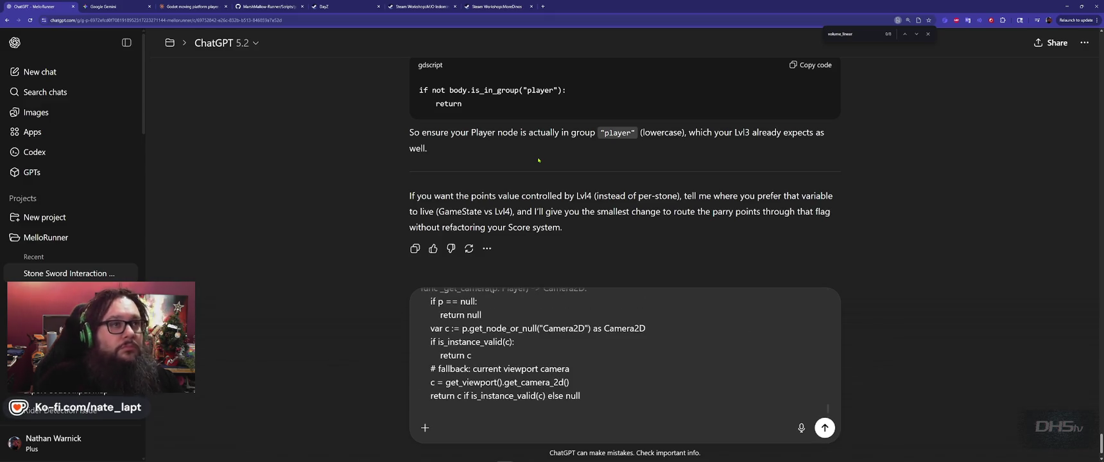
{"action": "key", "text": "Return"}
{"action": "key", "text": "alt+Tab"}
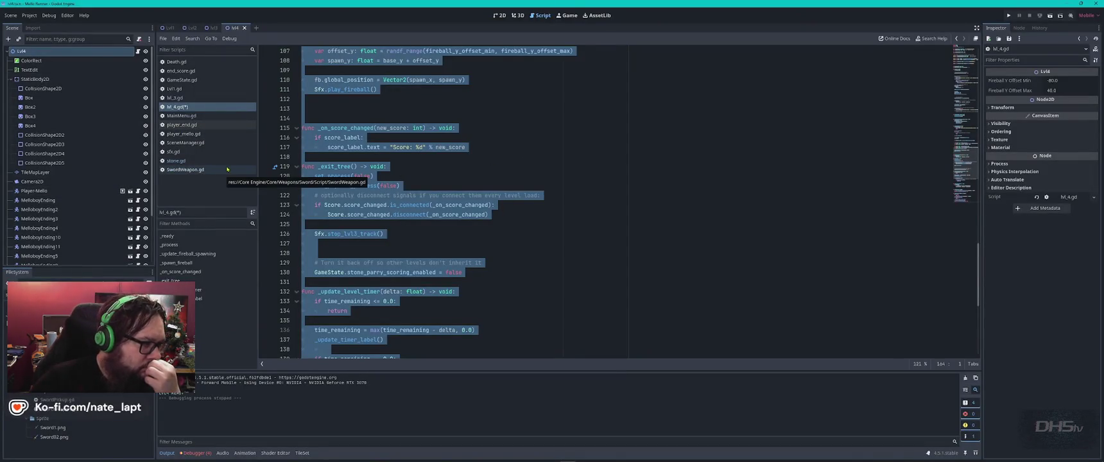
- Comment out the class_name Lvl4 line on line 2 of lvl_4.gd and save
{"action": "left_click", "coordinate": [192, 170]}
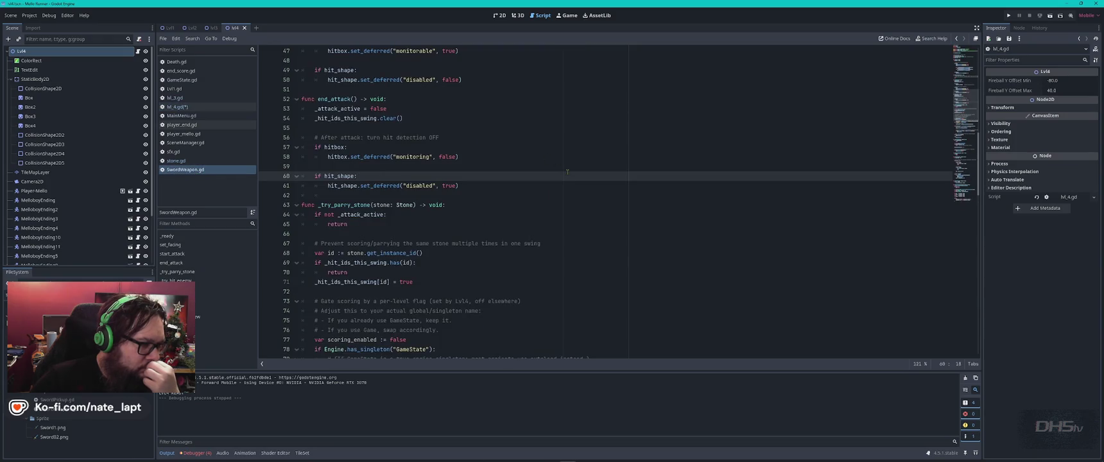
{"action": "scroll", "coordinate": [568, 172], "scroll_direction": "up", "scroll_amount": 8}
{"action": "scroll", "coordinate": [567, 172], "scroll_direction": "up", "scroll_amount": 4}
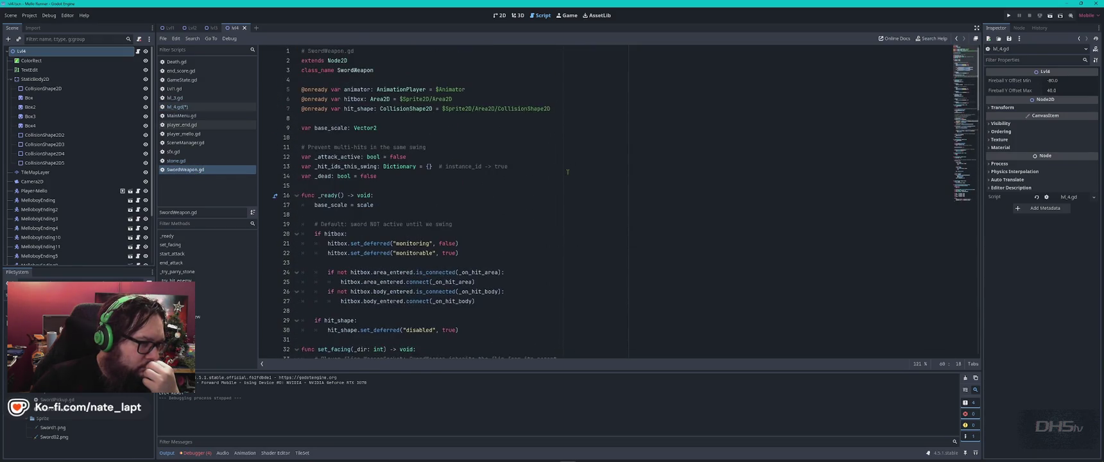
{"action": "left_click", "coordinate": [192, 106]}
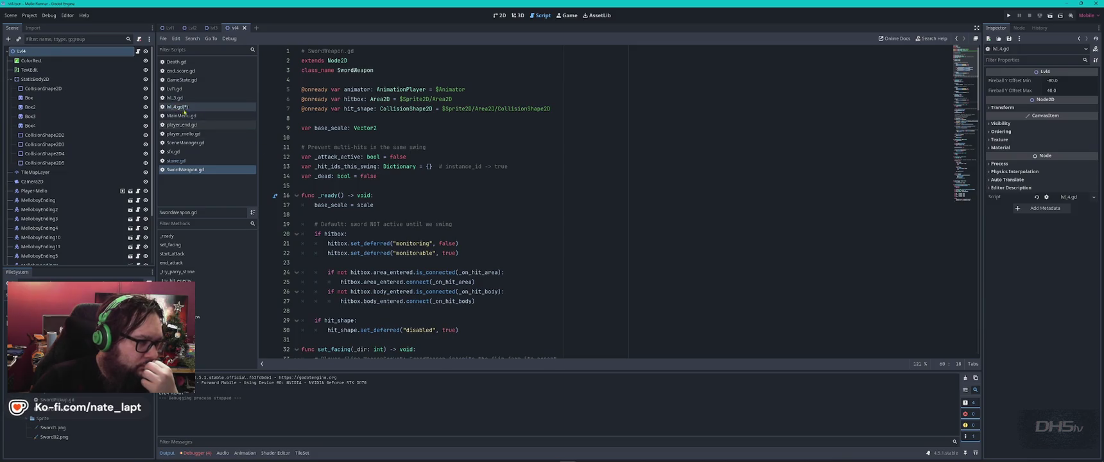
{"action": "left_click", "coordinate": [596, 176]}
{"action": "key", "text": "ctrl+Home"}
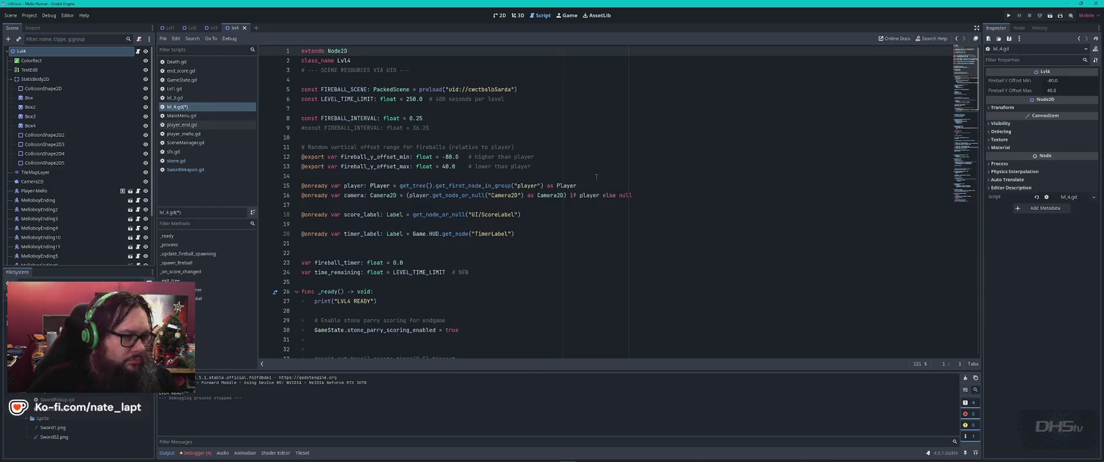
{"action": "key", "text": "Down"}
{"action": "type", "text": "#"}
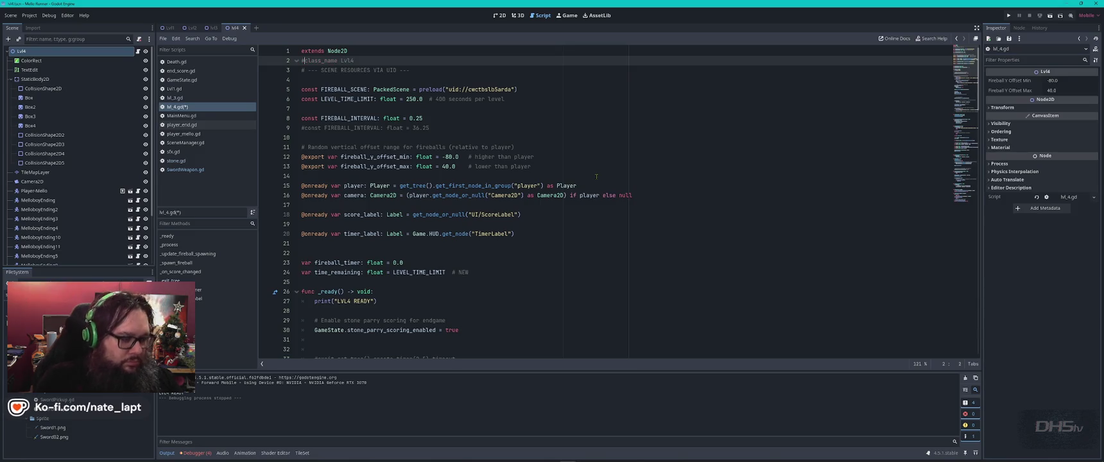
{"action": "key", "text": "ctrl+s"}
- Run the game, start the level from the main menu, then stop it
{"action": "key", "text": "F6"}
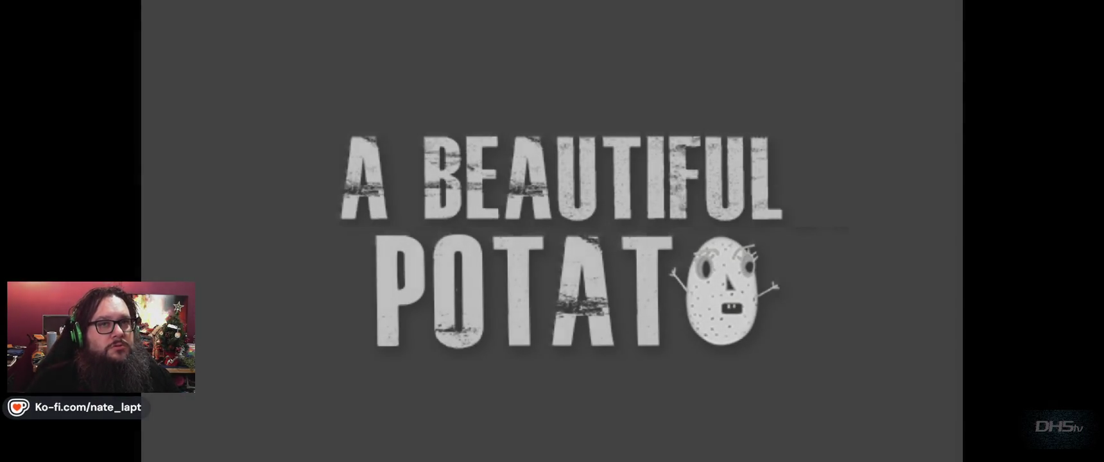
{"action": "key", "text": "Return"}
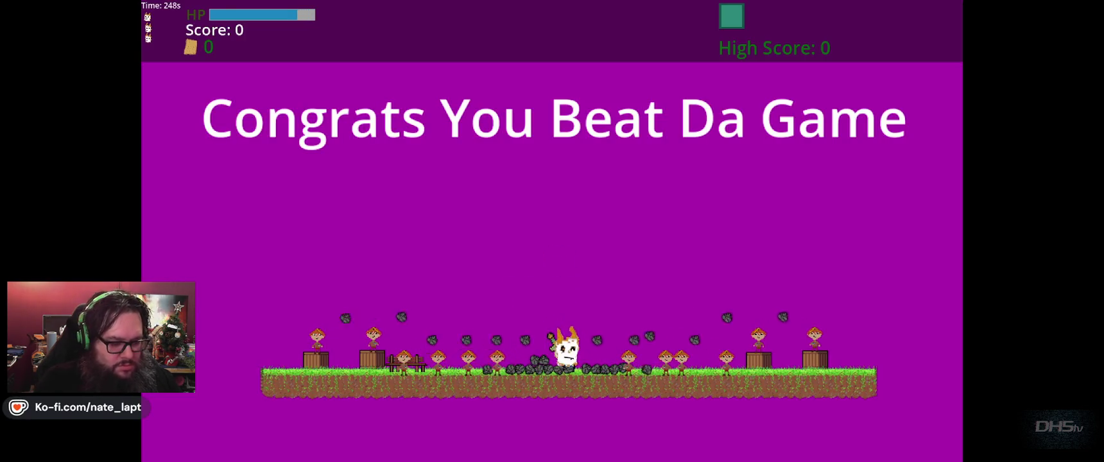
{"action": "key", "text": "F8"}
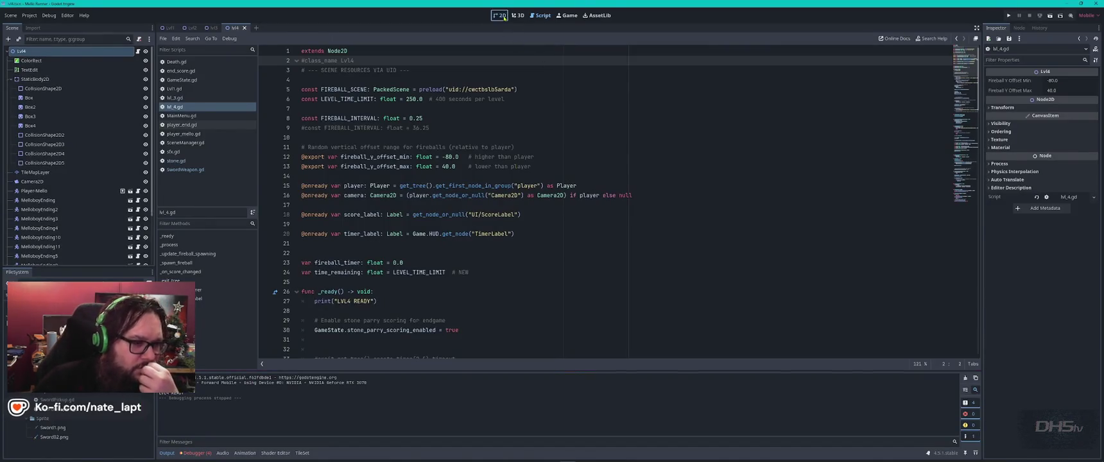
- Select Sword02Item in the level's 2D view and open its item scene
{"action": "left_click", "coordinate": [499, 14]}
{"action": "left_click", "coordinate": [494, 308]}
{"action": "left_click_drag", "start_coordinate": [494, 307], "coordinate": [493, 308]}
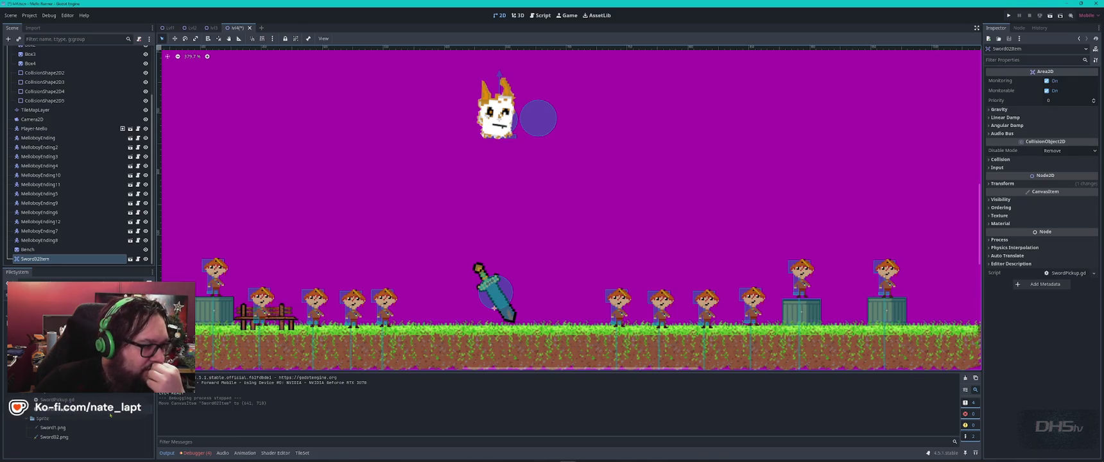
{"action": "left_click", "coordinate": [129, 258]}
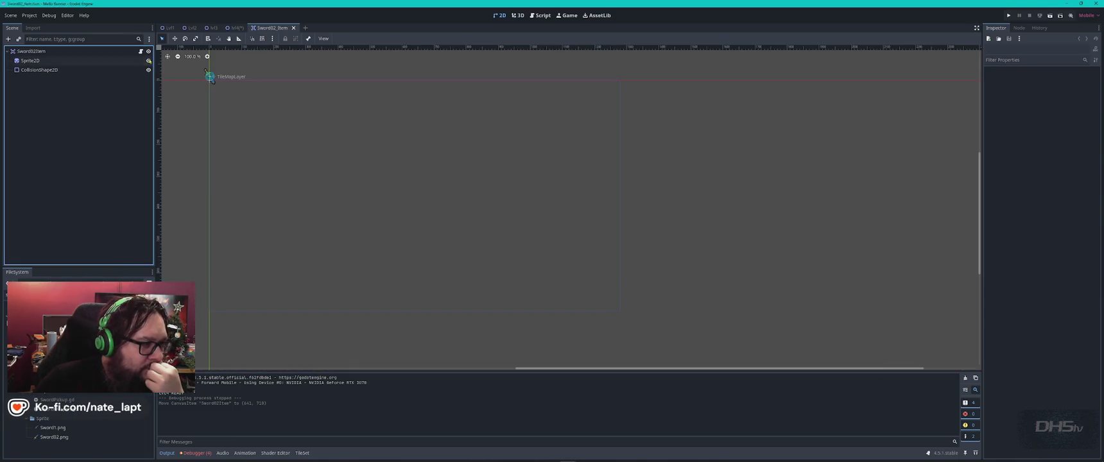
- Review SwordPickup.gd and GameState.gd's sword variables, then go back to ChatGPT's reply
{"action": "left_click", "coordinate": [141, 52]}
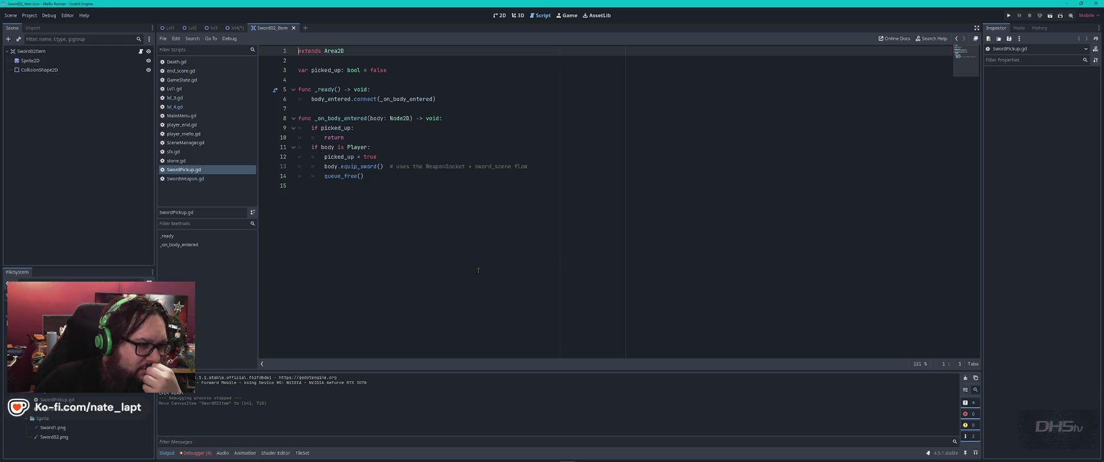
{"action": "left_click", "coordinate": [182, 79]}
{"action": "left_click", "coordinate": [439, 232]}
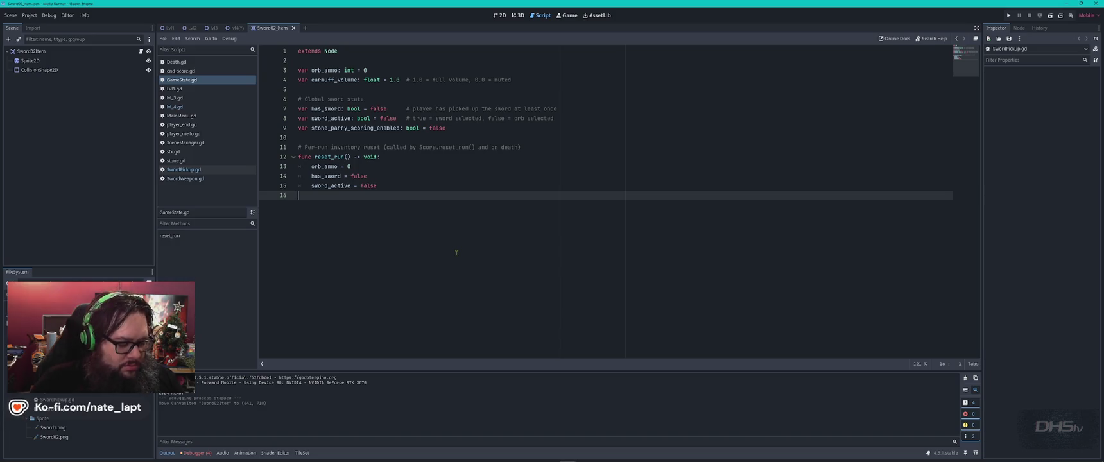
{"action": "key", "text": "alt+Tab"}
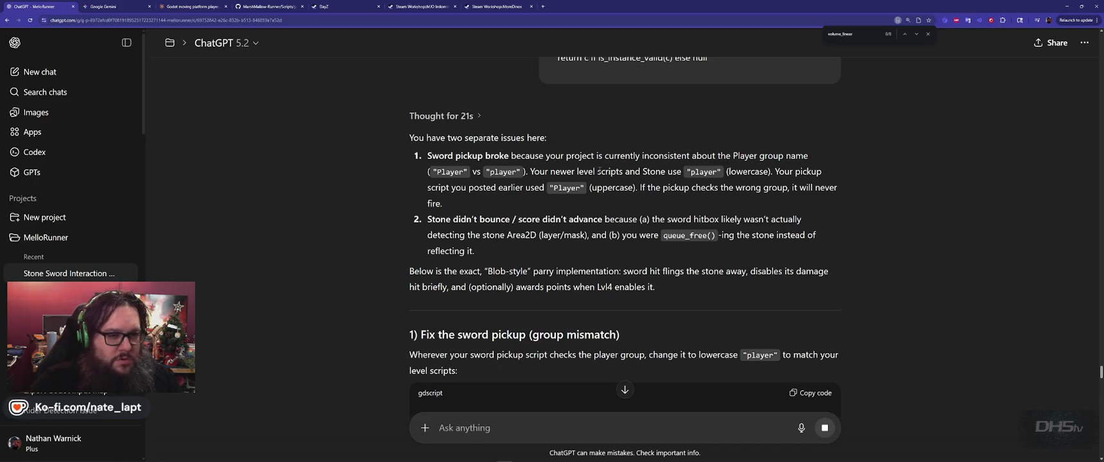
{"action": "key", "text": "alt+Tab"}
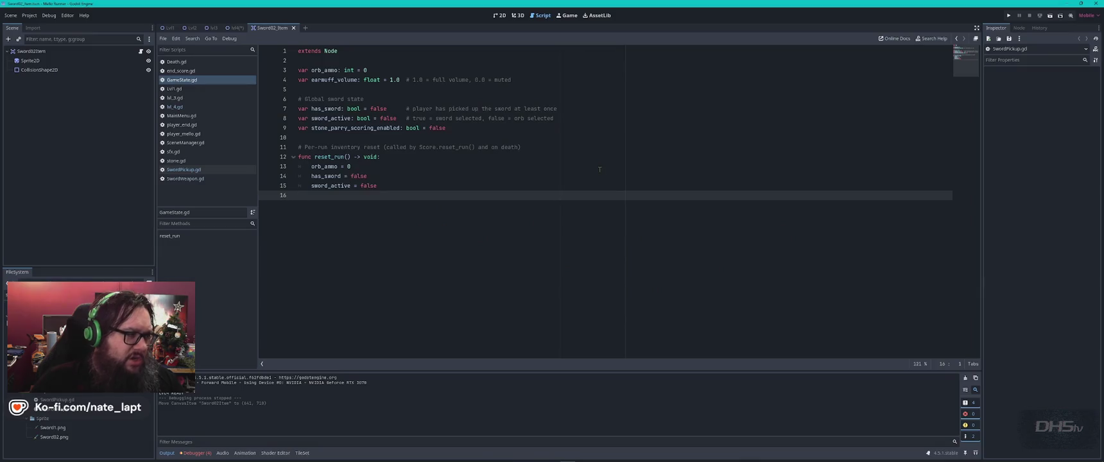
{"action": "left_click", "coordinate": [190, 169]}
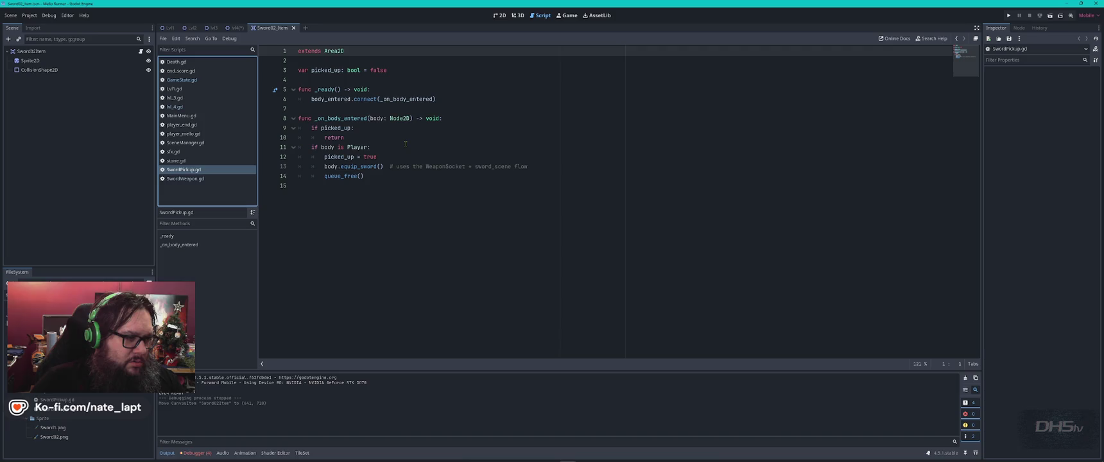
{"action": "left_click", "coordinate": [350, 147]}
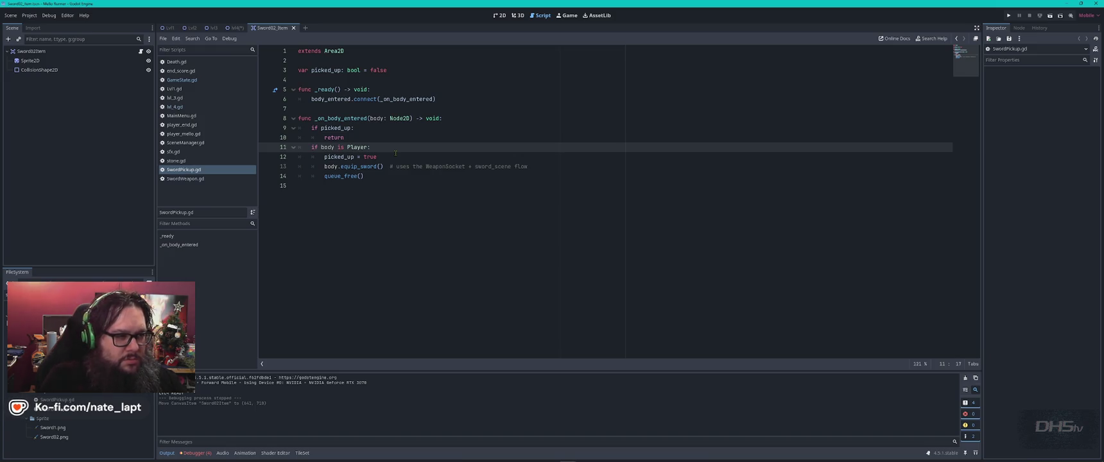
{"action": "key", "text": "alt+Tab"}
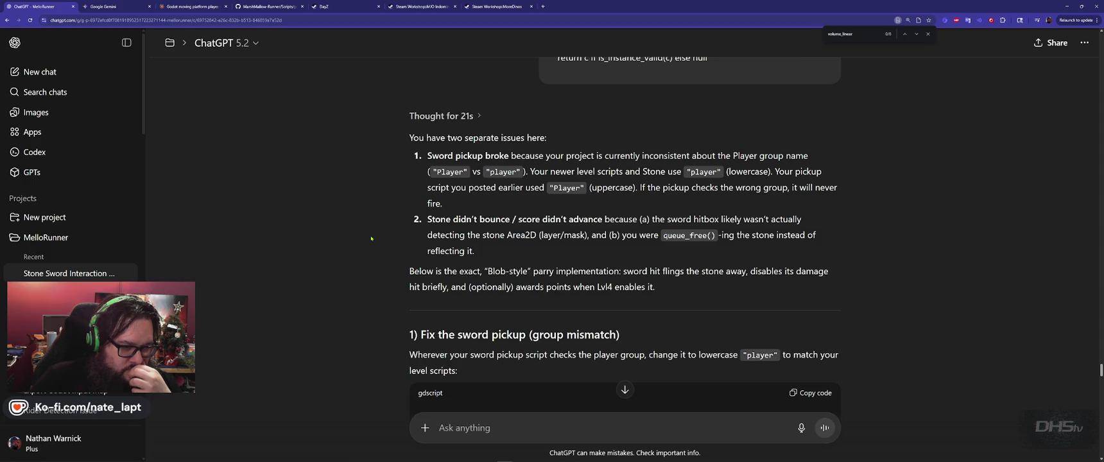
{"action": "scroll", "coordinate": [371, 238], "scroll_direction": "down", "scroll_amount": 3}
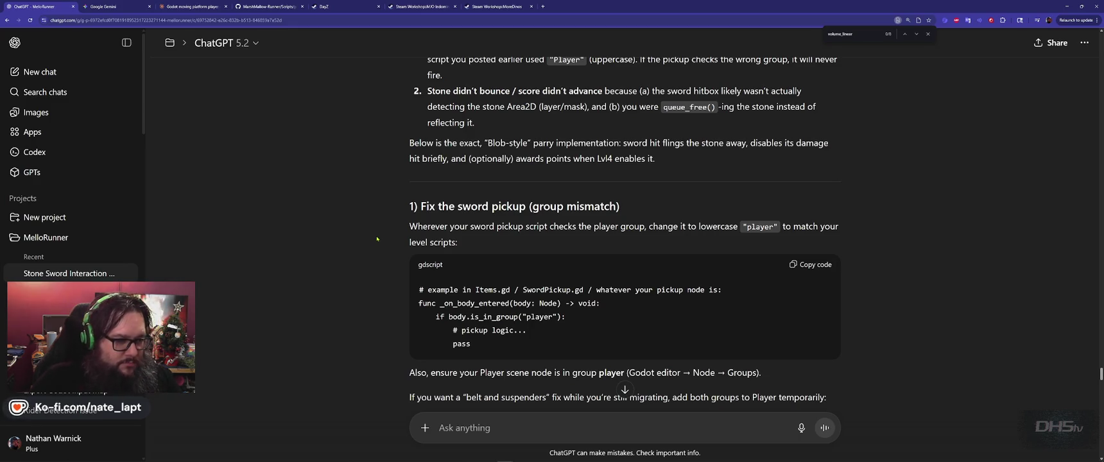
{"action": "key", "text": "alt+Tab"}
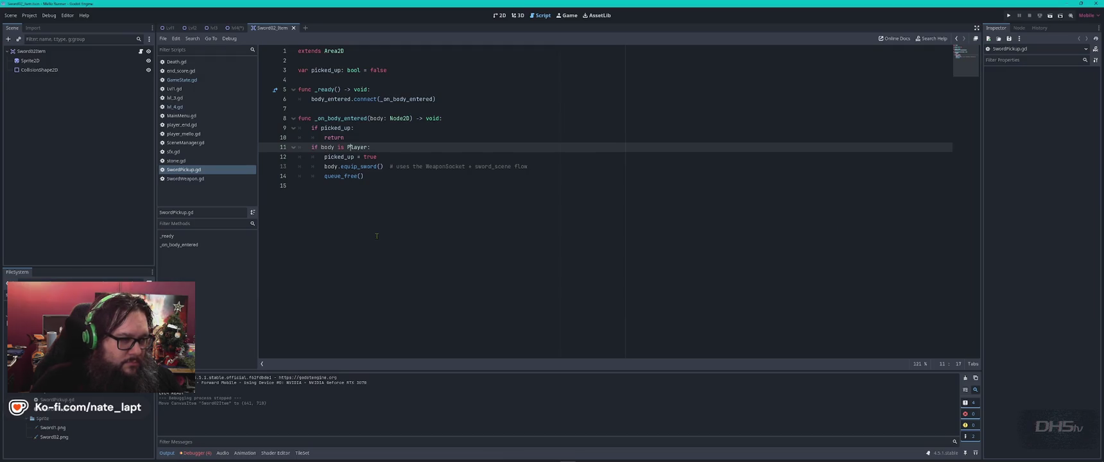
{"action": "key", "text": "alt+Tab"}
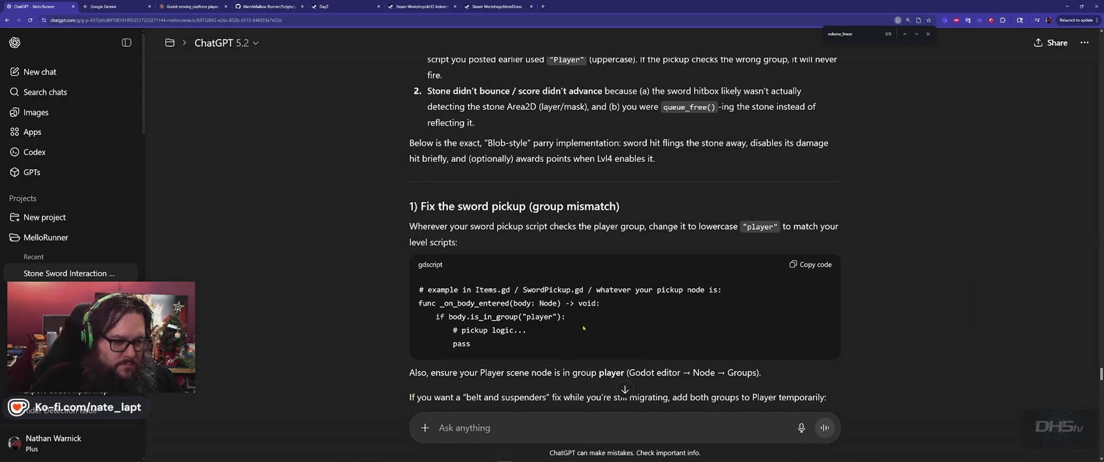
{"action": "key", "text": "alt+Tab"}
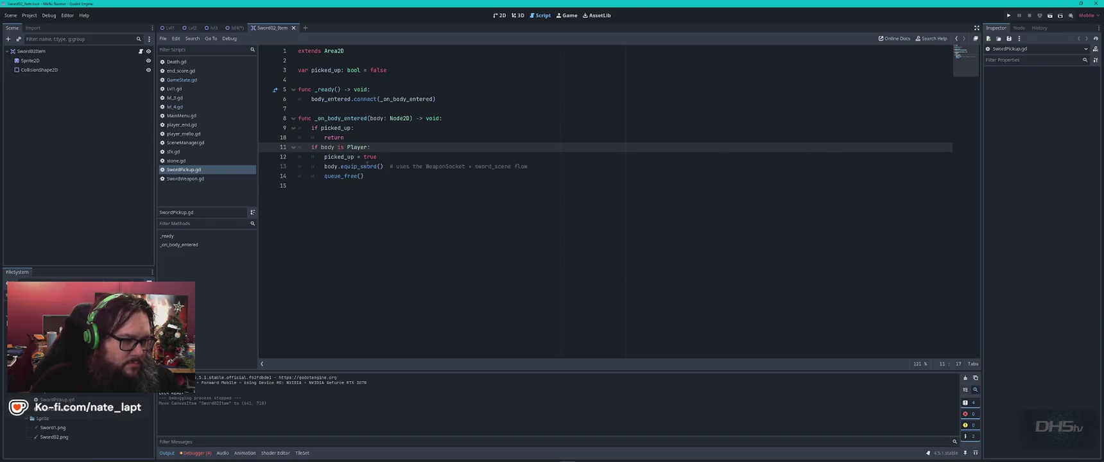
{"action": "key", "text": "alt+Tab"}
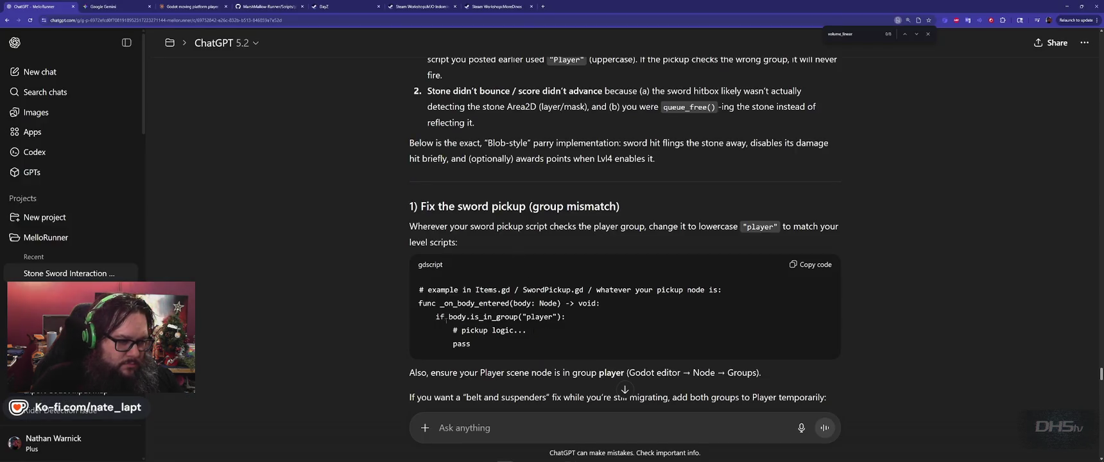
{"action": "scroll", "coordinate": [563, 351], "scroll_direction": "down", "scroll_amount": 1}
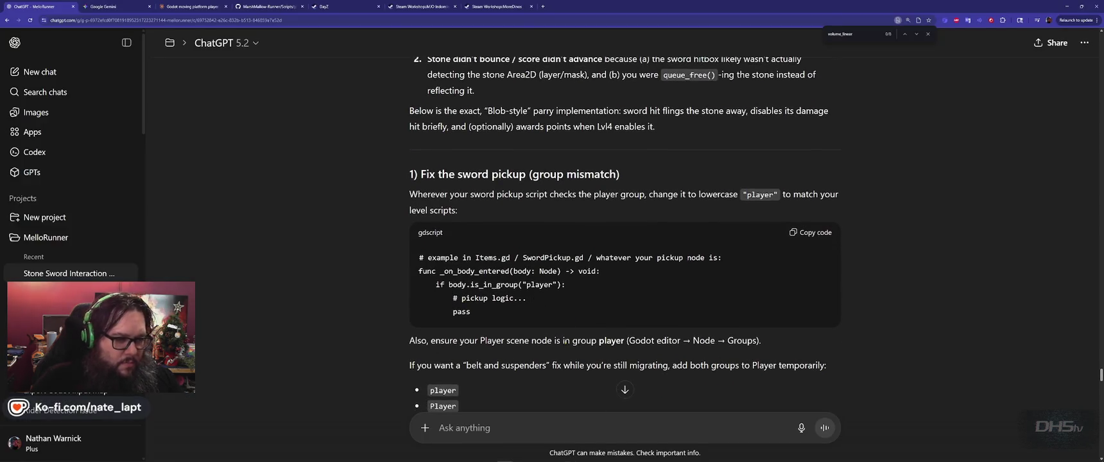
{"action": "scroll", "coordinate": [539, 332], "scroll_direction": "up", "scroll_amount": 1}
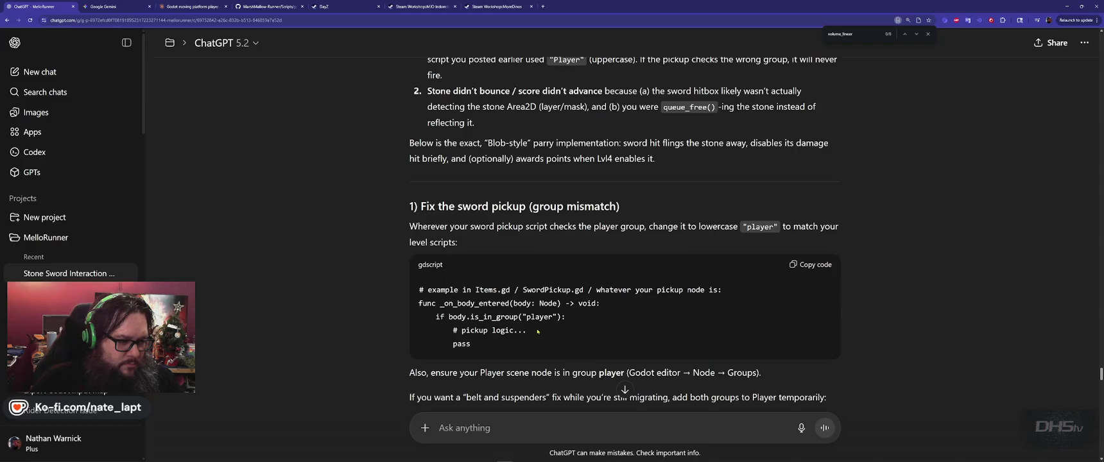
{"action": "scroll", "coordinate": [565, 344], "scroll_direction": "down", "scroll_amount": 1}
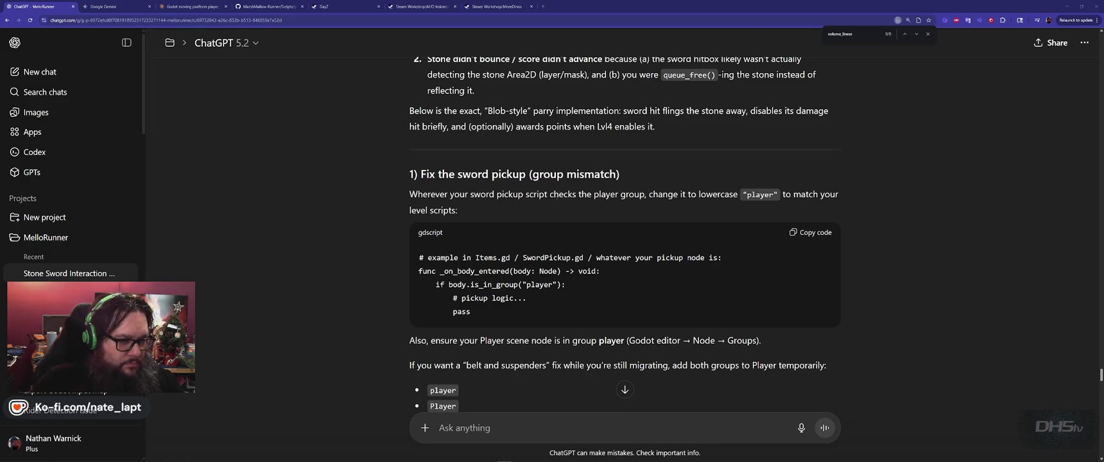
{"action": "scroll", "coordinate": [373, 254], "scroll_direction": "down", "scroll_amount": 3}
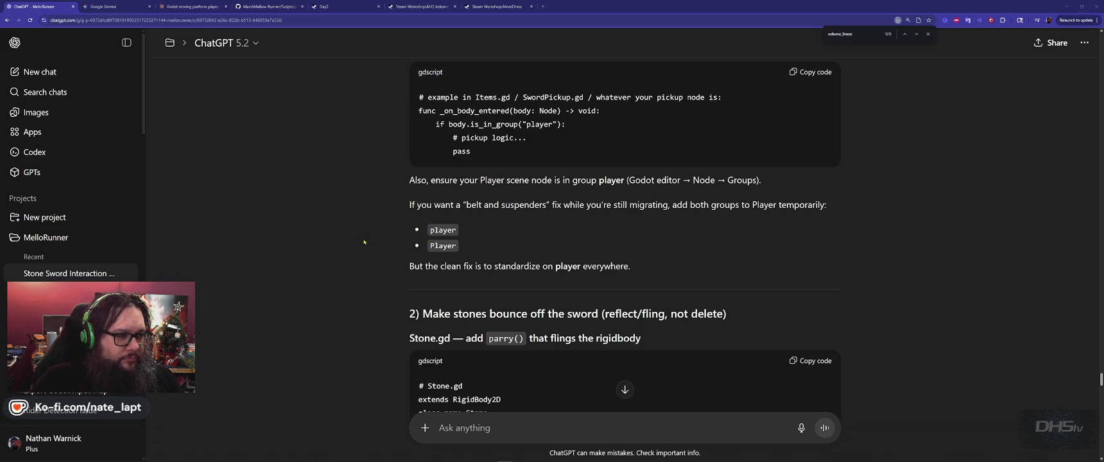
{"action": "key", "text": "alt+Tab"}
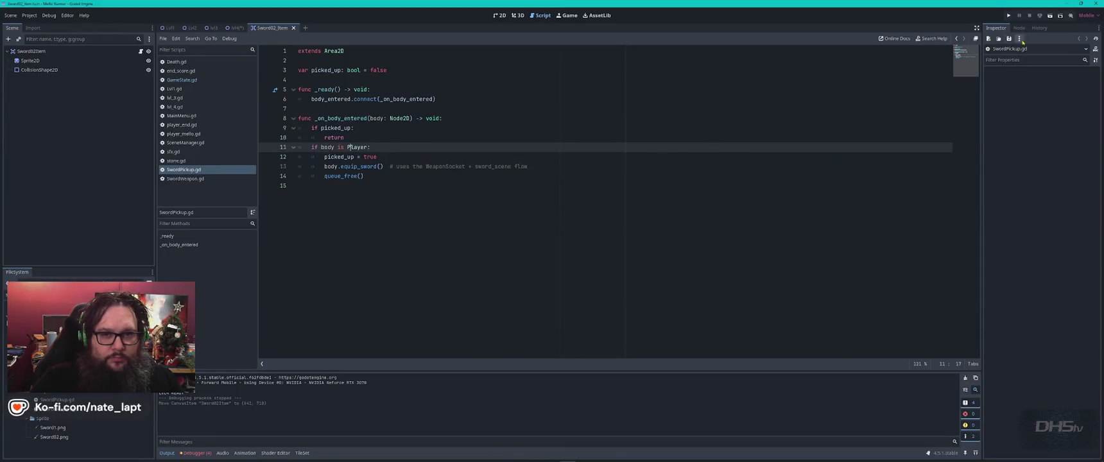
- Show the Node dock's Groups list for Sword02Item
{"action": "left_click", "coordinate": [1019, 27]}
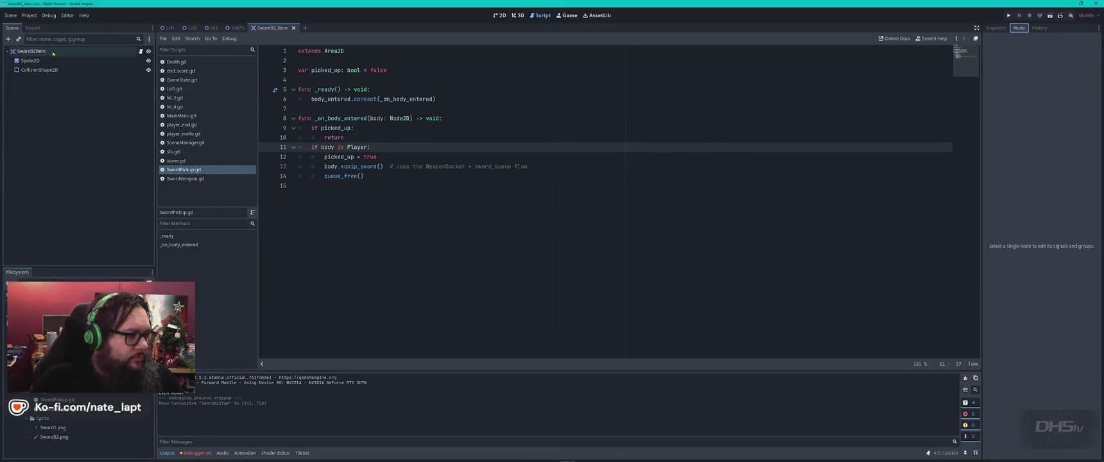
{"action": "left_click", "coordinate": [30, 51]}
{"action": "left_click", "coordinate": [1015, 38]}
{"action": "left_click", "coordinate": [1074, 39]}
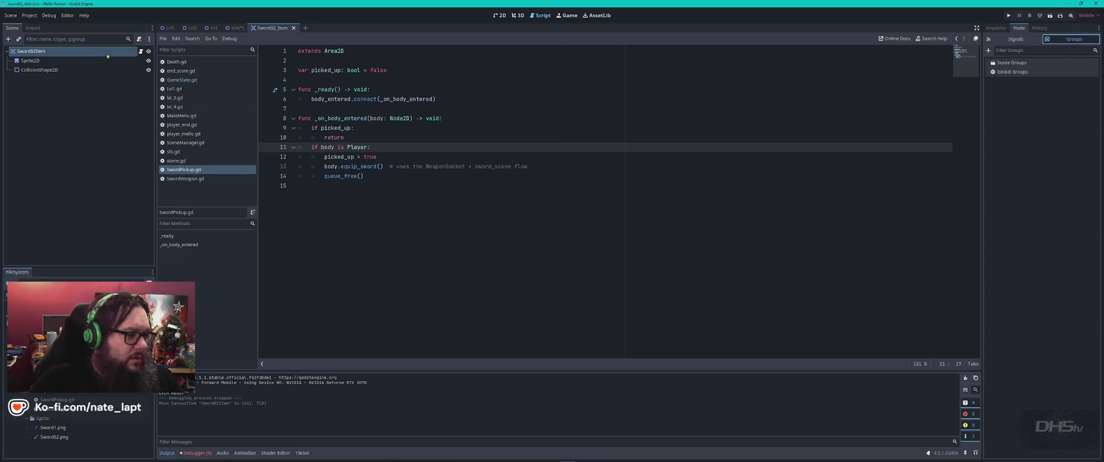
- Compare the root-node groups of Lvl4, Lvl3 and Lvl2, ending back on Lvl4
{"action": "left_click", "coordinate": [236, 28]}
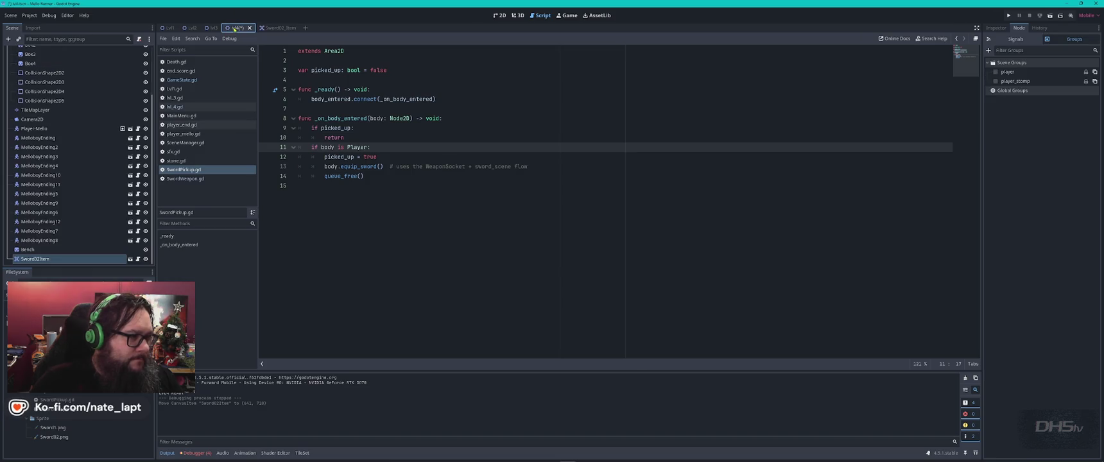
{"action": "left_click", "coordinate": [30, 51]}
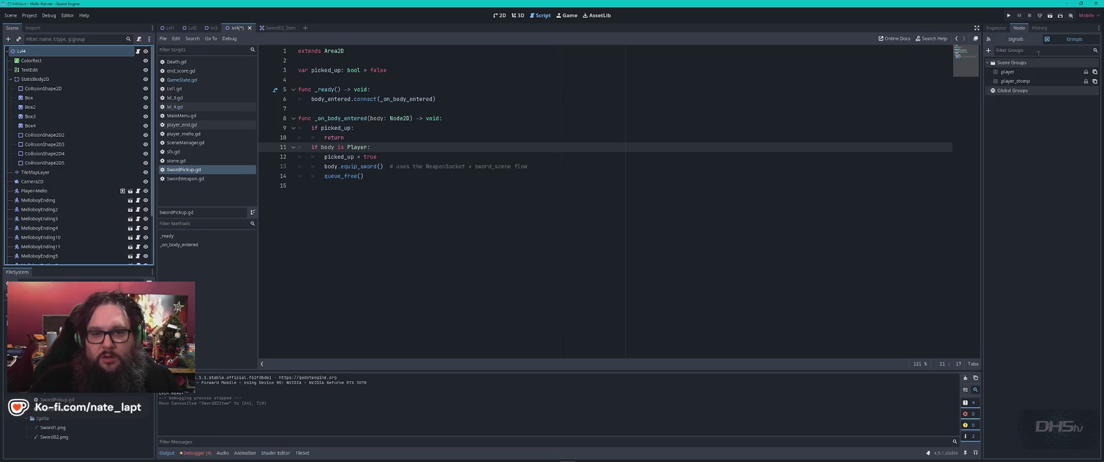
{"action": "left_click", "coordinate": [210, 29]}
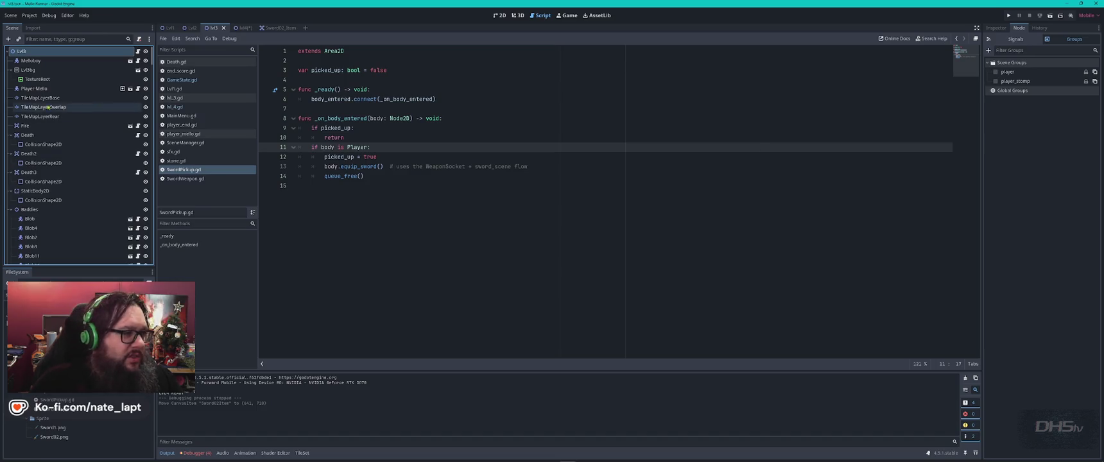
{"action": "left_click", "coordinate": [192, 29]}
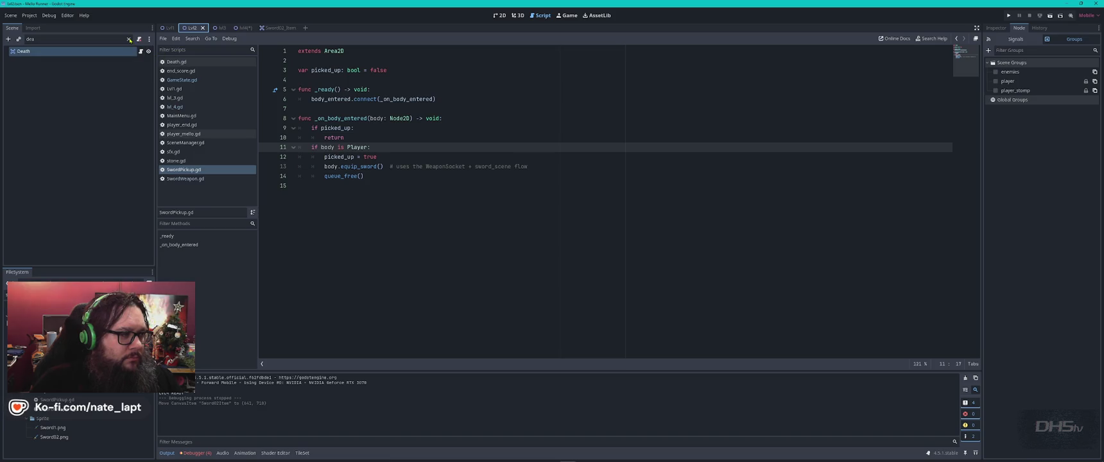
{"action": "left_click", "coordinate": [129, 39]}
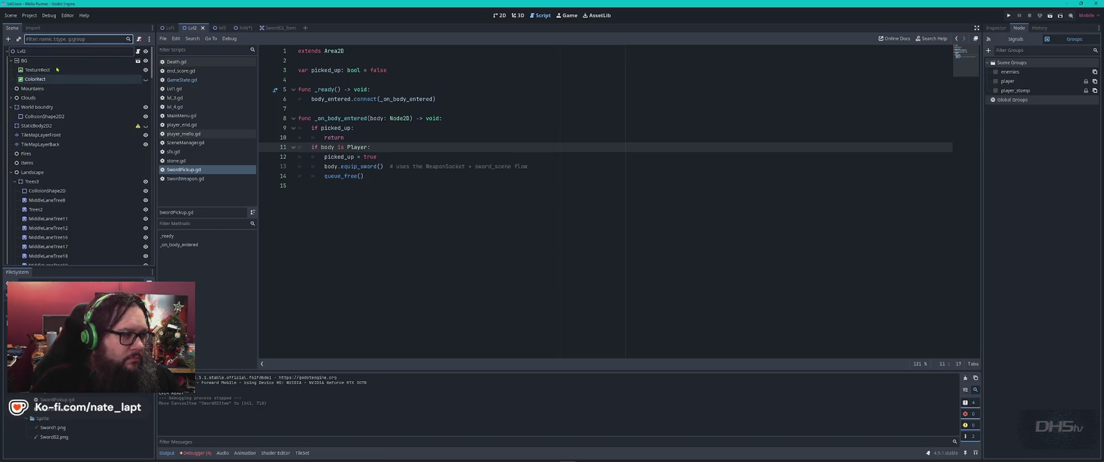
{"action": "left_click", "coordinate": [45, 51]}
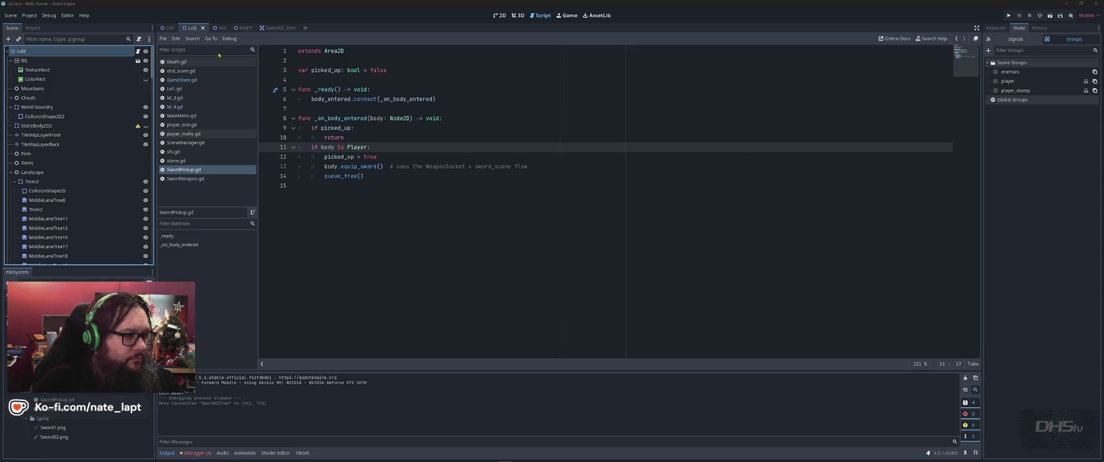
{"action": "left_click", "coordinate": [271, 28]}
{"action": "left_click", "coordinate": [236, 29]}
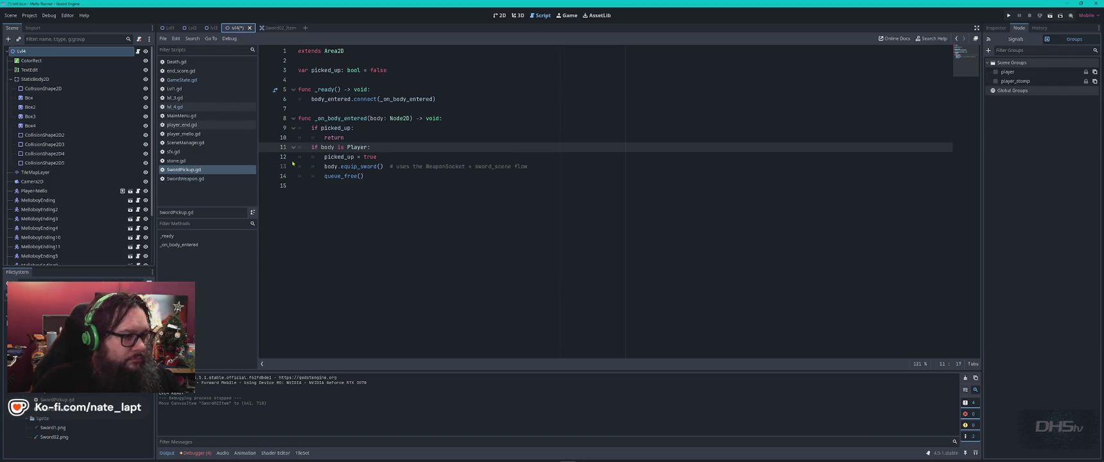
{"action": "key", "text": "alt+Tab"}
{"action": "key", "text": "alt+Tab"}
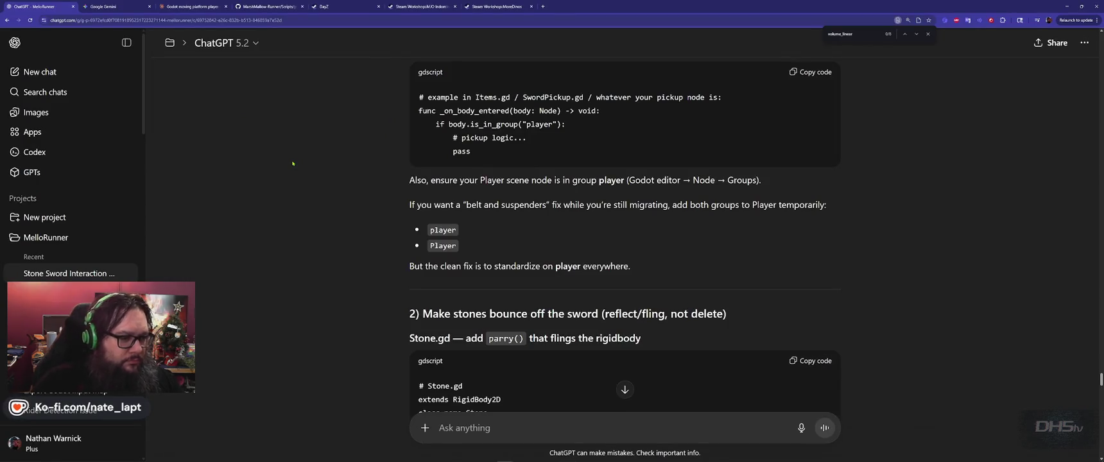
{"action": "scroll", "coordinate": [372, 310], "scroll_direction": "down", "scroll_amount": 3}
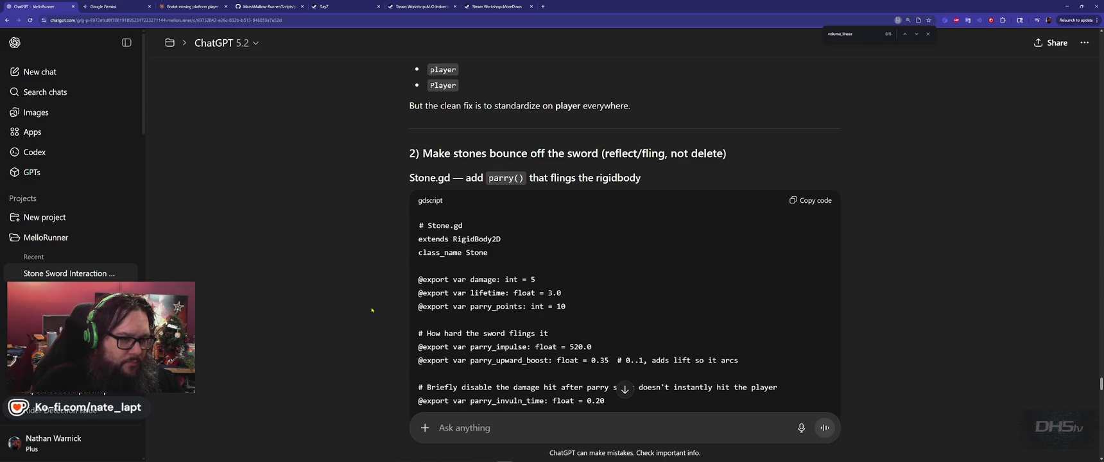
{"action": "scroll", "coordinate": [372, 310], "scroll_direction": "down", "scroll_amount": 4}
{"action": "scroll", "coordinate": [381, 314], "scroll_direction": "down", "scroll_amount": 10}
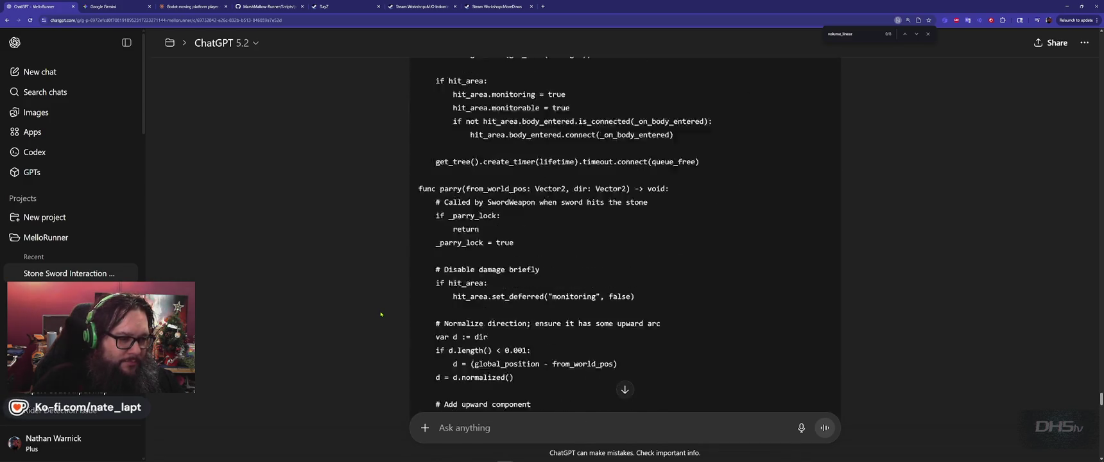
{"action": "scroll", "coordinate": [381, 314], "scroll_direction": "up", "scroll_amount": 1}
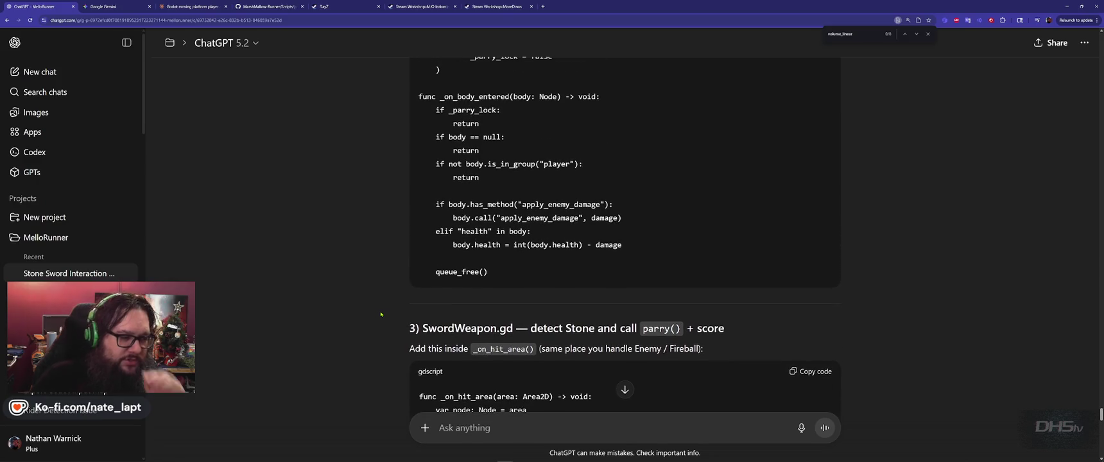
{"action": "scroll", "coordinate": [381, 314], "scroll_direction": "down", "scroll_amount": 3}
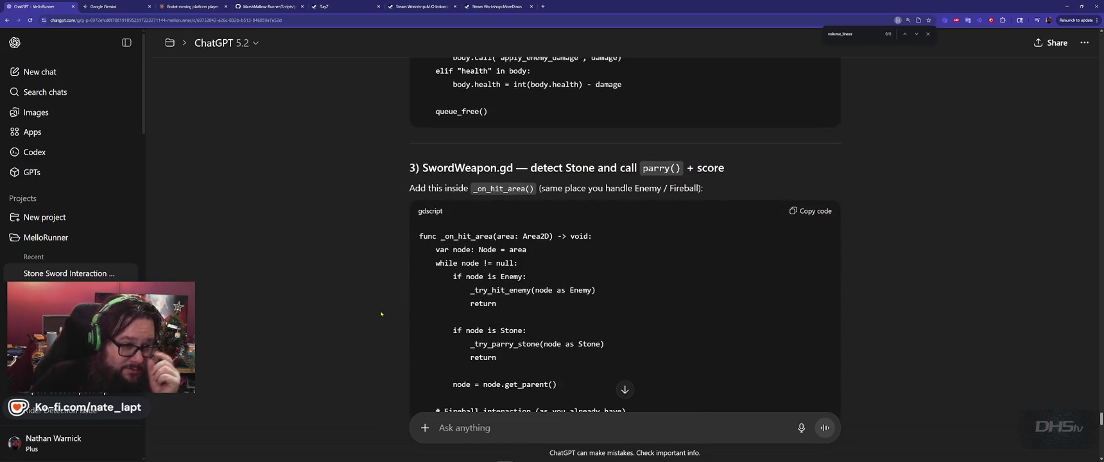
{"action": "scroll", "coordinate": [380, 314], "scroll_direction": "up", "scroll_amount": 15}
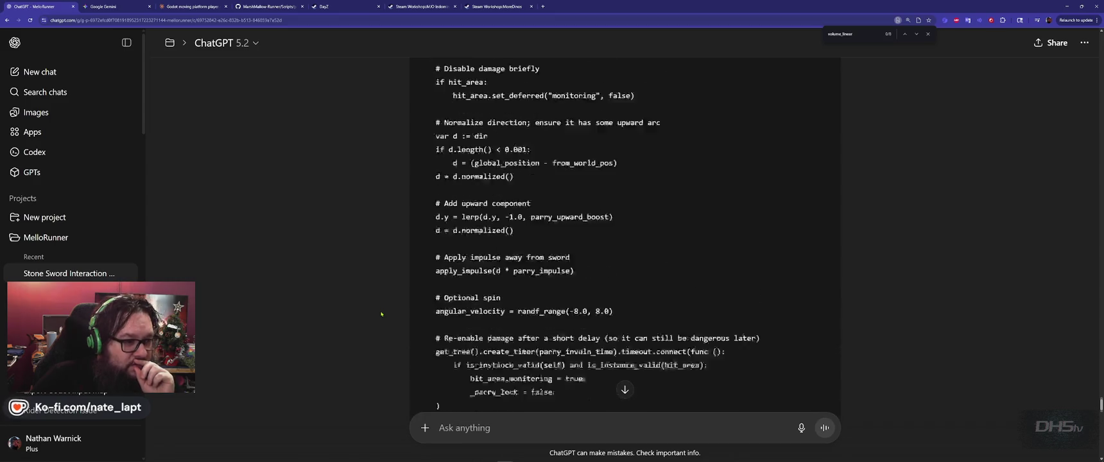
{"action": "scroll", "coordinate": [380, 314], "scroll_direction": "up", "scroll_amount": 6}
{"action": "scroll", "coordinate": [381, 313], "scroll_direction": "up", "scroll_amount": 8}
{"action": "scroll", "coordinate": [380, 314], "scroll_direction": "down", "scroll_amount": 5}
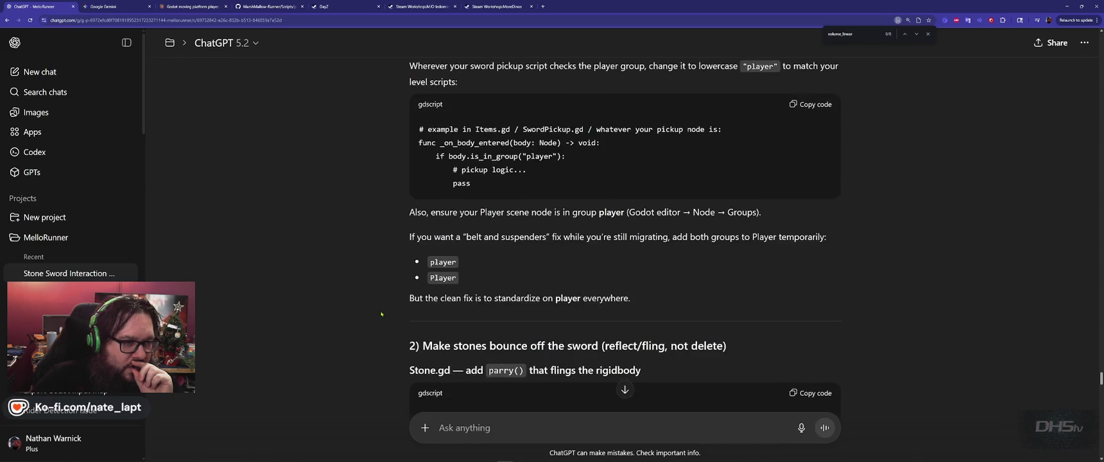
{"action": "scroll", "coordinate": [381, 314], "scroll_direction": "up", "scroll_amount": 2}
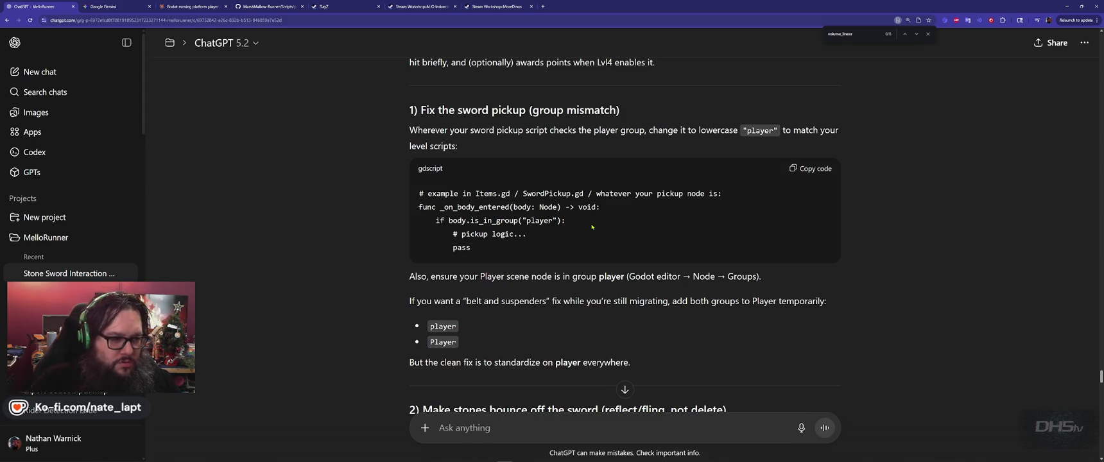
{"action": "key", "text": "alt+Tab"}
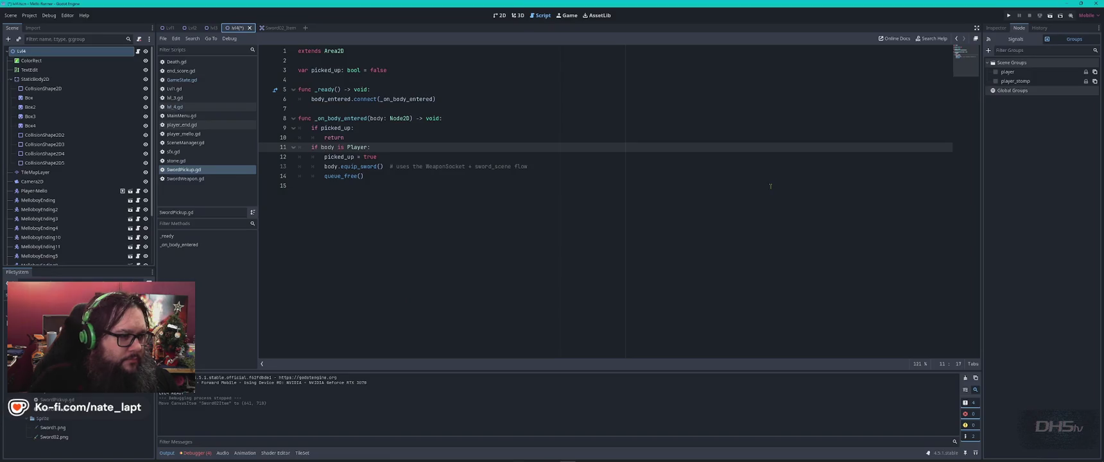
- Paste ChatGPT's snippet over SwordPickup.gd's body-entered handler, then undo to restore the original
{"action": "left_click", "coordinate": [186, 179]}
{"action": "left_click", "coordinate": [212, 170]}
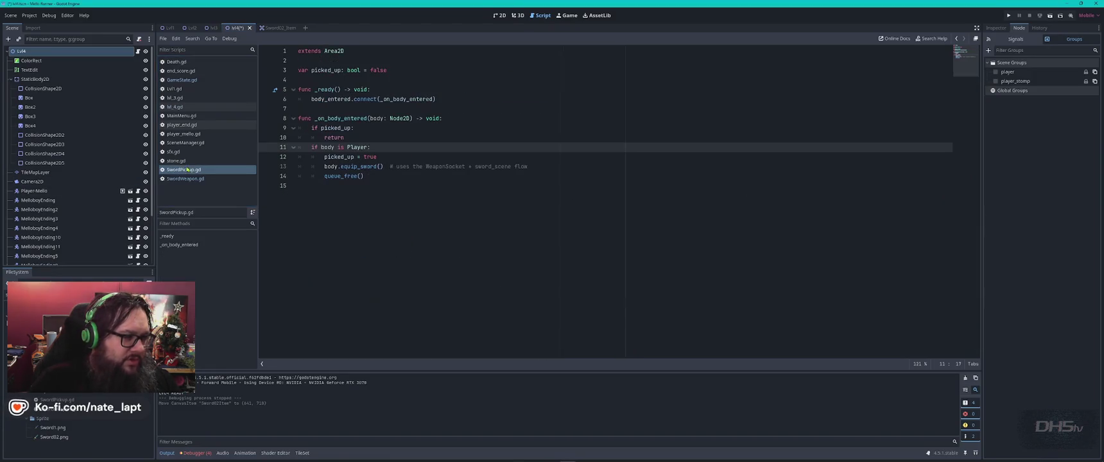
{"action": "key", "text": "alt+Tab"}
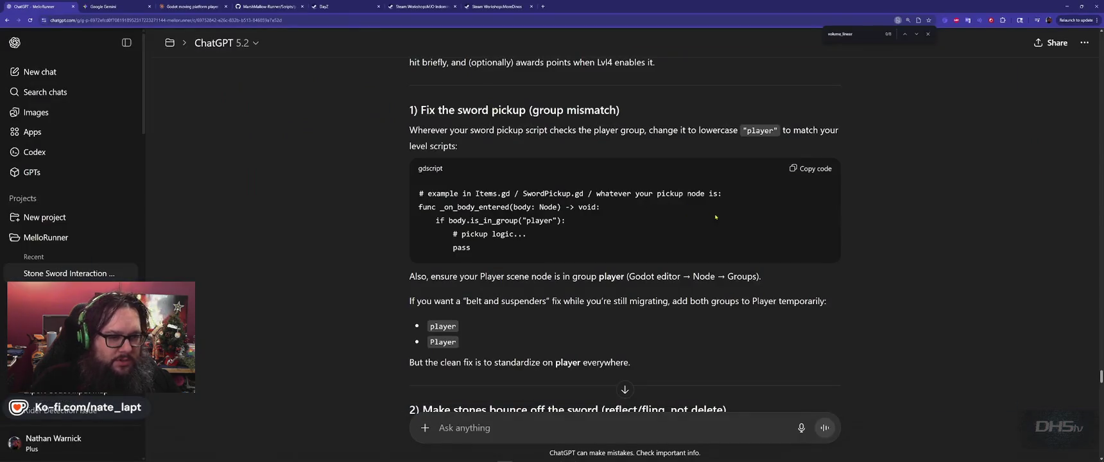
{"action": "key", "text": "alt+Tab"}
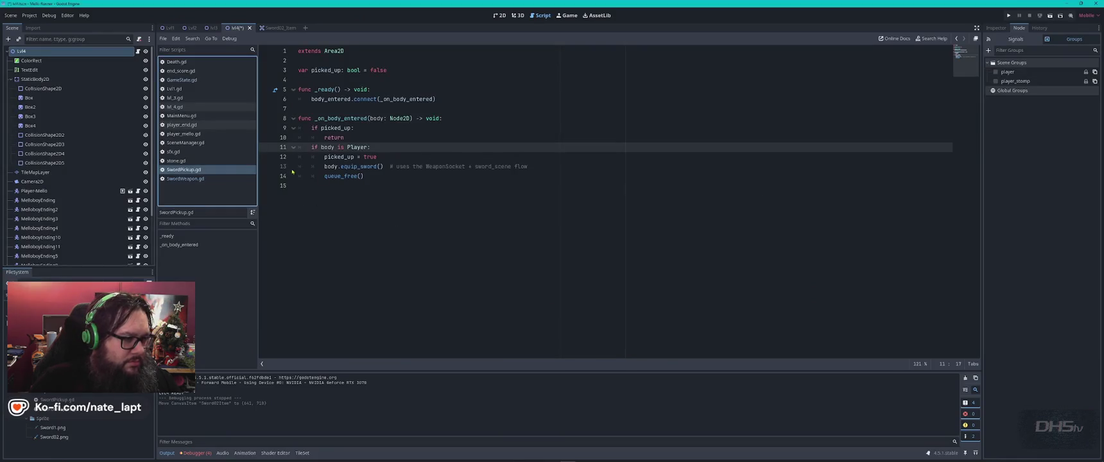
{"action": "left_click_drag", "start_coordinate": [298, 118], "coordinate": [424, 196]}
{"action": "type", "text": "# example in Items.gd / SwordPickup.gd / whatever your pickup node is: func _on_body_entered(body: Node) -> void: \tif body.is_in_group(\"player\"): \t\t# pickup logic... \t\tpass"}
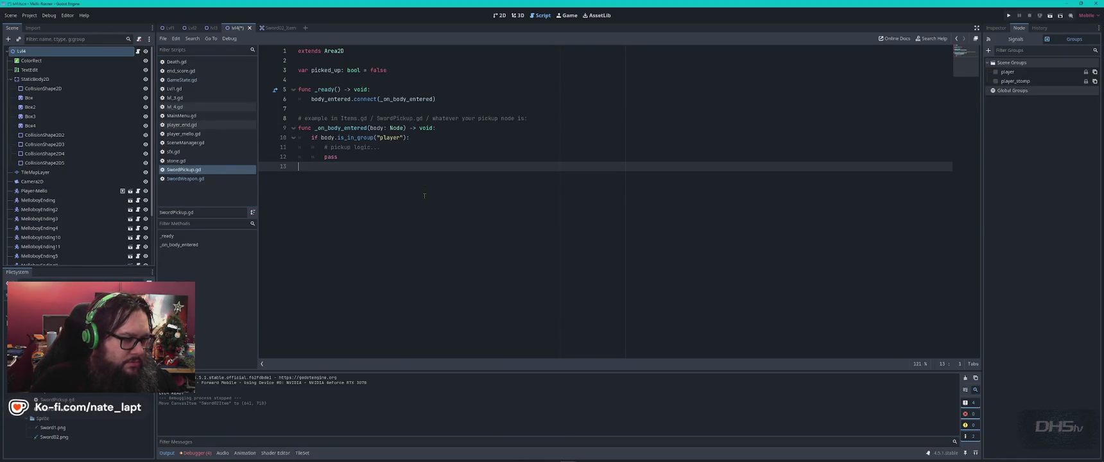
{"action": "key", "text": "ctrl+z"}
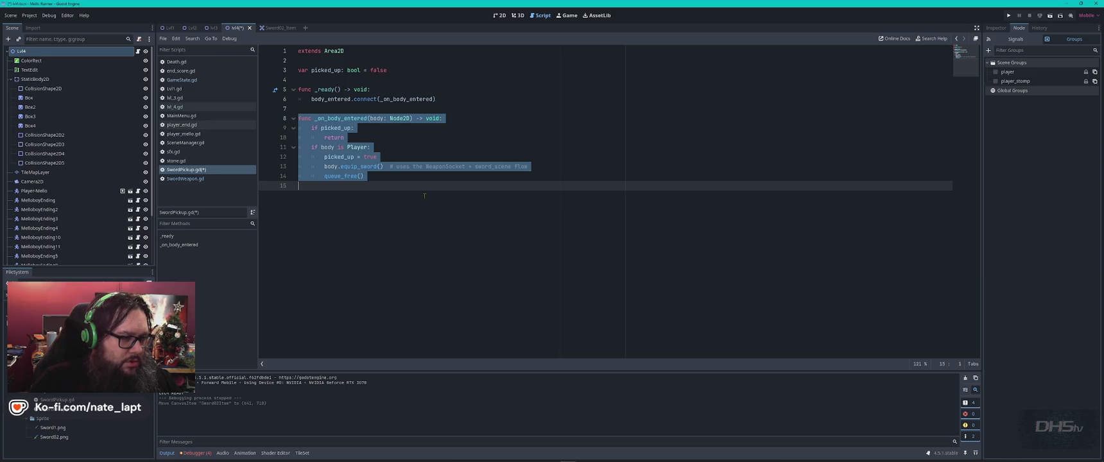
{"action": "left_click", "coordinate": [434, 137]}
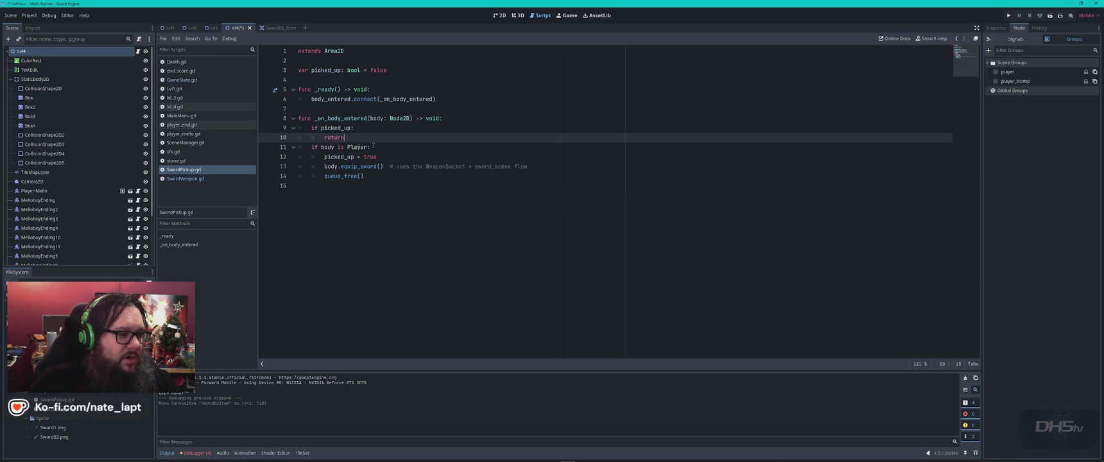
- Search SwordWeapon.gd for the _on_ handlers to reach its _on_hit_area function
{"action": "left_click", "coordinate": [185, 178]}
{"action": "left_click", "coordinate": [556, 201]}
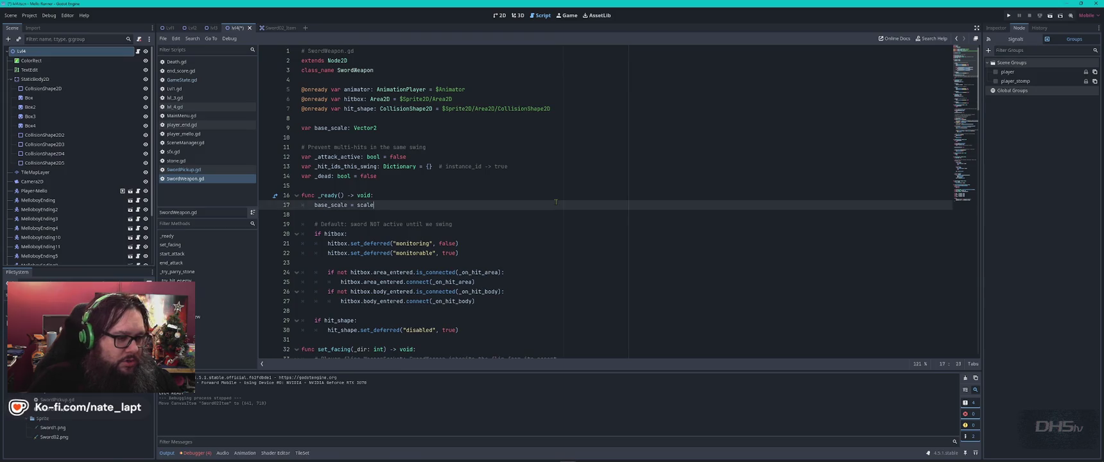
{"action": "key", "text": "ctrl+f"}
{"action": "type", "text": "picku"}
{"action": "key", "text": "Escape"}
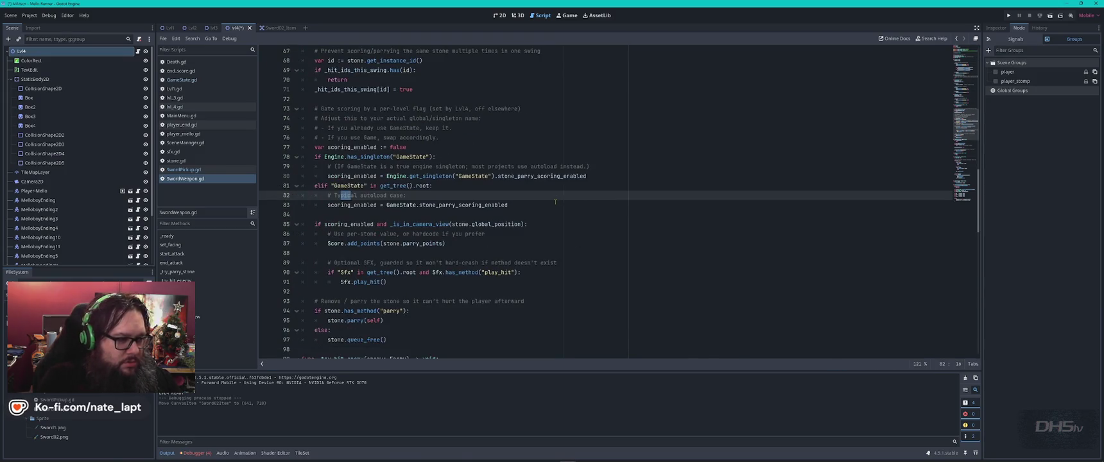
{"action": "key", "text": "alt+Tab"}
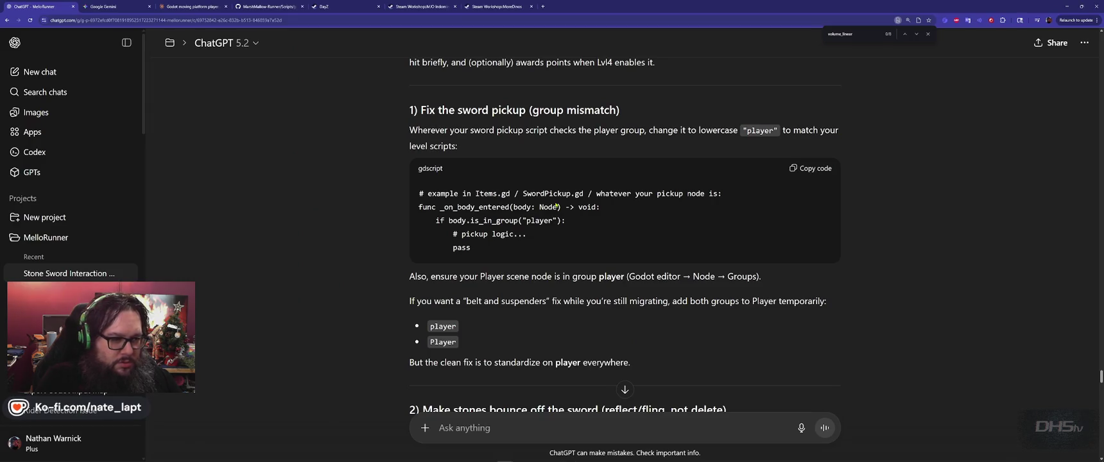
{"action": "key", "text": "alt+Tab"}
{"action": "key", "text": "ctrl+f"}
{"action": "key", "text": "BackSpace"}
{"action": "type", "text": "_on_bo"}
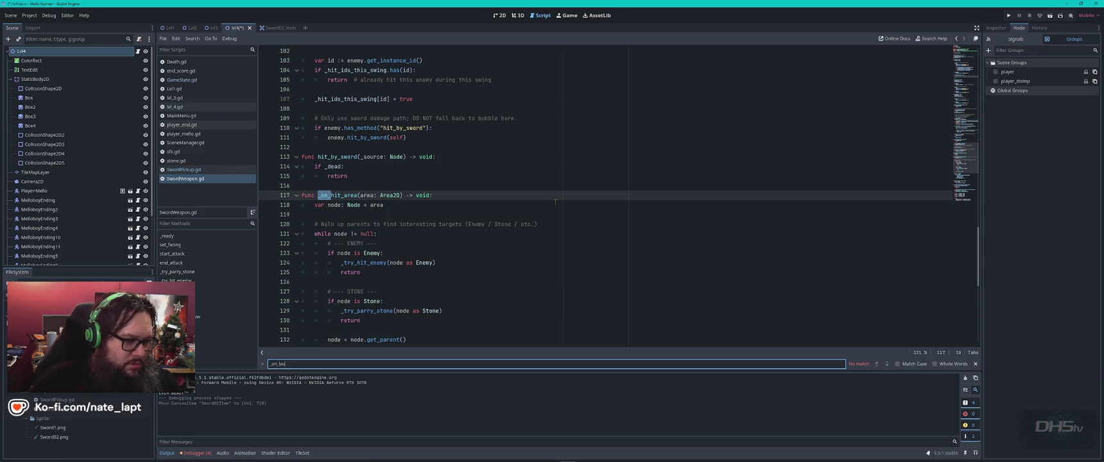
{"action": "key", "text": "Escape"}
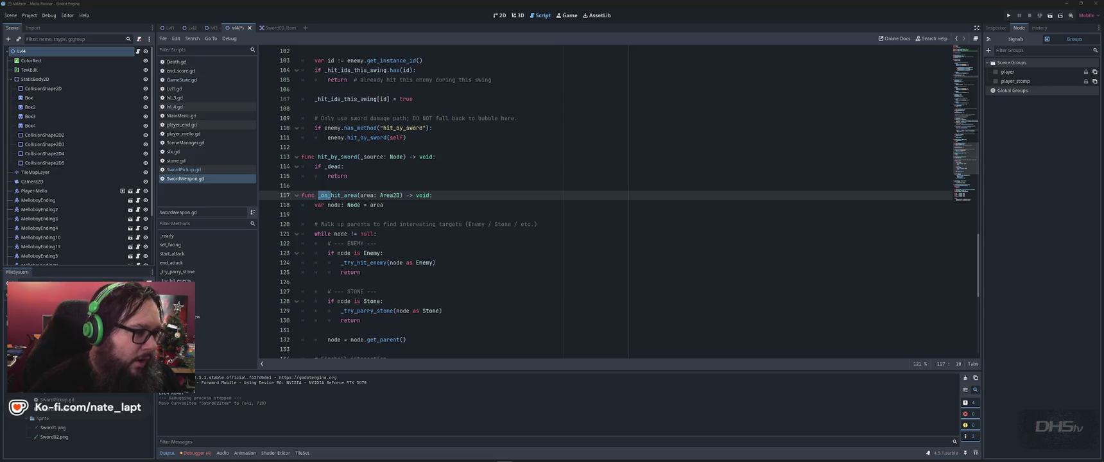
{"action": "left_click", "coordinate": [518, 204]}
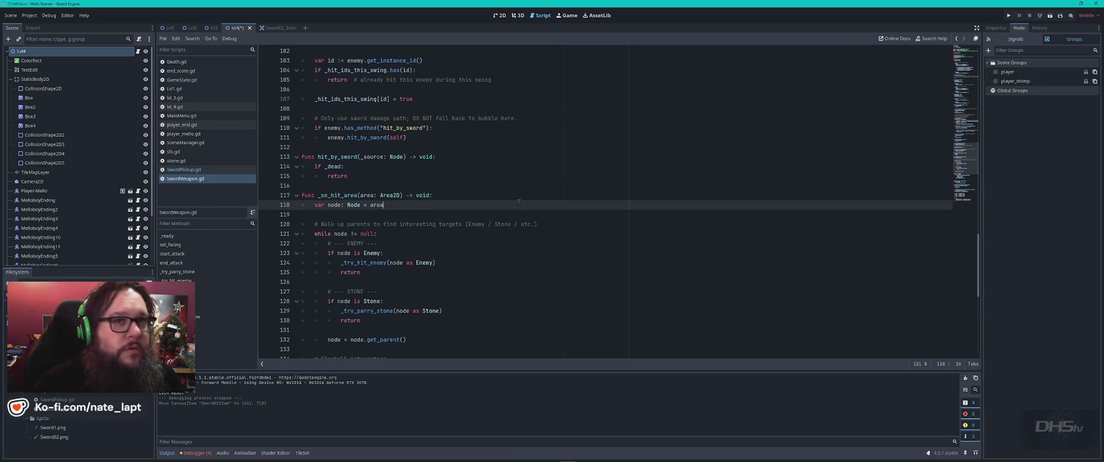
- Check ChatGPT, then open player-End.tscn from the FileSystem dock
{"action": "key", "text": "alt+Tab"}
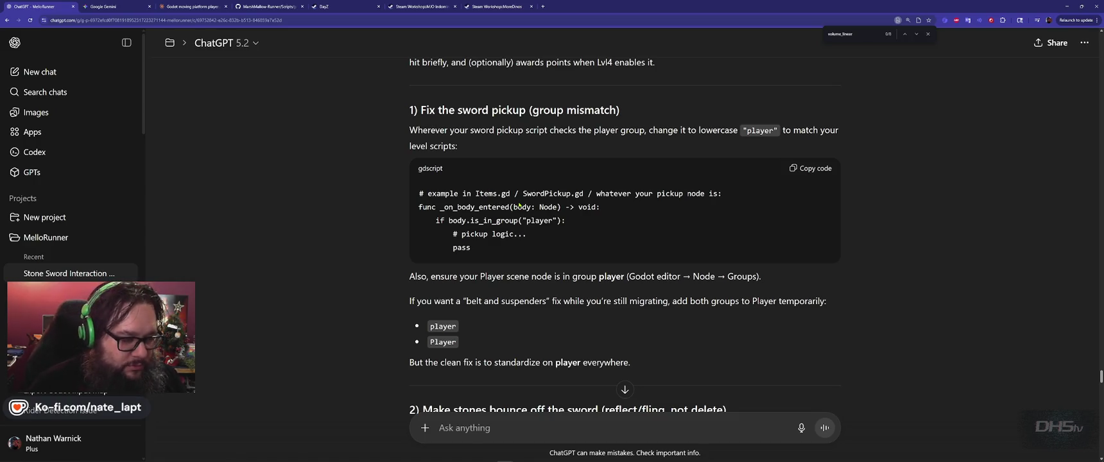
{"action": "key", "text": "alt+Tab"}
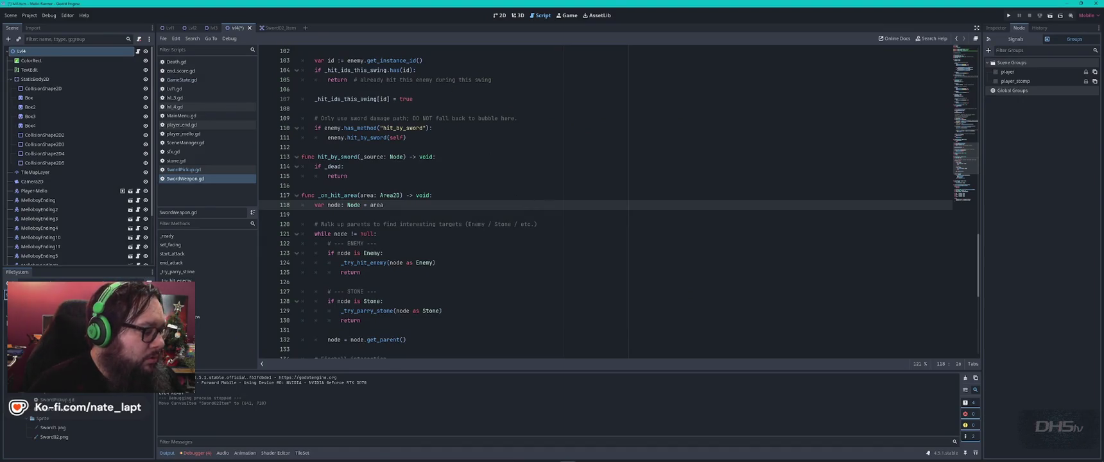
{"action": "scroll", "coordinate": [52, 430], "scroll_direction": "up", "scroll_amount": 5}
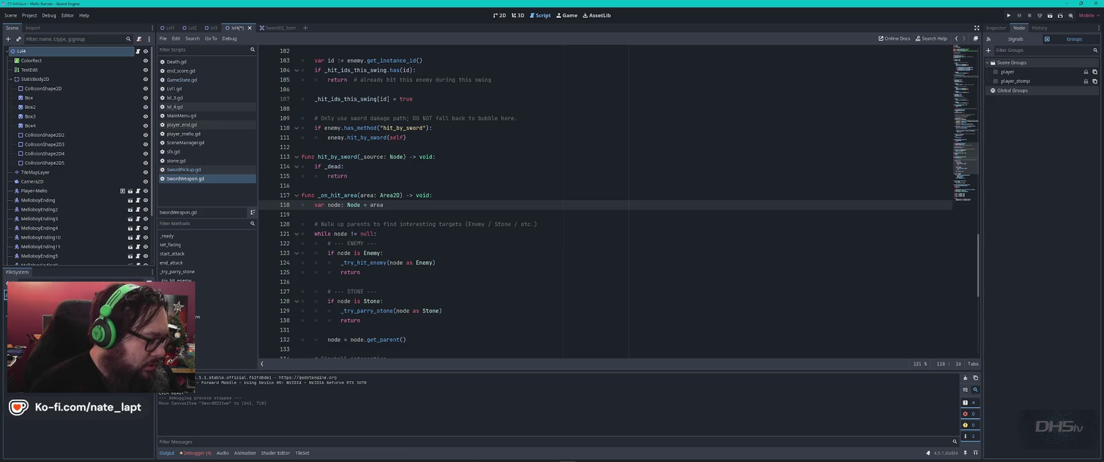
{"action": "double_click", "coordinate": [39, 294]}
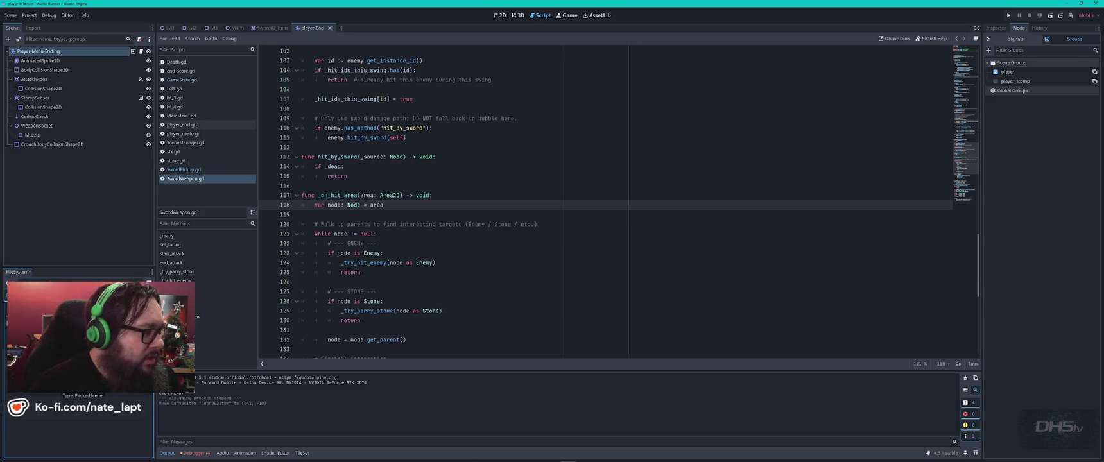
- Open Player-Mello-Ending's player_end.gd, then the player_mello.gd script
{"action": "left_click", "coordinate": [141, 51]}
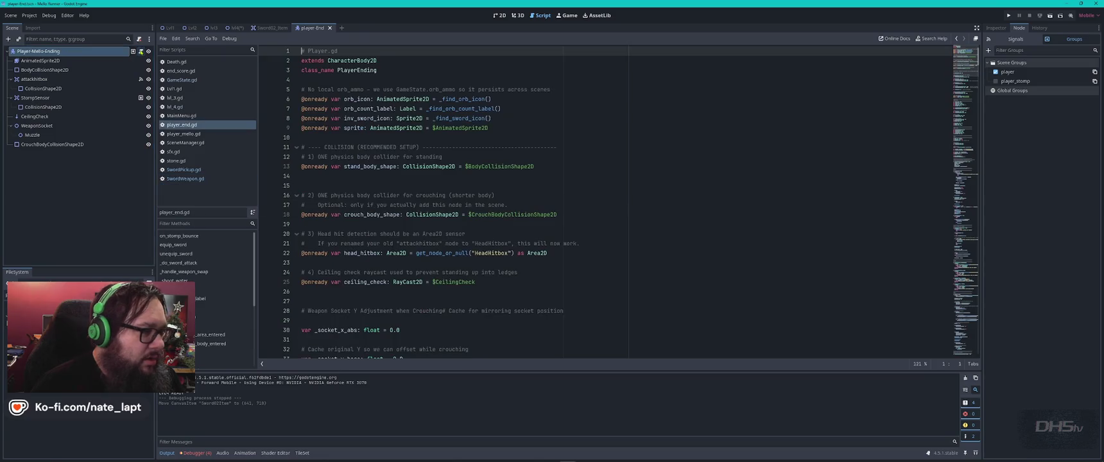
{"action": "left_click", "coordinate": [635, 101]}
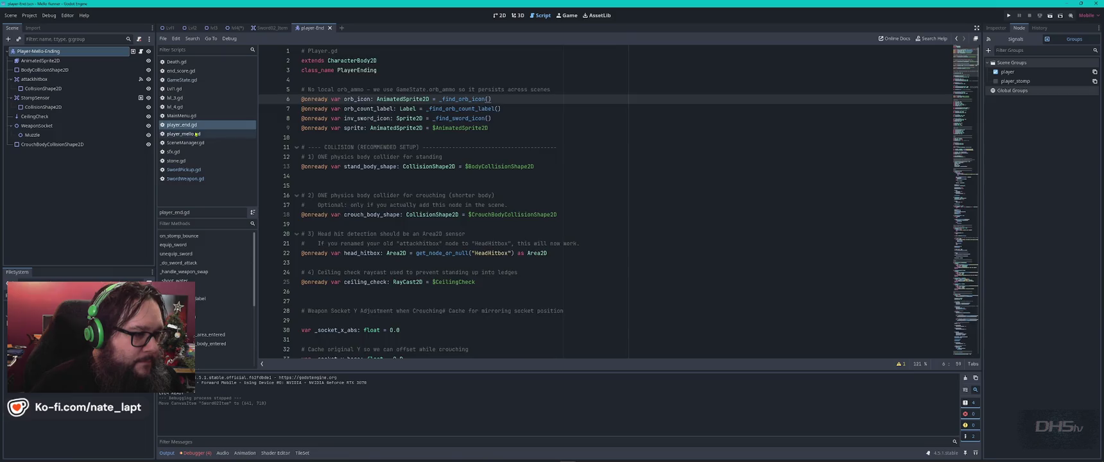
{"action": "left_click", "coordinate": [184, 134]}
{"action": "left_click", "coordinate": [530, 133]}
- Search player_mello.gd for 'sword' to review its sword variables
{"action": "key", "text": "ctrl+f"}
{"action": "type", "text": "part"}
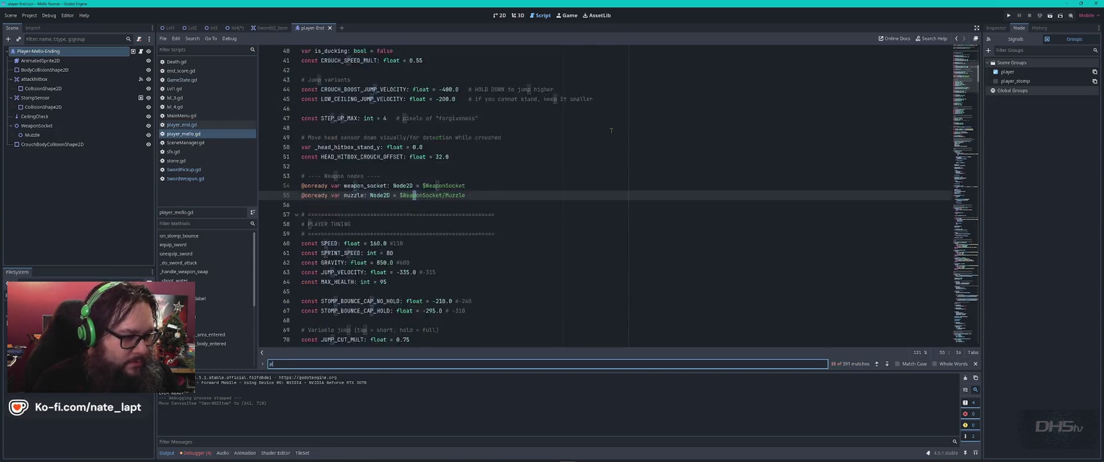
{"action": "key", "text": "BackSpace"}
{"action": "key", "text": "BackSpace"}
{"action": "type", "text": "ir"}
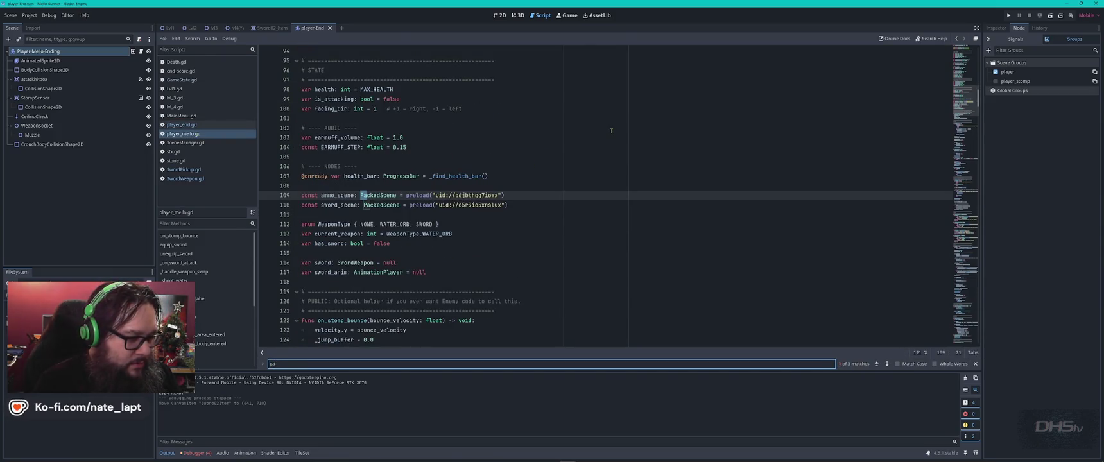
{"action": "key", "text": "BackSpace"}
{"action": "key", "text": "BackSpace"}
{"action": "key", "text": "BackSpace"}
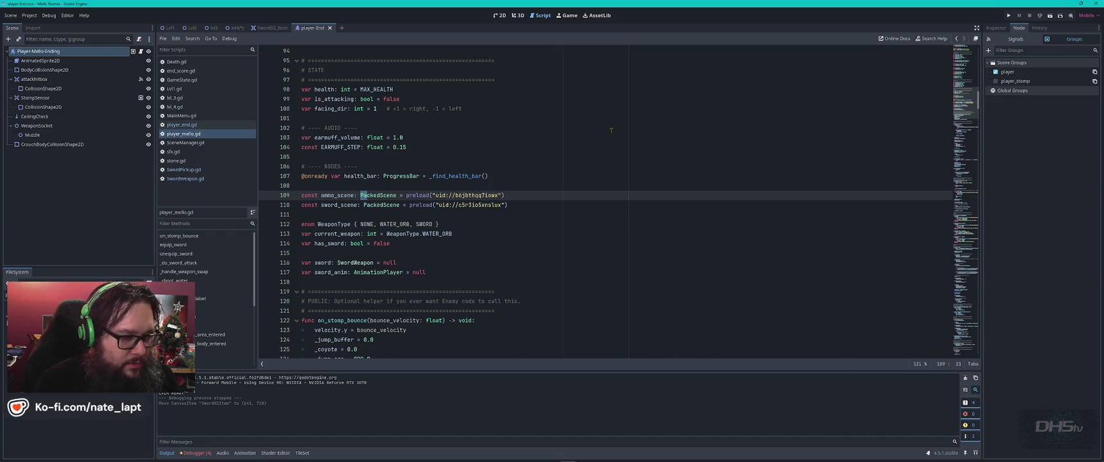
{"action": "type", "text": "sword"}
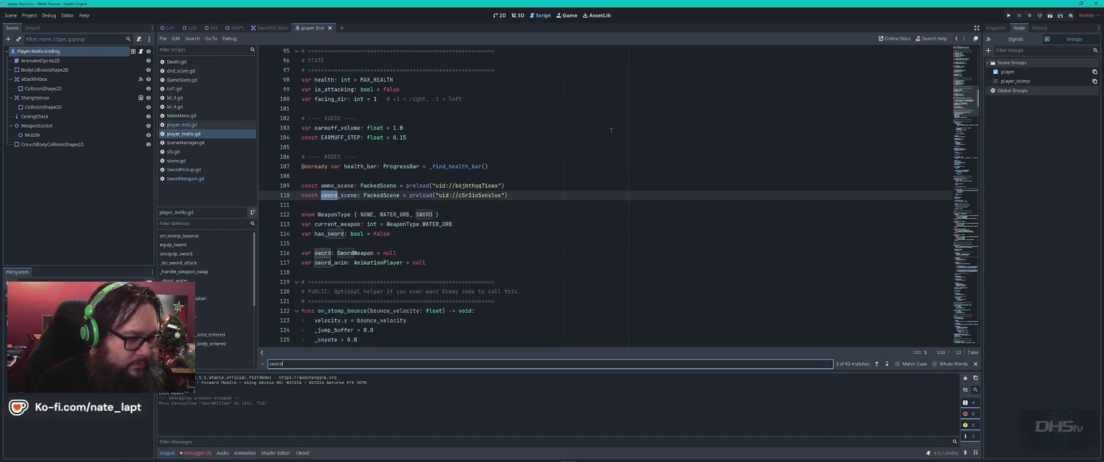
{"action": "key", "text": "Return"}
{"action": "key", "text": "Return"}
{"action": "key", "text": "Return"}
{"action": "key", "text": "Return"}
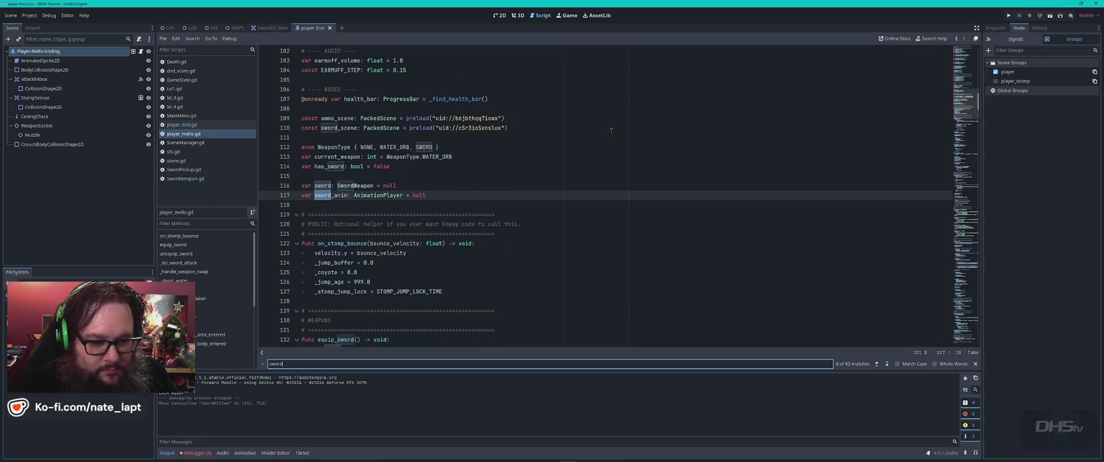
{"action": "key", "text": "Escape"}
{"action": "key", "text": "alt+Tab"}
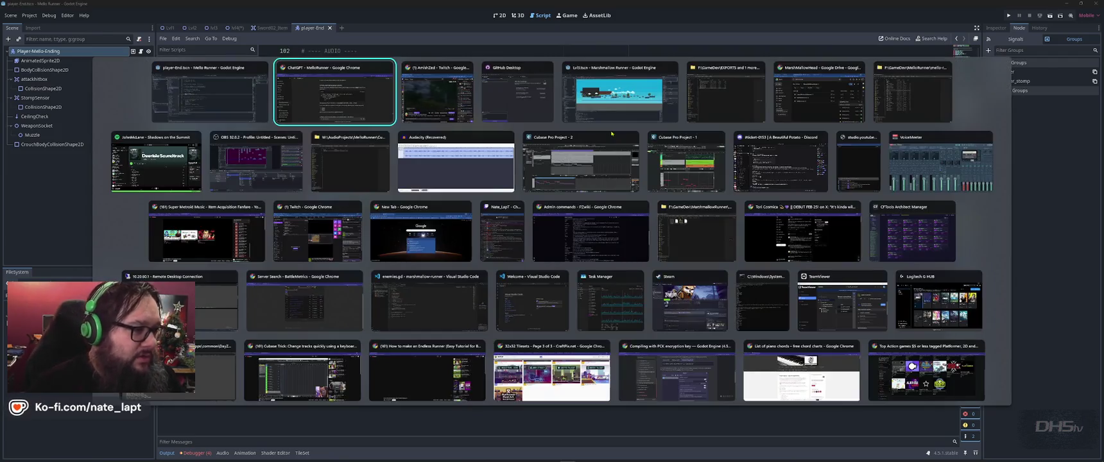
- Select the entire player_end.gd script for copying
{"action": "left_click", "coordinate": [181, 124]}
{"action": "left_click", "coordinate": [573, 223]}
{"action": "key", "text": "ctrl+a"}
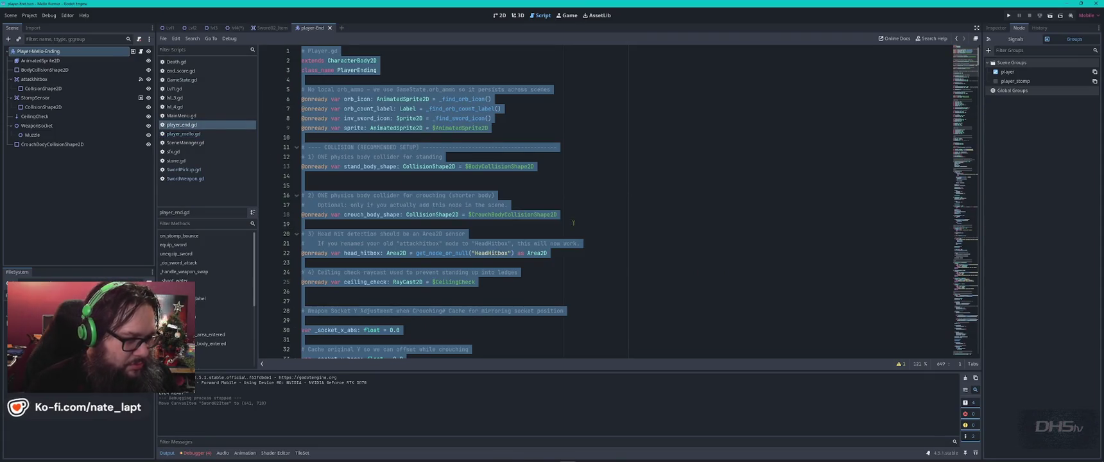
- Send ChatGPT a question about player-end.gd with its pasted code, header fixed to '# Player-end.gd'
{"action": "key", "text": "alt+Tab"}
{"action": "type", "text": "wh"}
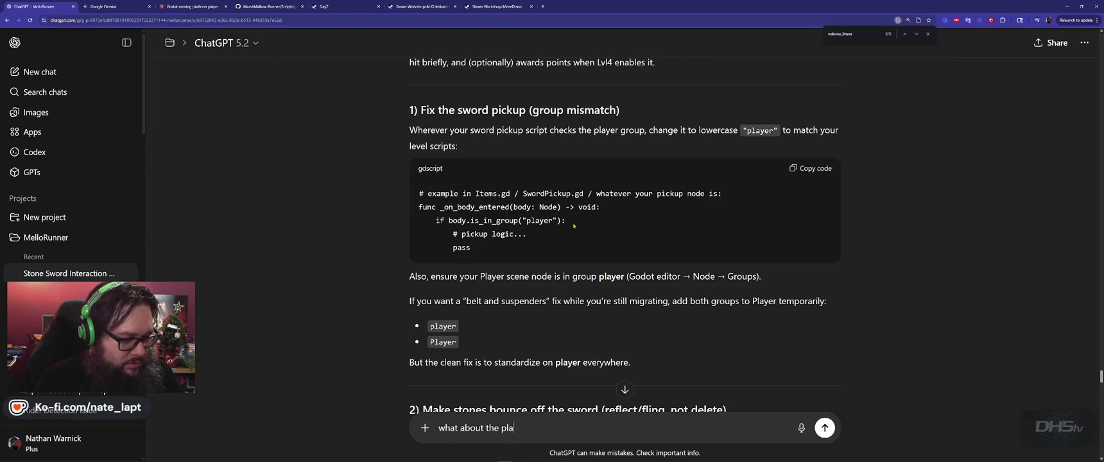
{"action": "type", "text": "-end.gd"}
{"action": "key", "text": "shift+Return"}
{"action": "key", "text": "shift+Return"}
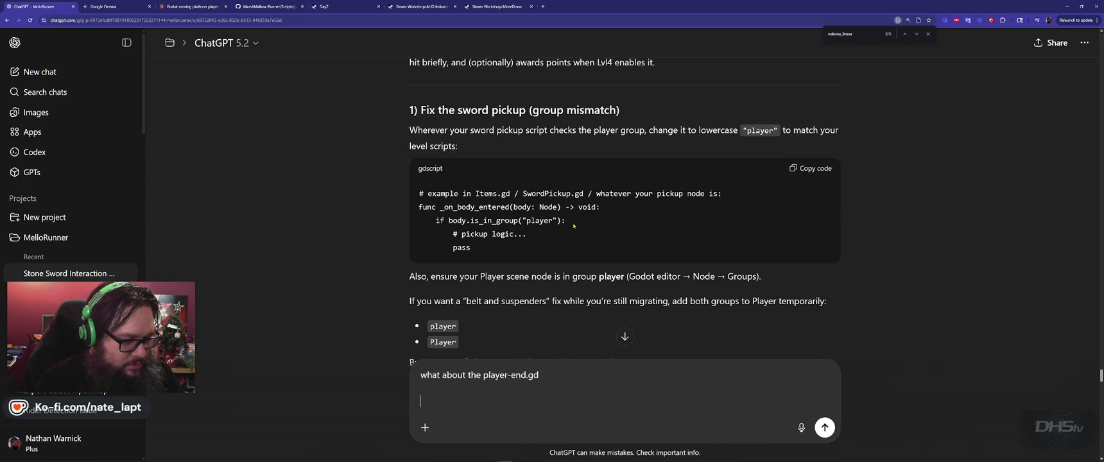
{"action": "key", "text": "ctrl+v"}
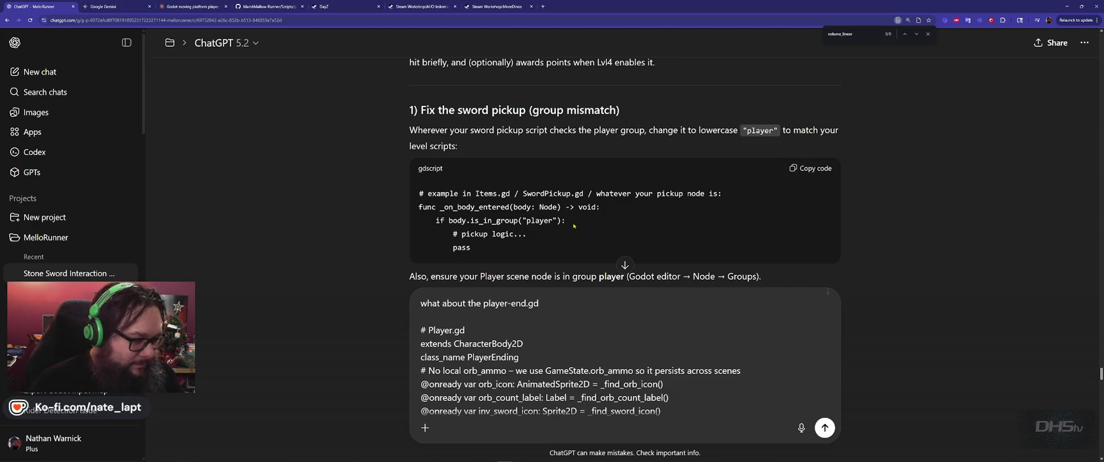
{"action": "left_click", "coordinate": [453, 330]}
{"action": "type", "text": "-end"}
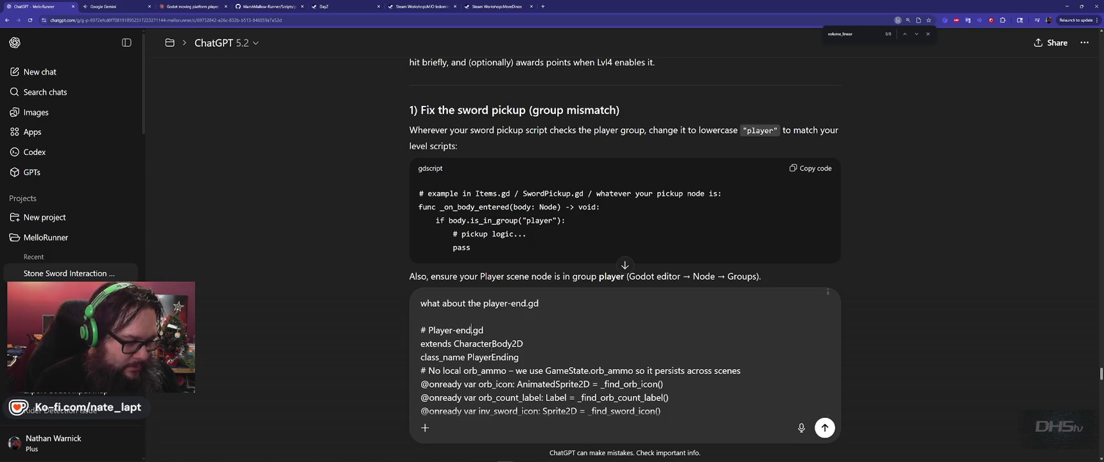
{"action": "key", "text": "Return"}
{"action": "key", "text": "alt+Tab"}
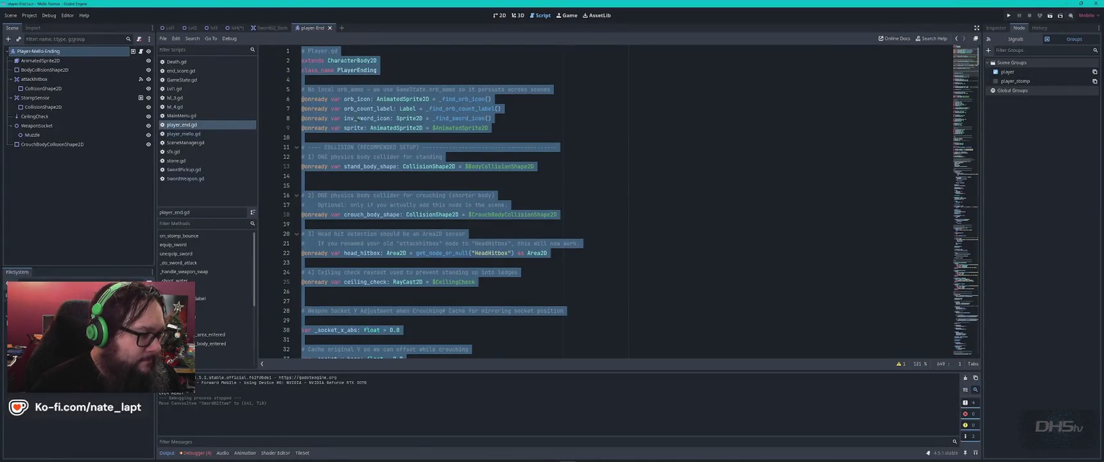
{"action": "left_click", "coordinate": [329, 89]}
- After reading ChatGPT's reply, change player_end.gd's class_name from PlayerEnding to player
{"action": "left_click", "coordinate": [329, 51]}
{"action": "type", "text": "-end"}
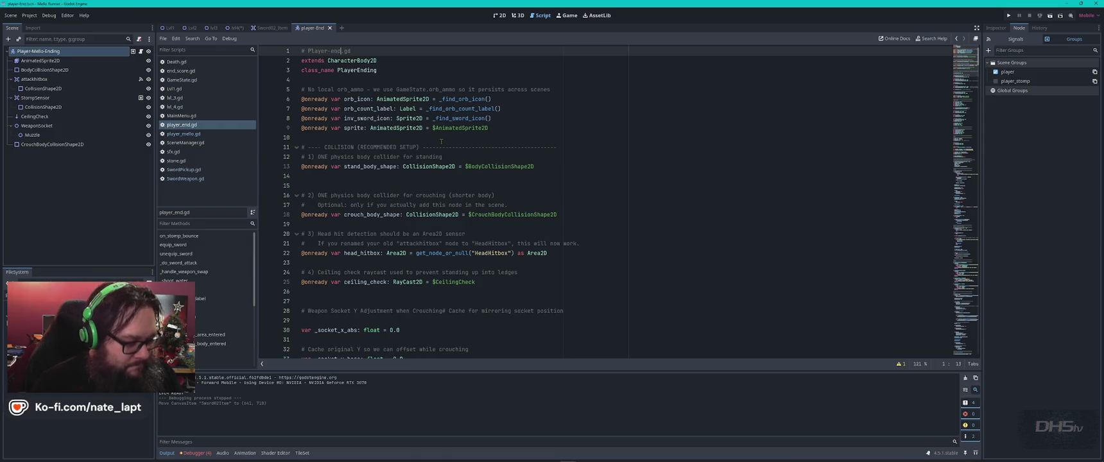
{"action": "key", "text": "alt+Tab"}
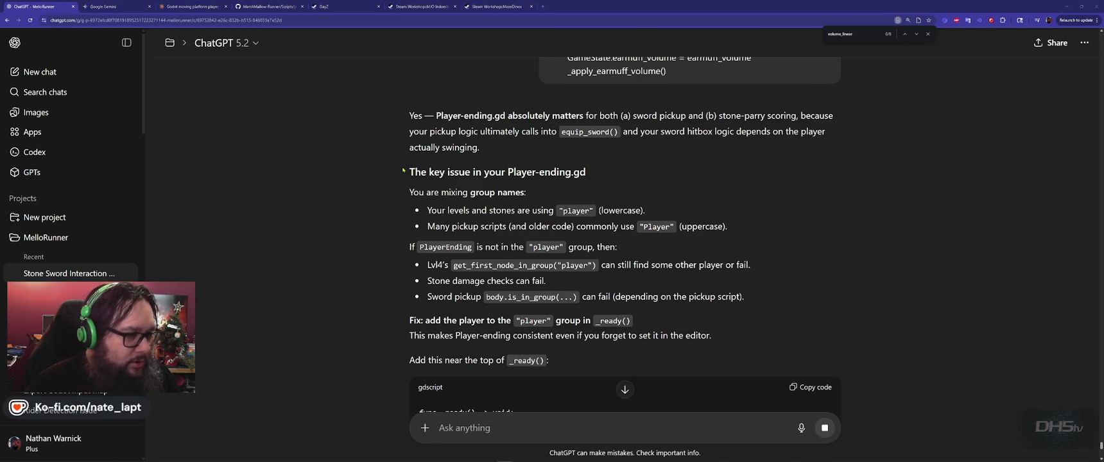
{"action": "key", "text": "alt+Tab"}
{"action": "left_click", "coordinate": [387, 71]}
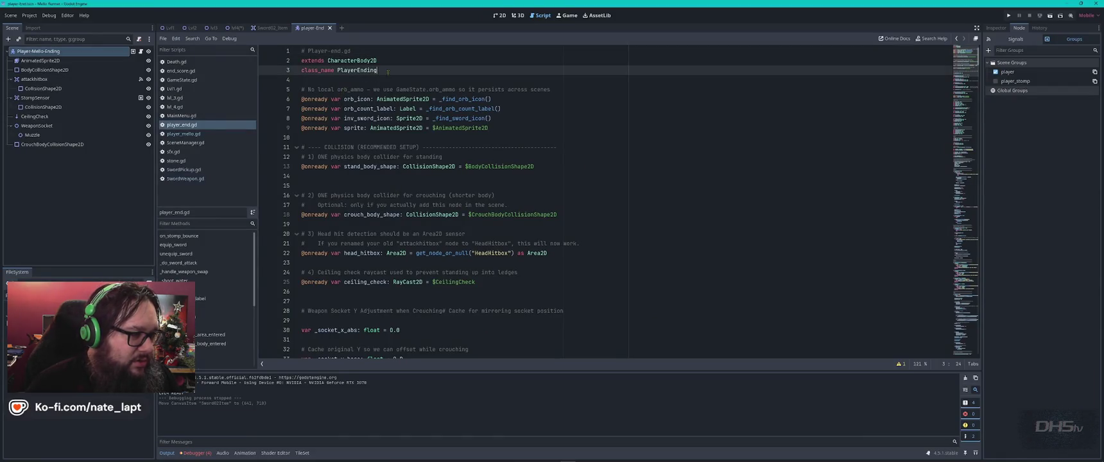
{"action": "double_click", "coordinate": [346, 69]}
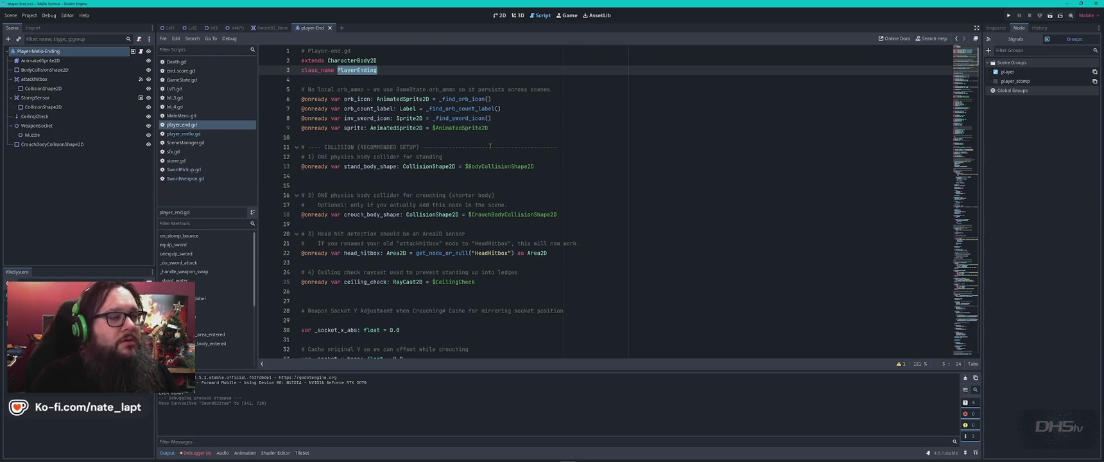
{"action": "type", "text": "pla"}
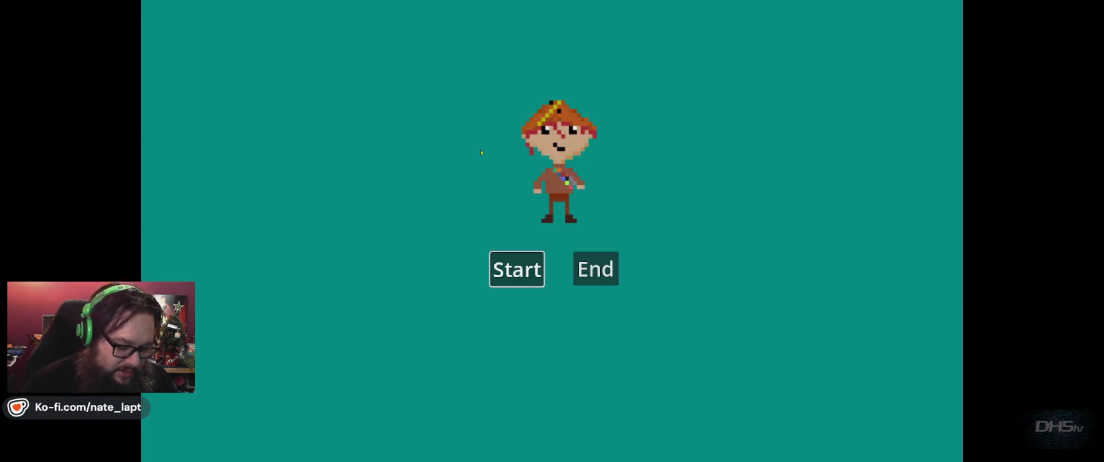
- Stop the test run and capitalise the class_name to Player
{"action": "key", "text": "Return"}
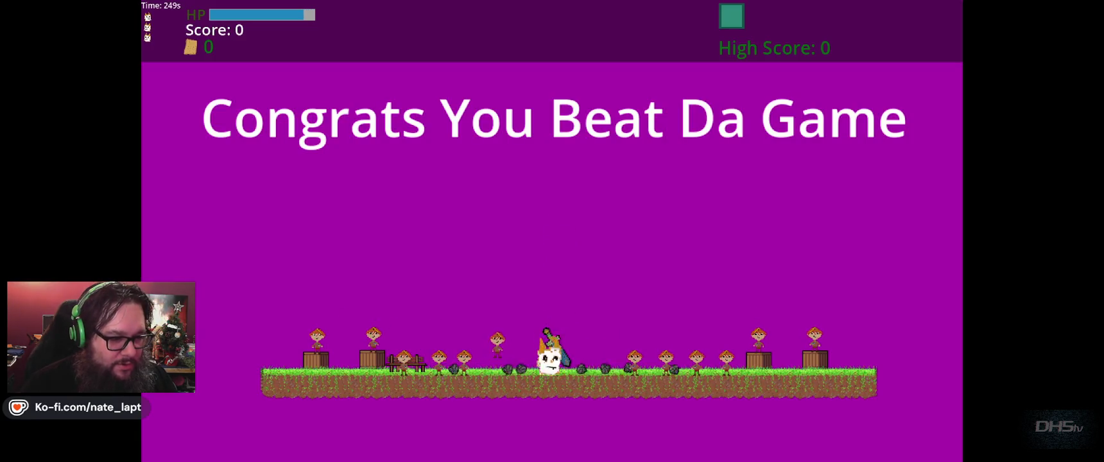
{"action": "key", "text": "F8"}
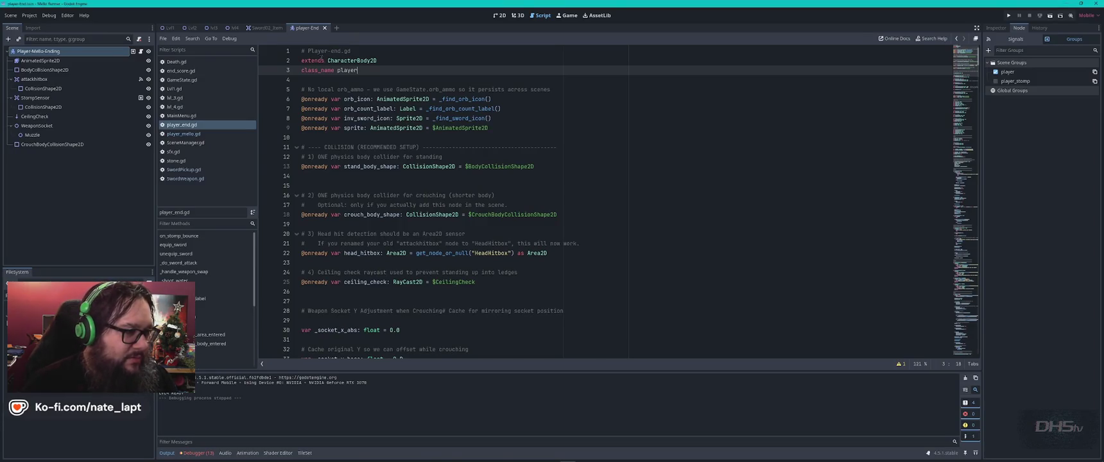
{"action": "left_click", "coordinate": [339, 70]}
{"action": "key", "text": "BackSpace"}
{"action": "type", "text": "P"}
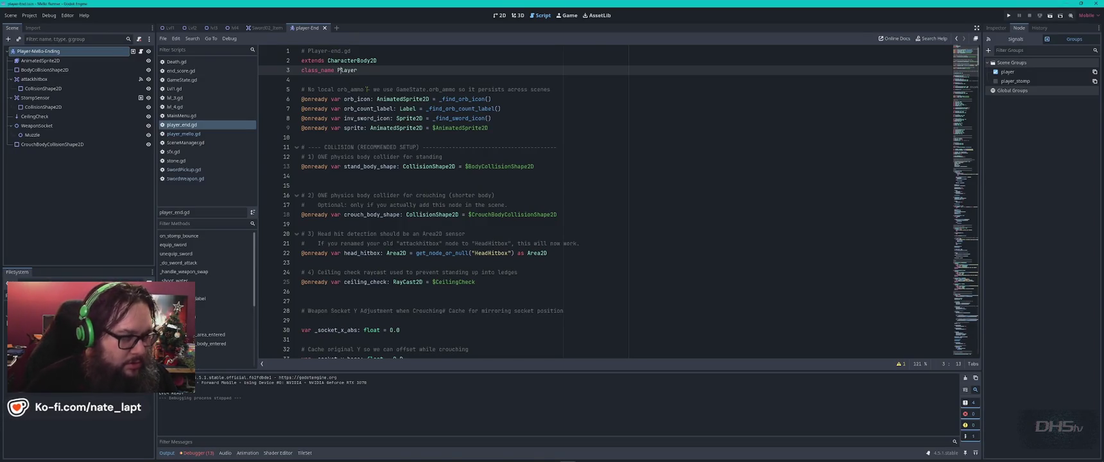
- Playtest the level: pick up the sword, fight and jump until scoring 220
{"action": "key", "text": "F5"}
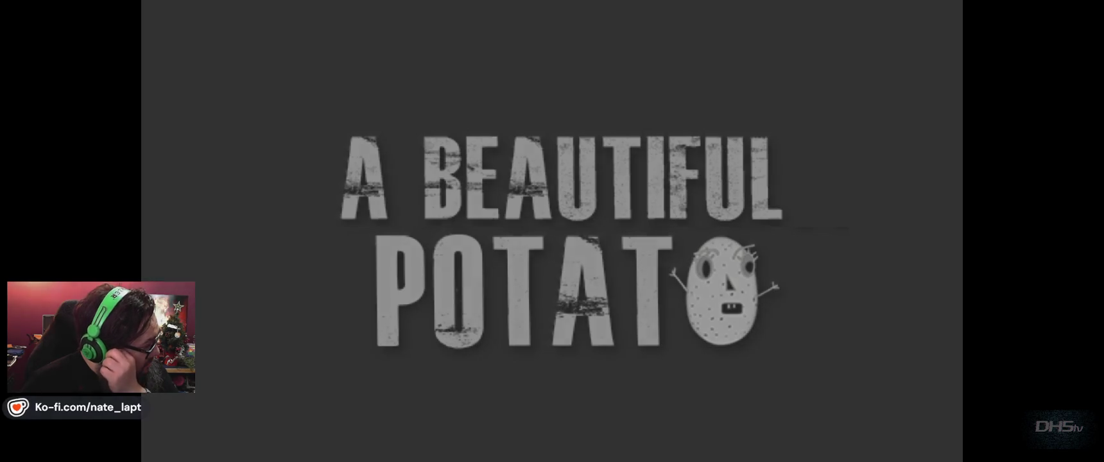
{"action": "key", "text": "Return"}
{"action": "key", "text": "space"}
{"action": "key", "text": "Right"}
{"action": "key", "text": "Left"}
{"action": "key", "text": "Right"}
{"action": "key", "text": "space"}
{"action": "key", "text": "Right"}
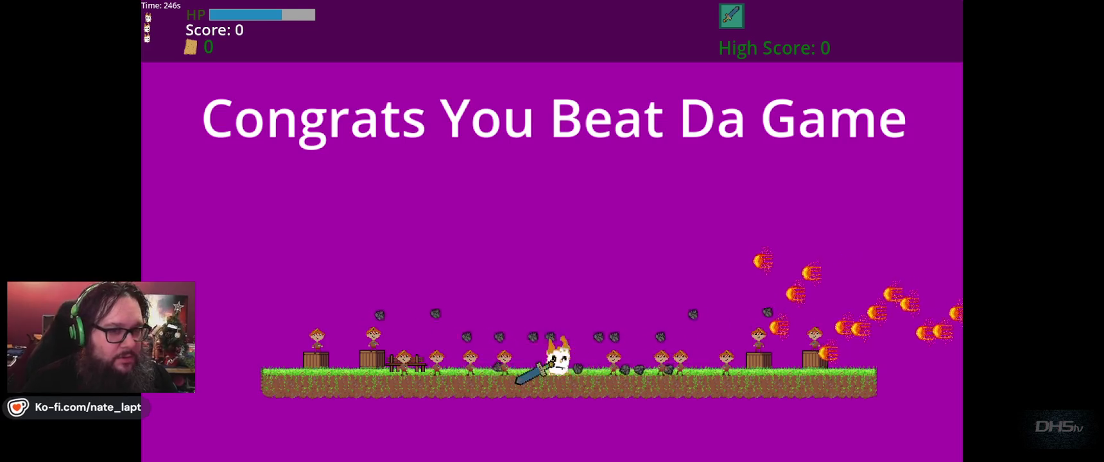
{"action": "key", "text": "Up"}
{"action": "key", "text": "Right"}
{"action": "key", "text": "space"}
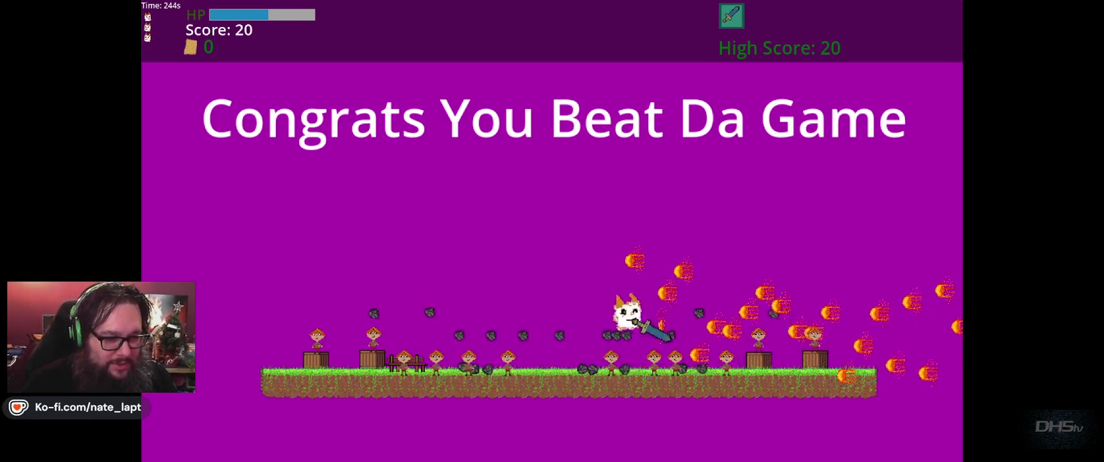
{"action": "key", "text": "Left"}
{"action": "key", "text": "Right"}
{"action": "key", "text": "Right"}
{"action": "key", "text": "space"}
{"action": "key", "text": "Up"}
{"action": "key", "text": "Right"}
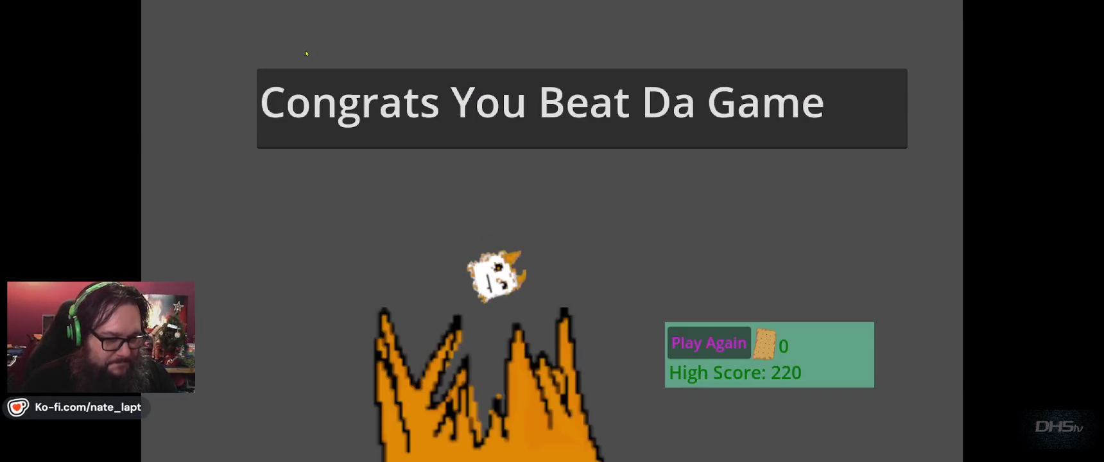
{"action": "key", "text": "F8"}
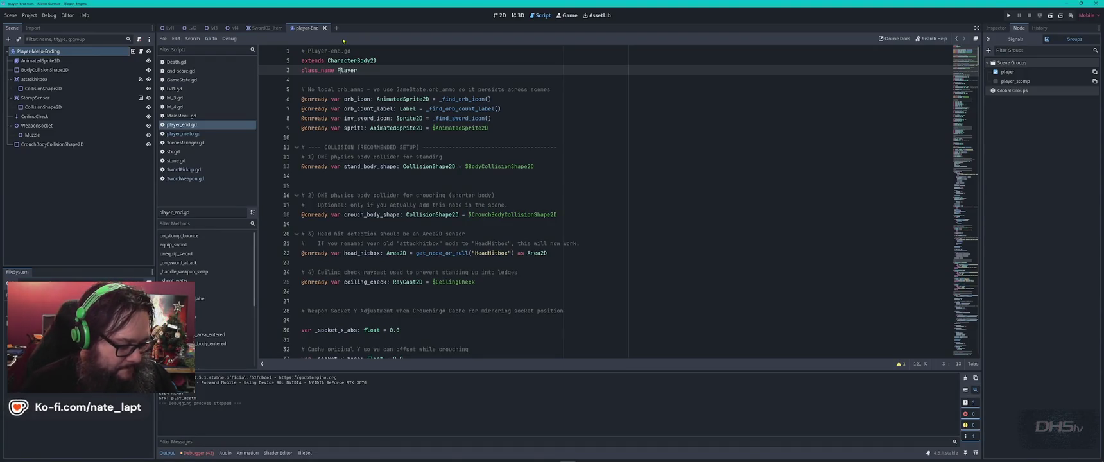
- Select the whole player script, then scroll ChatGPT's reply to its Minimal changes list
{"action": "key", "text": "ctrl+a"}
{"action": "key", "text": "alt+Tab"}
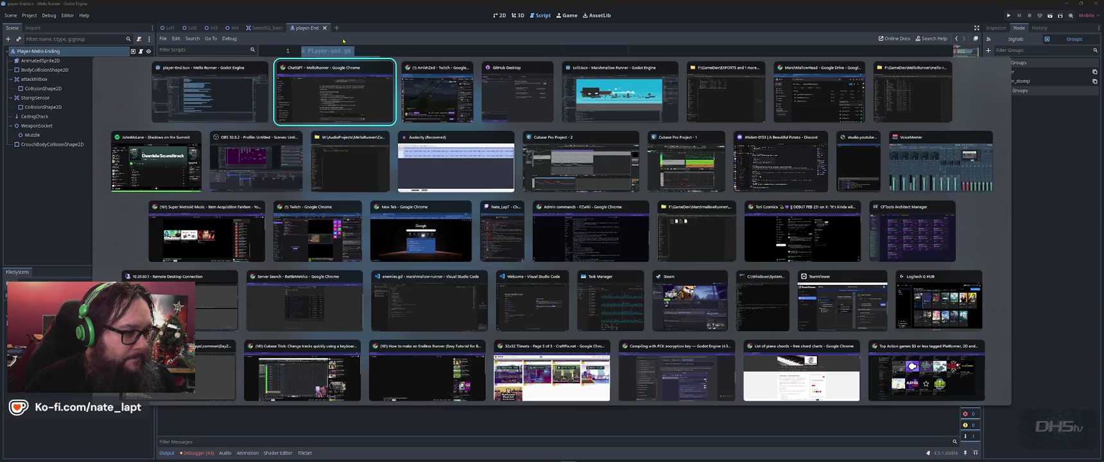
{"action": "scroll", "coordinate": [362, 264], "scroll_direction": "down", "scroll_amount": 1}
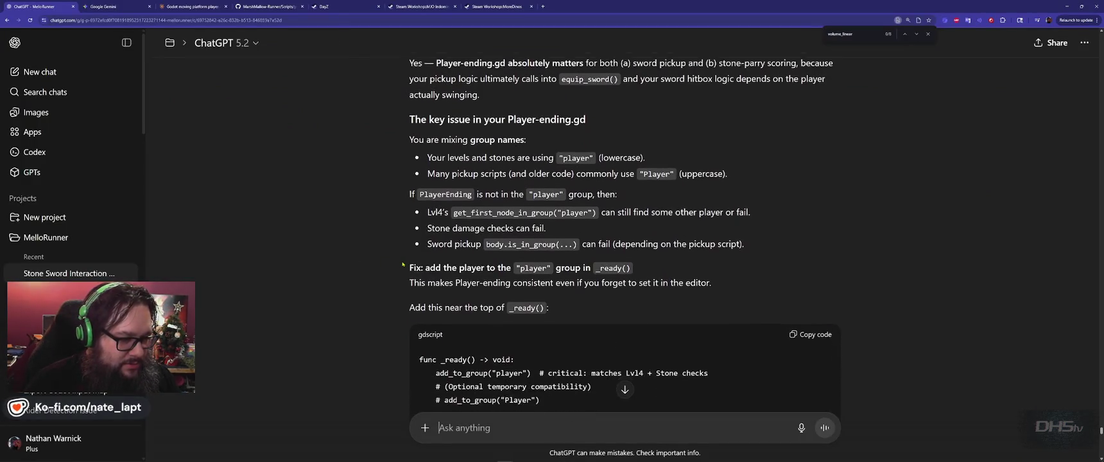
{"action": "scroll", "coordinate": [403, 263], "scroll_direction": "up", "scroll_amount": 1}
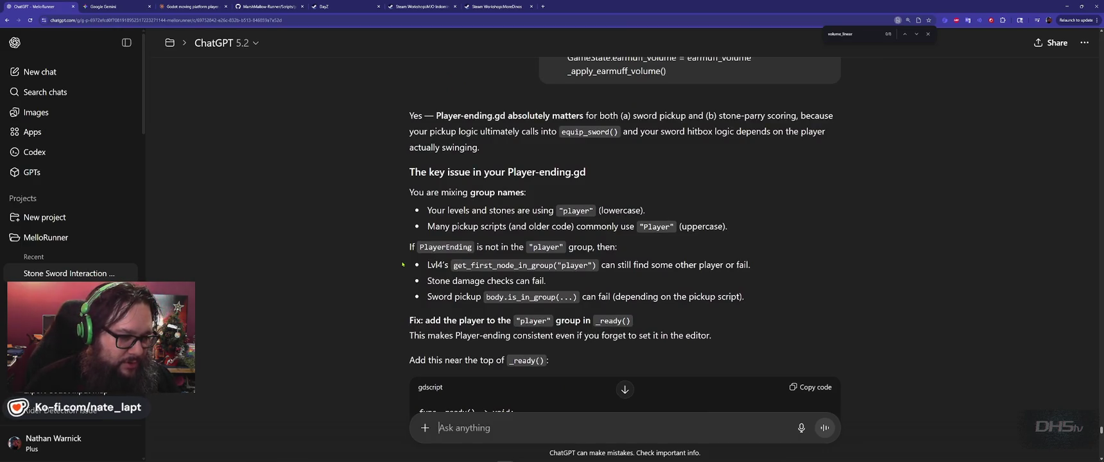
{"action": "scroll", "coordinate": [403, 264], "scroll_direction": "down", "scroll_amount": 1}
{"action": "scroll", "coordinate": [402, 263], "scroll_direction": "down", "scroll_amount": 5}
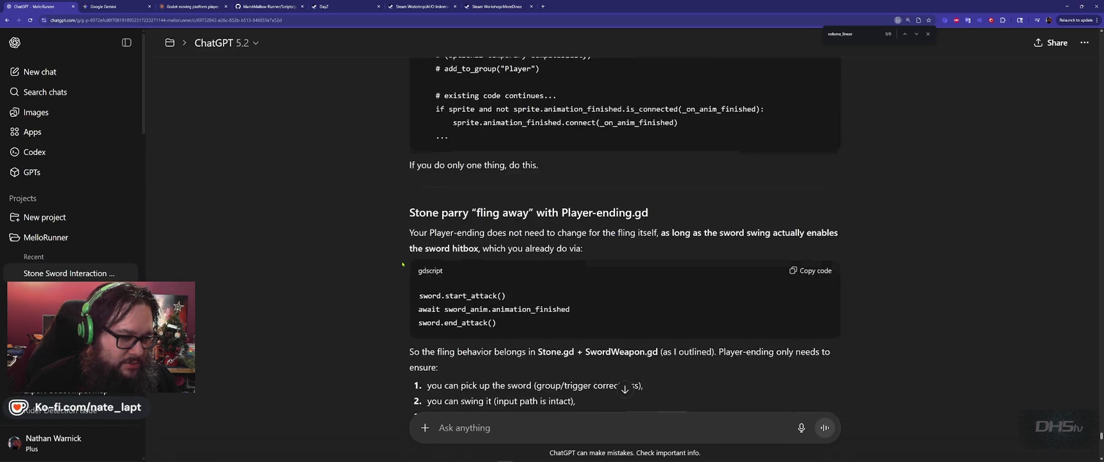
{"action": "scroll", "coordinate": [402, 264], "scroll_direction": "down", "scroll_amount": 10}
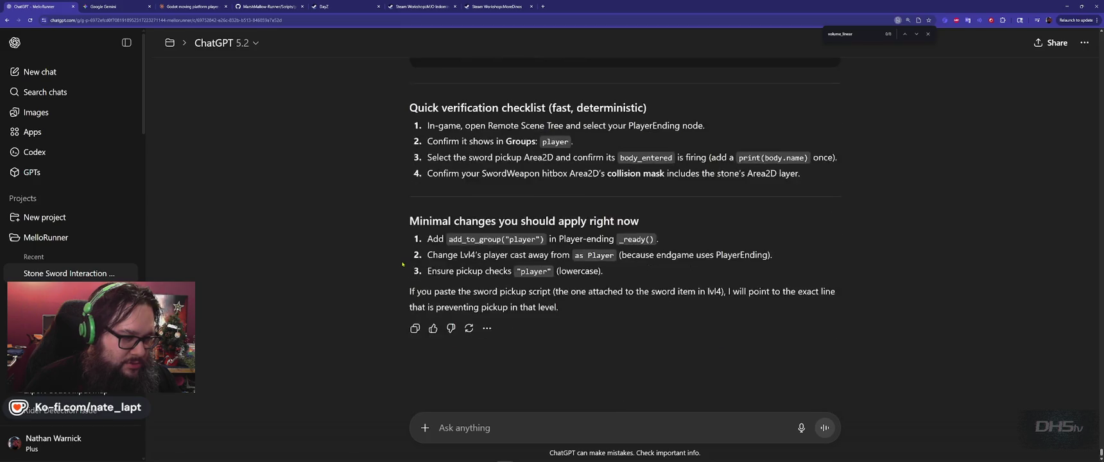
- Draft a ChatGPT note that fireballs work but the stone isn't flung, pasting the player script
{"action": "type", "text": "OK, Here's what is kind"}
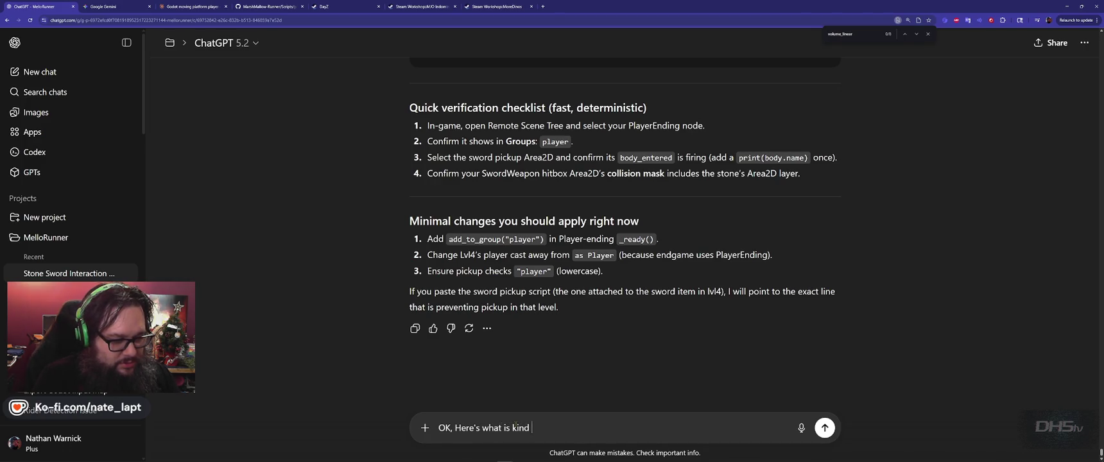
{"action": "type", "text": "orking."}
{"action": "key", "text": "shift+Return"}
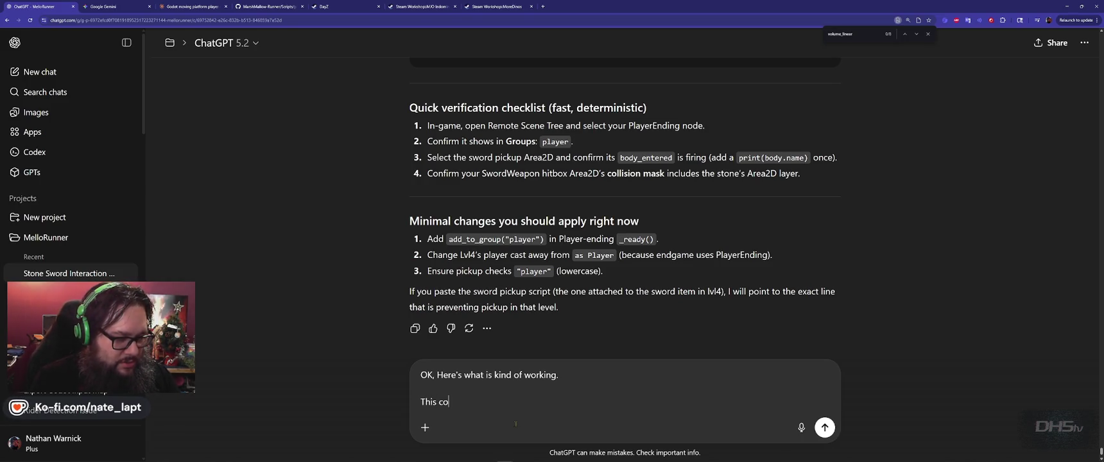
{"action": "type", "text": "nfig works for "}
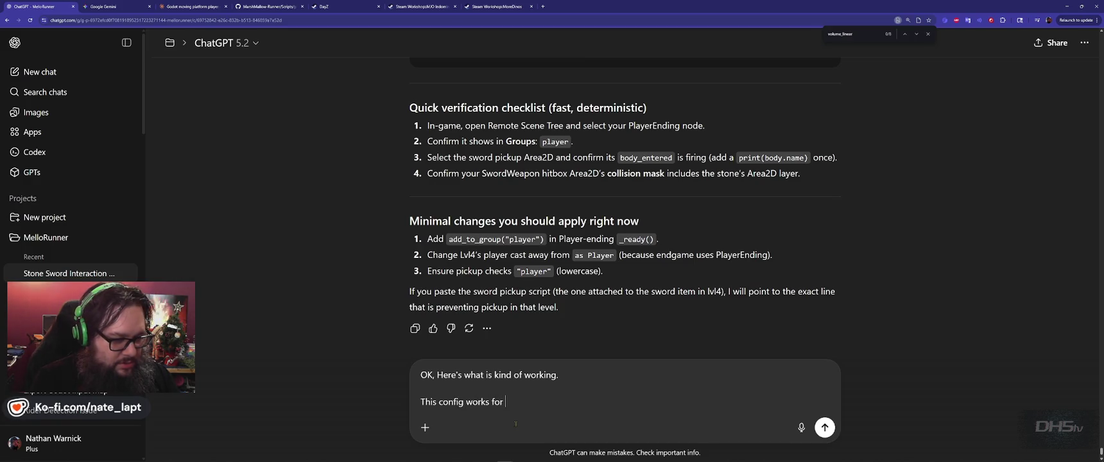
{"action": "type", "text": "the fireballs and getting h"}
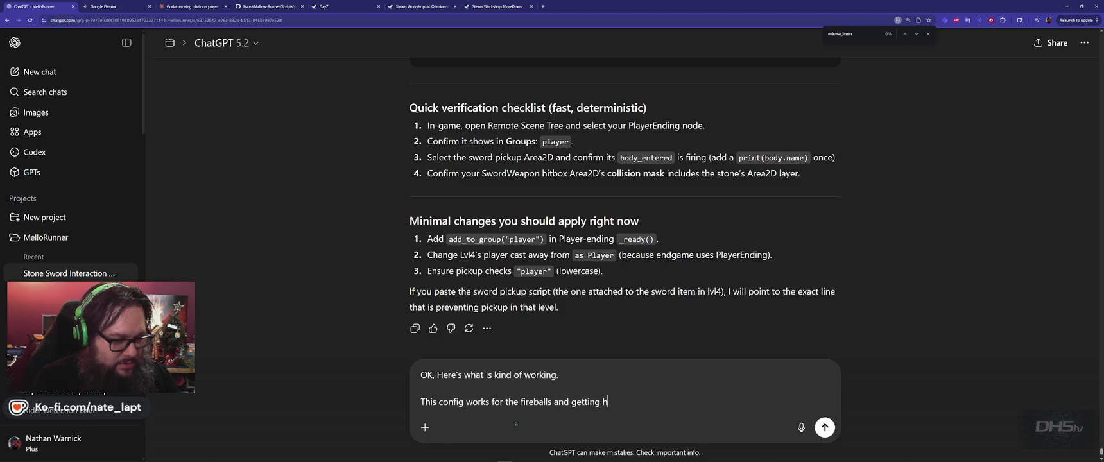
{"action": "type", "text": "urt, bu"}
{"action": "type", "text": "t the stone is not being flung"}
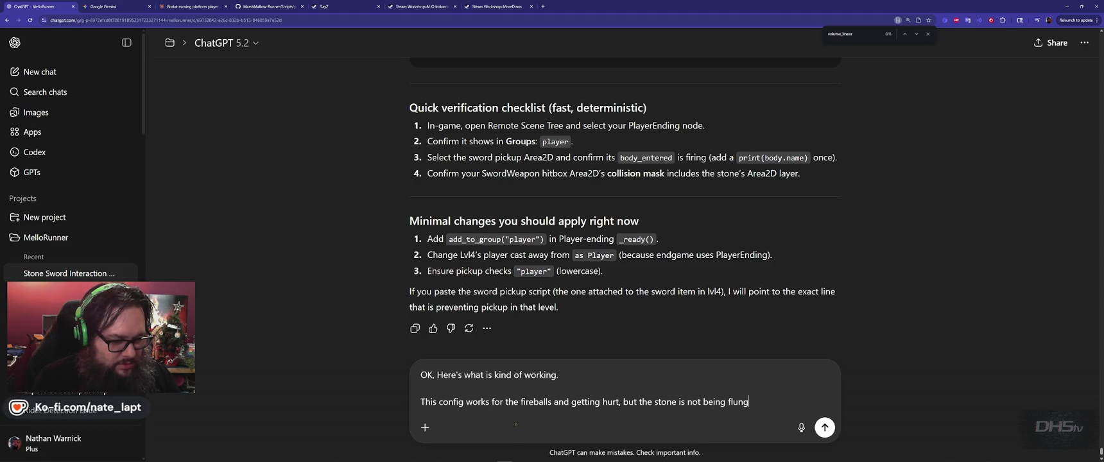
{"action": "type", "text": "ay."}
{"action": "key", "text": "shift+Return"}
{"action": "key", "text": "shift+Return"}
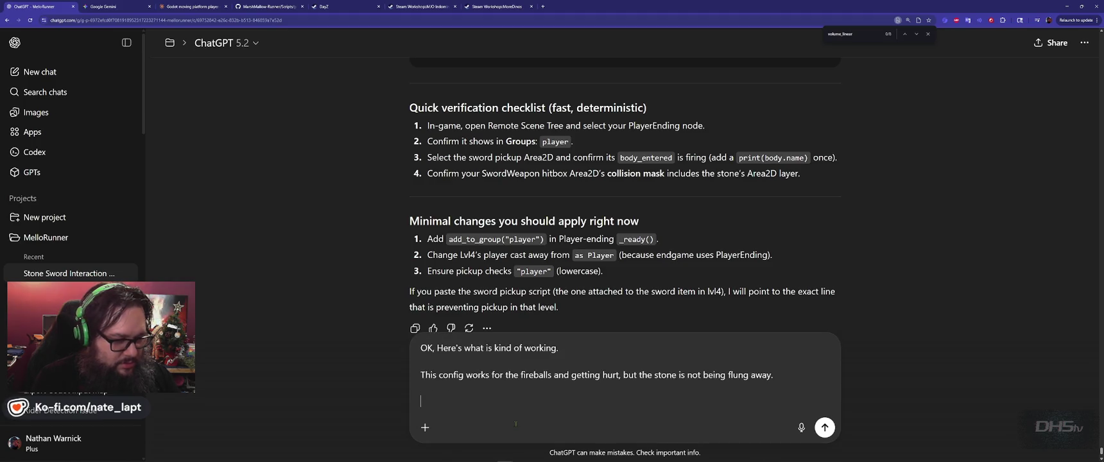
{"action": "key", "text": "ctrl+v"}
{"action": "key", "text": "alt+Tab"}
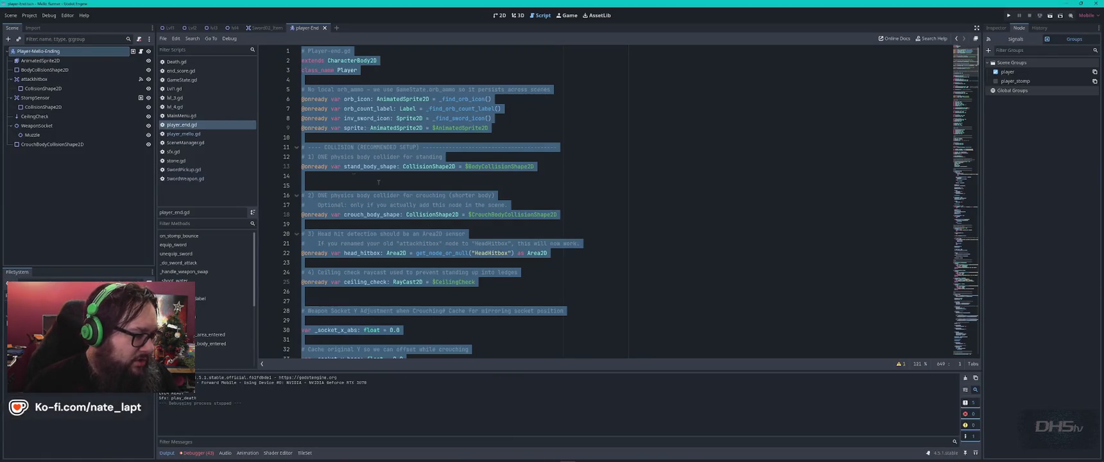
- Copy the full stone.gd script and paste it into the ChatGPT message
{"action": "left_click", "coordinate": [175, 161]}
{"action": "left_click", "coordinate": [612, 252]}
{"action": "key", "text": "ctrl+a"}
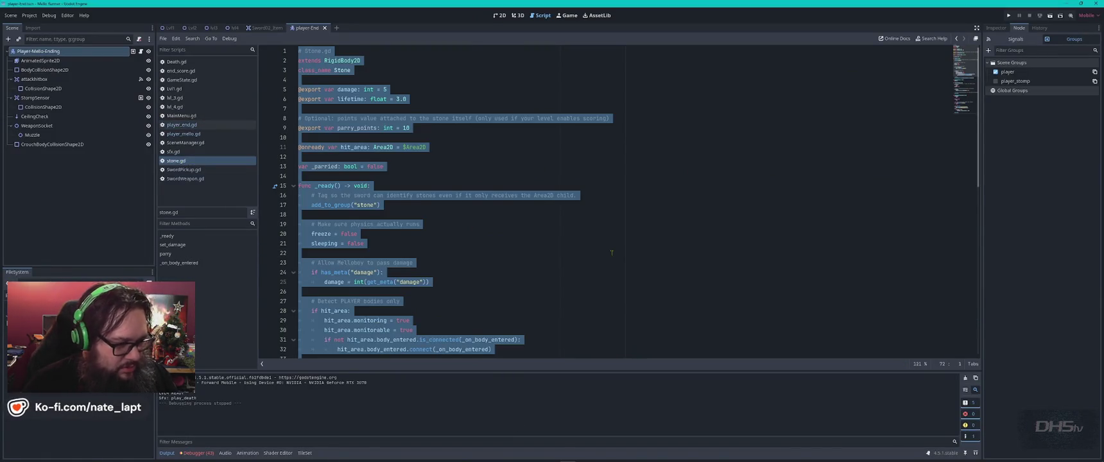
{"action": "key", "text": "alt+Tab"}
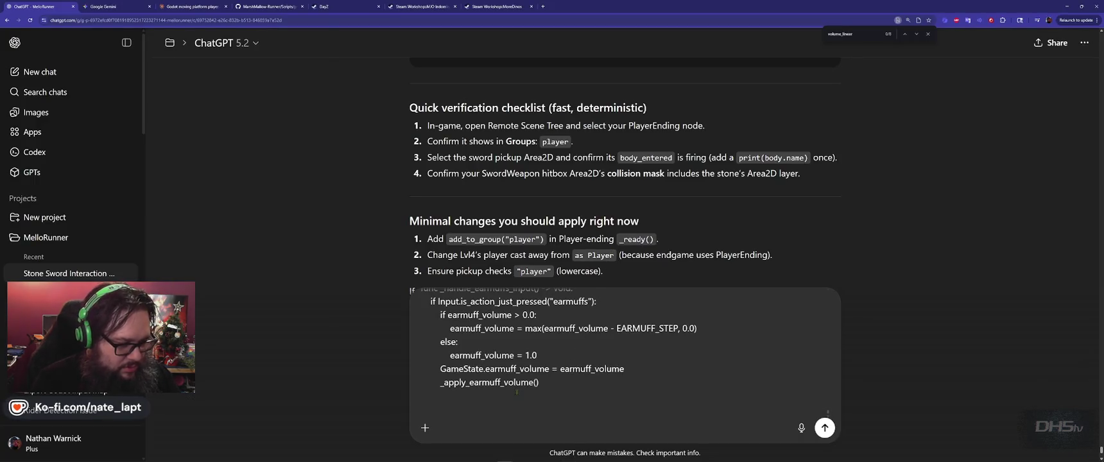
{"action": "scroll", "coordinate": [517, 392], "scroll_direction": "up", "scroll_amount": 5}
{"action": "key", "text": "ctrl+v"}
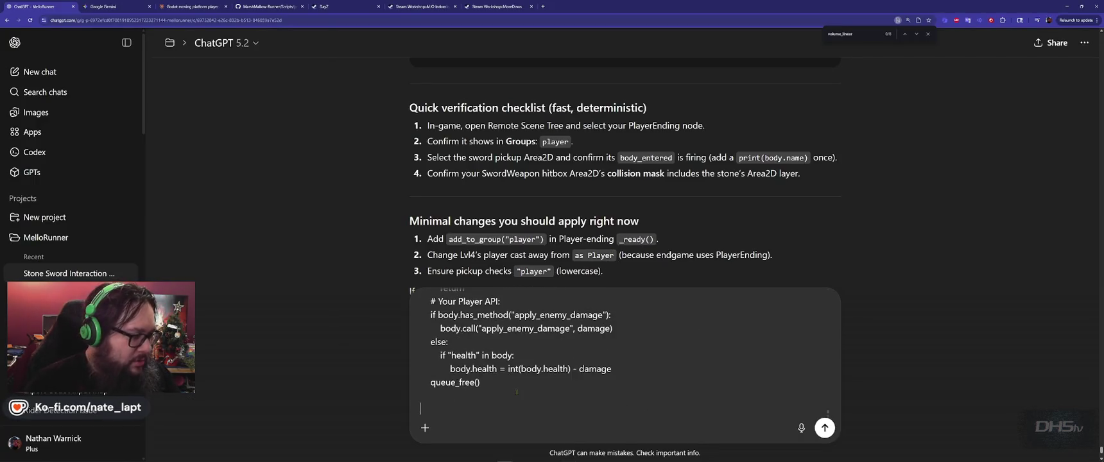
- Ask "What needs changed in stone.gd? The player can pickup the sword now." and send it
{"action": "key", "text": "alt+Tab"}
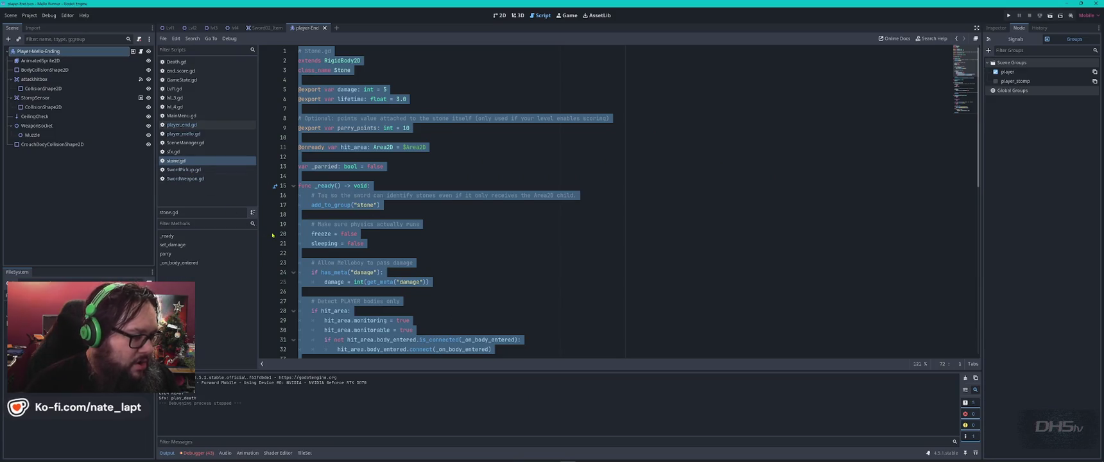
{"action": "key", "text": "alt+Tab"}
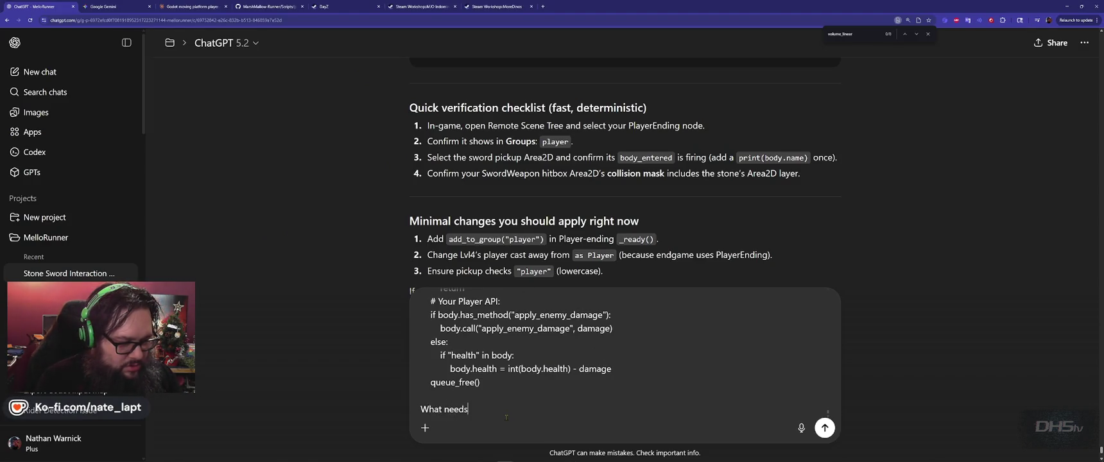
{"action": "type", "text": " changed in stone.gd? Th"}
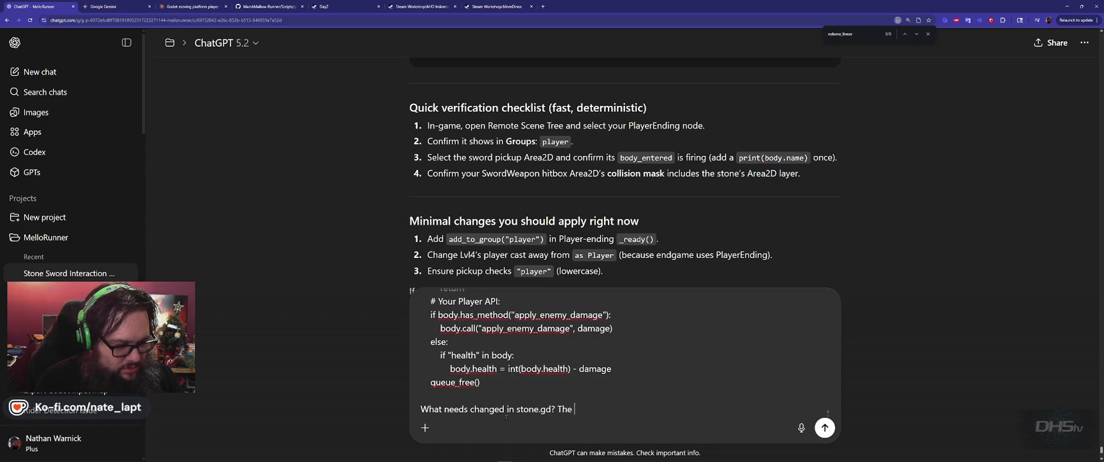
{"action": "type", "text": "er can pickup"}
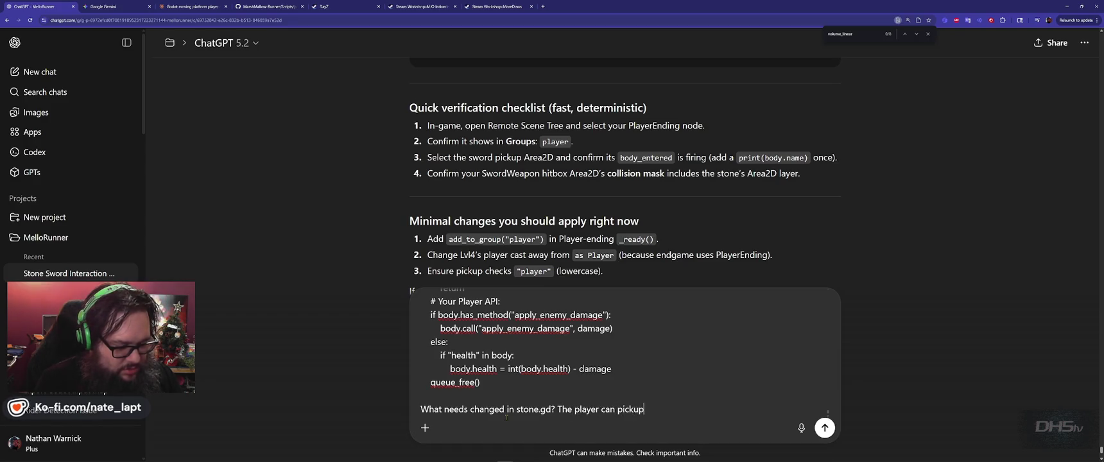
{"action": "type", "text": " the sword now."}
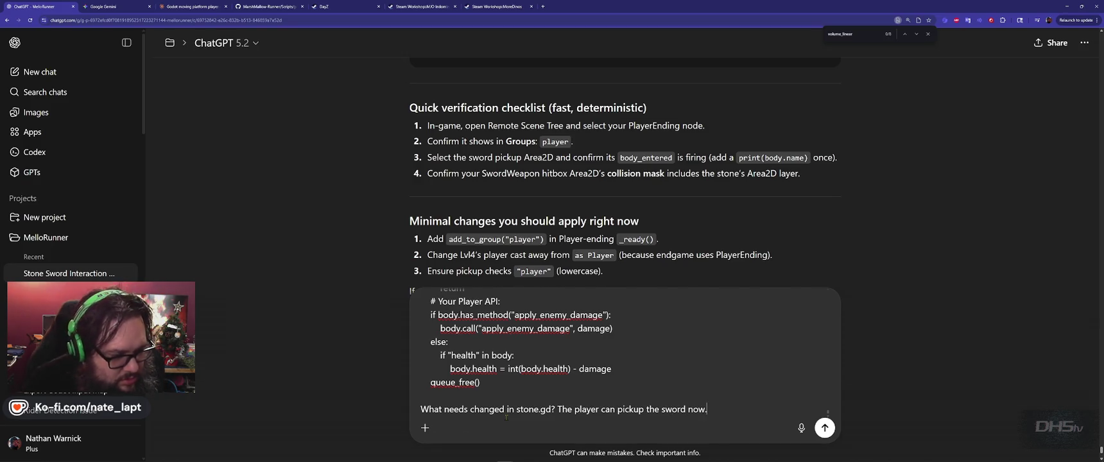
{"action": "key", "text": "Return"}
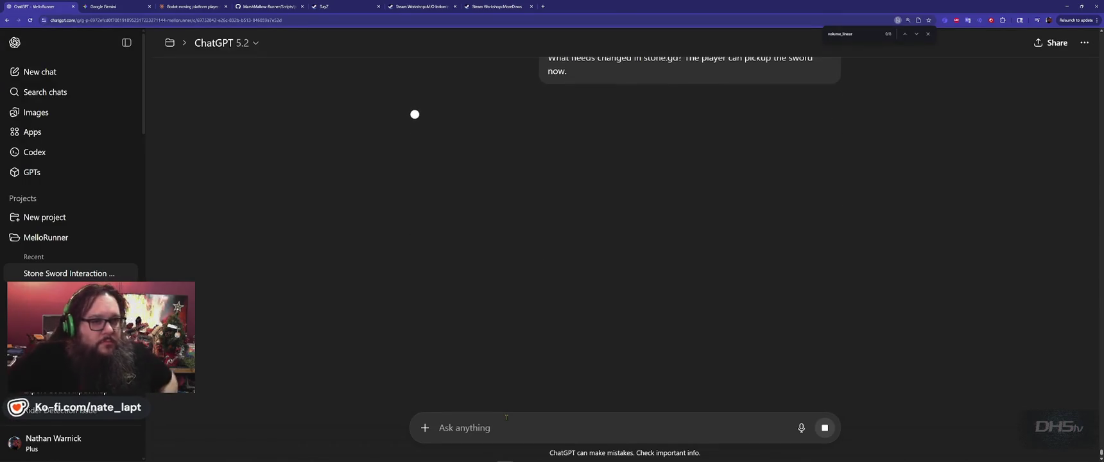
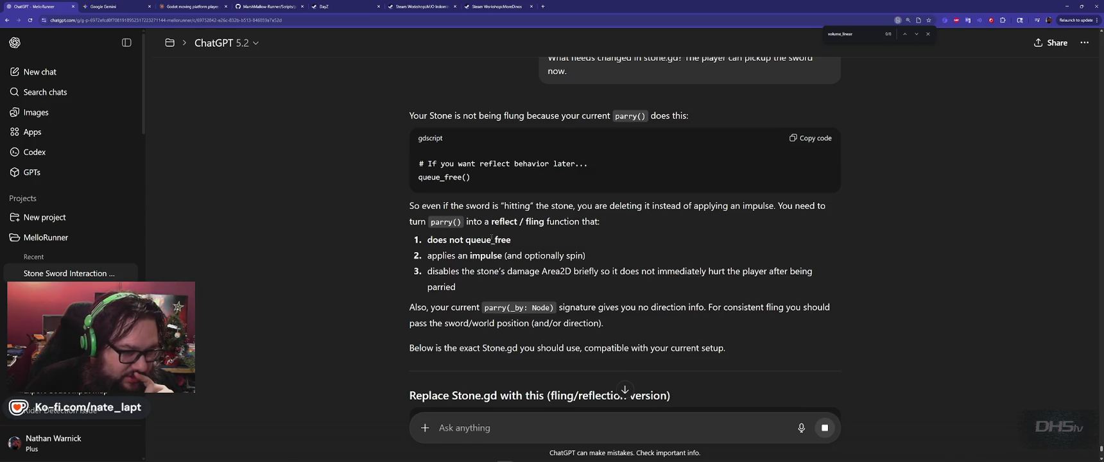
- Copy ChatGPT's full replacement Stone.gd, the version whose parry() flings the stone with an impulse
{"action": "scroll", "coordinate": [525, 244], "scroll_direction": "down", "scroll_amount": 1}
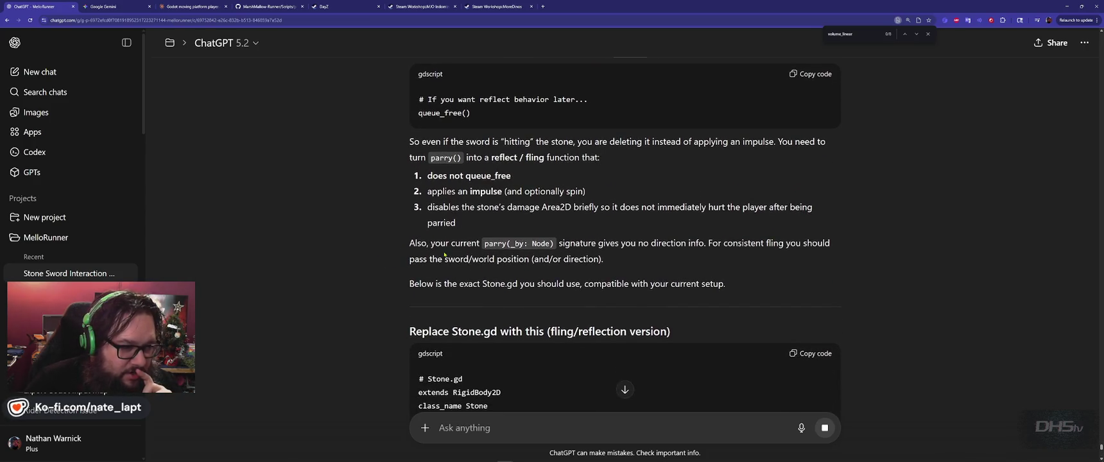
{"action": "scroll", "coordinate": [397, 235], "scroll_direction": "down", "scroll_amount": 1}
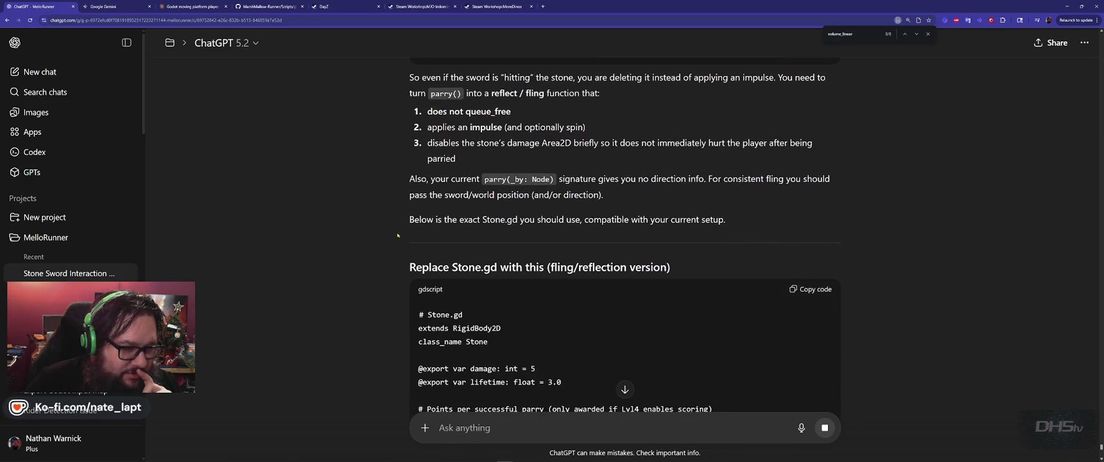
{"action": "scroll", "coordinate": [515, 214], "scroll_direction": "down", "scroll_amount": 2}
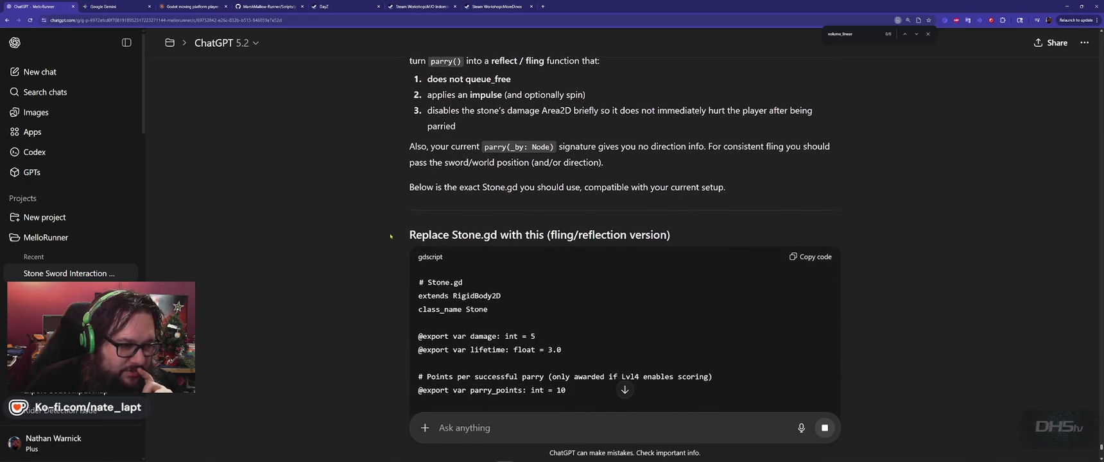
{"action": "scroll", "coordinate": [621, 192], "scroll_direction": "down", "scroll_amount": 2}
{"action": "scroll", "coordinate": [621, 192], "scroll_direction": "down", "scroll_amount": 5}
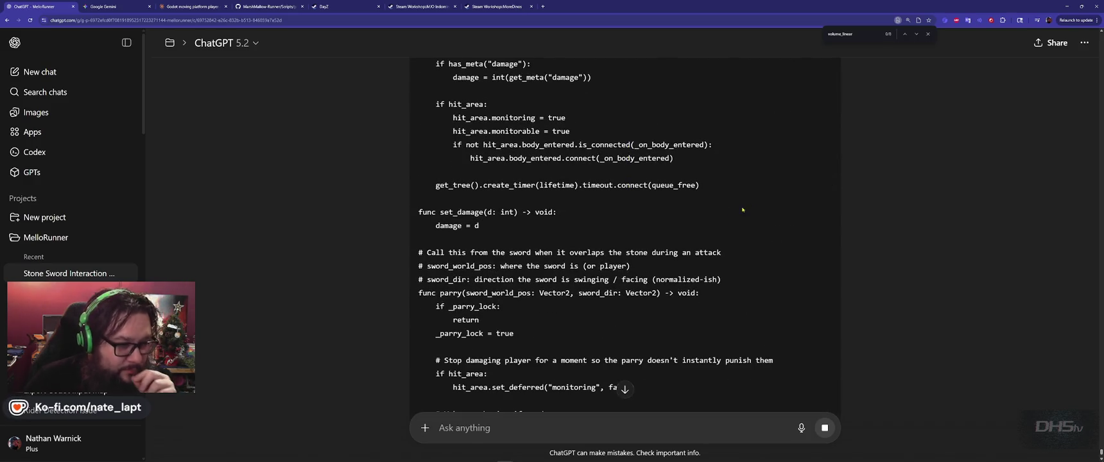
{"action": "scroll", "coordinate": [738, 212], "scroll_direction": "down", "scroll_amount": 2}
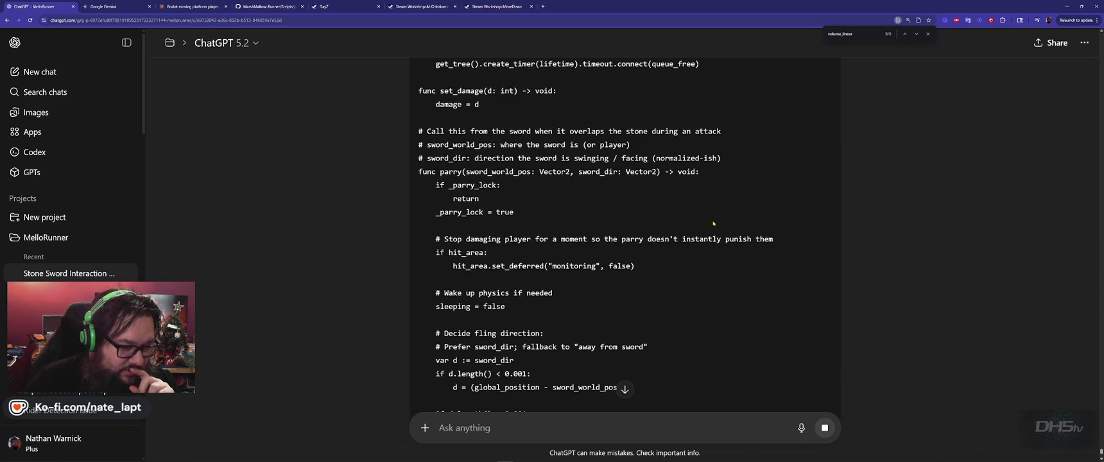
{"action": "scroll", "coordinate": [713, 223], "scroll_direction": "down", "scroll_amount": 4}
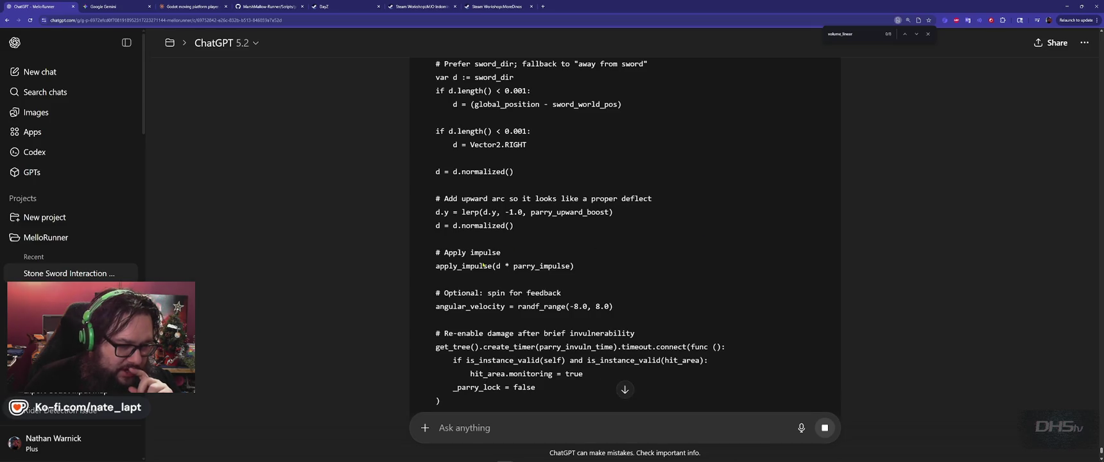
{"action": "scroll", "coordinate": [471, 265], "scroll_direction": "down", "scroll_amount": 5}
{"action": "scroll", "coordinate": [742, 253], "scroll_direction": "up", "scroll_amount": 6}
{"action": "scroll", "coordinate": [742, 253], "scroll_direction": "up", "scroll_amount": 15}
{"action": "left_click", "coordinate": [816, 229]}
- Replace all of stone.gd with the pasted fling code and run the game
{"action": "key", "text": "alt+Tab"}
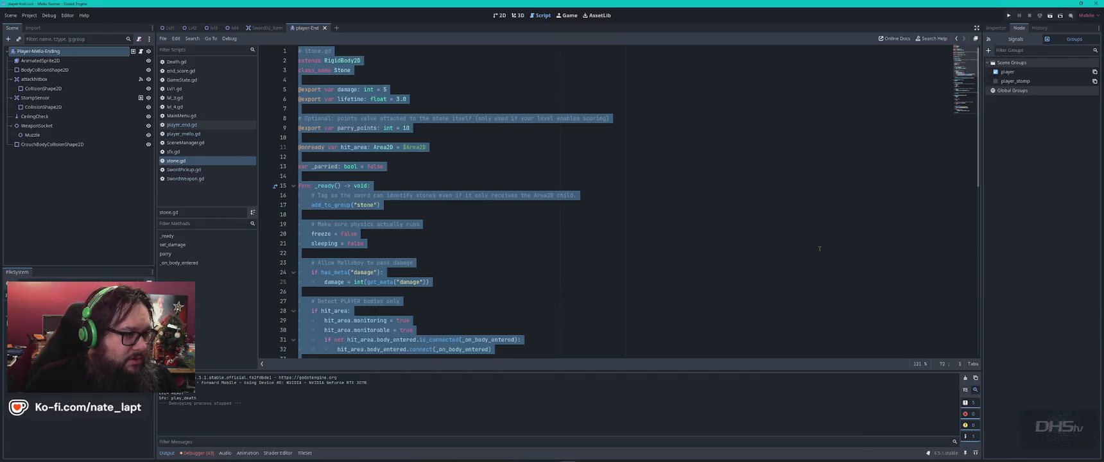
{"action": "left_click", "coordinate": [598, 233]}
{"action": "left_click", "coordinate": [538, 187]}
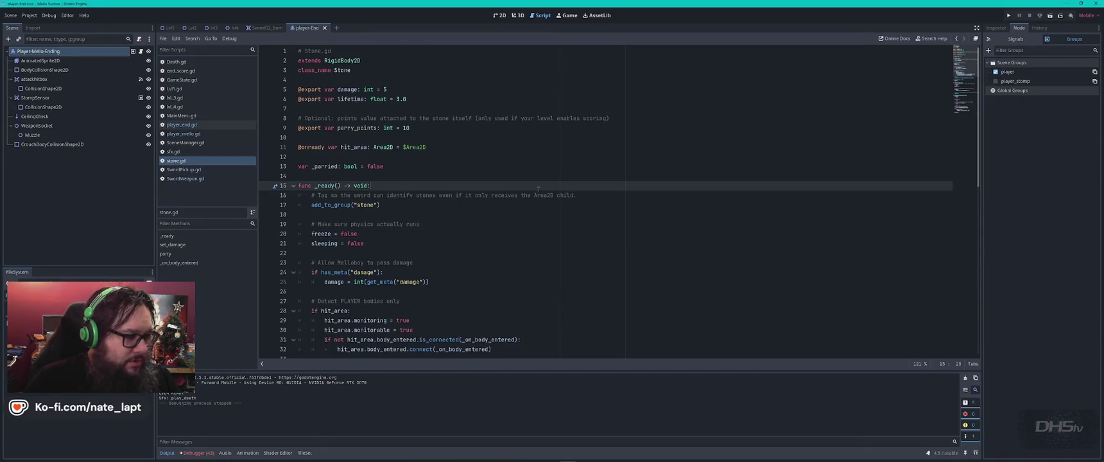
{"action": "key", "text": "ctrl+a"}
{"action": "key", "text": "ctrl+v"}
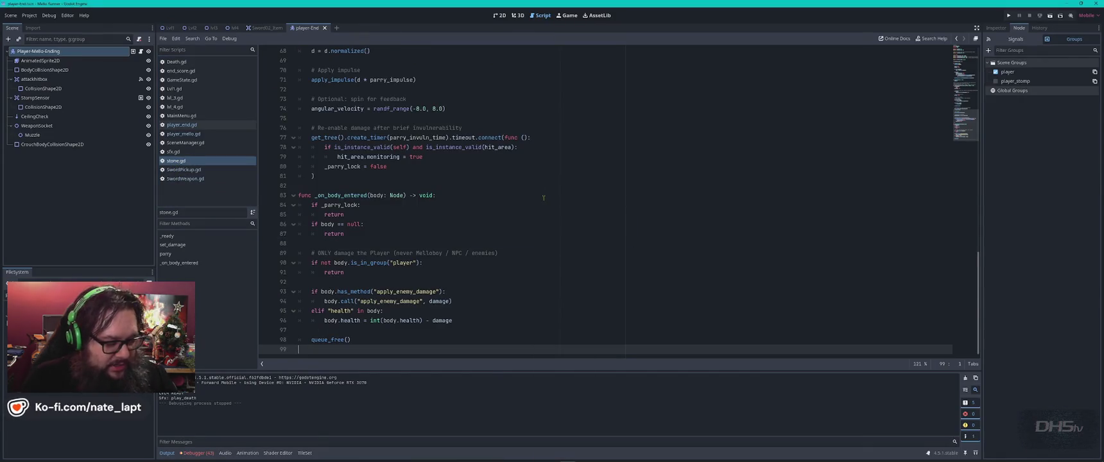
{"action": "key", "text": "F5"}
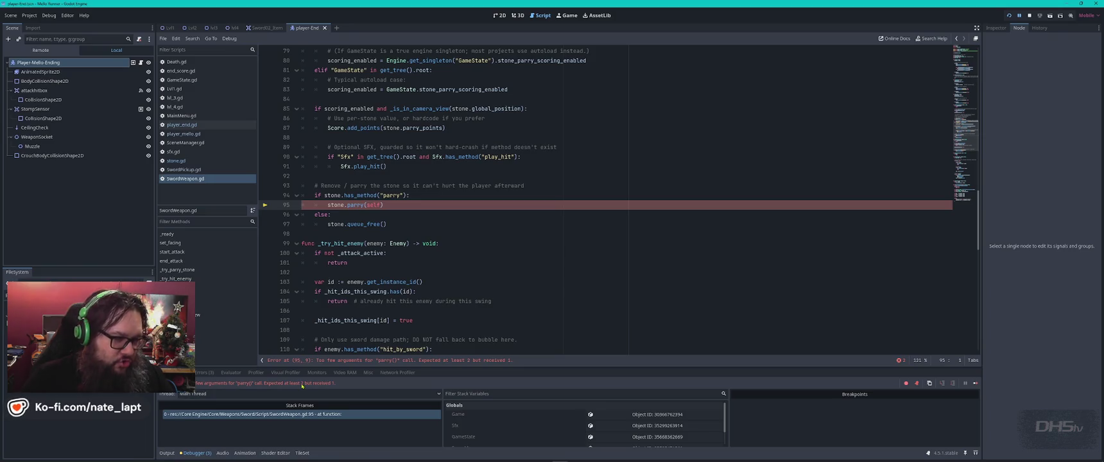
{"action": "key", "text": "F5"}
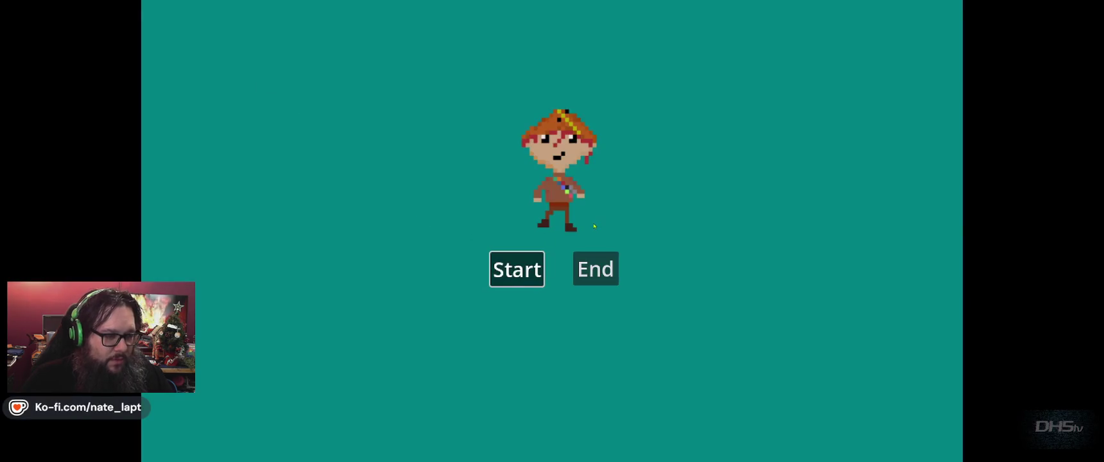
- Find ChatGPT's SwordWeapon.gd fix and select the _try_parry_stone function name
{"action": "key", "text": "alt+Tab"}
{"action": "scroll", "coordinate": [594, 225], "scroll_direction": "down", "scroll_amount": 4}
{"action": "scroll", "coordinate": [594, 225], "scroll_direction": "down", "scroll_amount": 15}
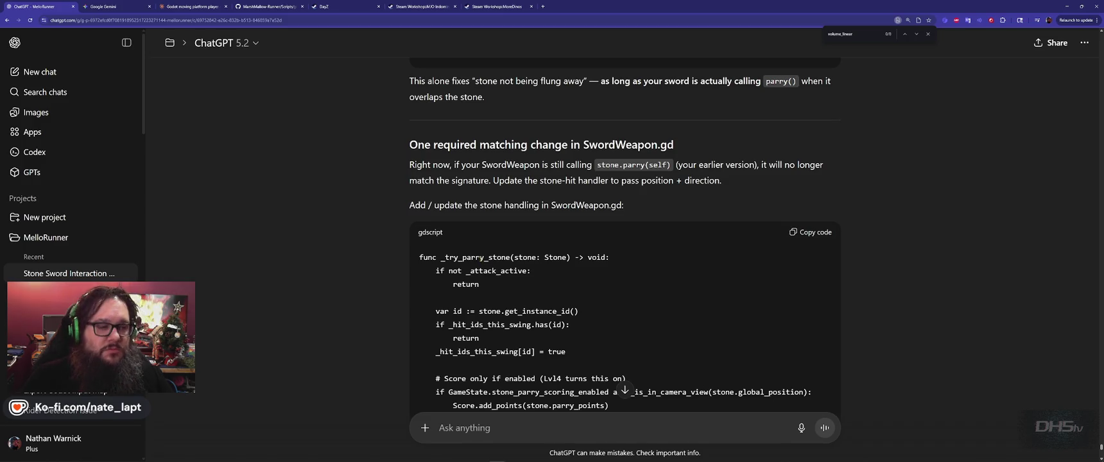
{"action": "scroll", "coordinate": [532, 170], "scroll_direction": "down", "scroll_amount": 3}
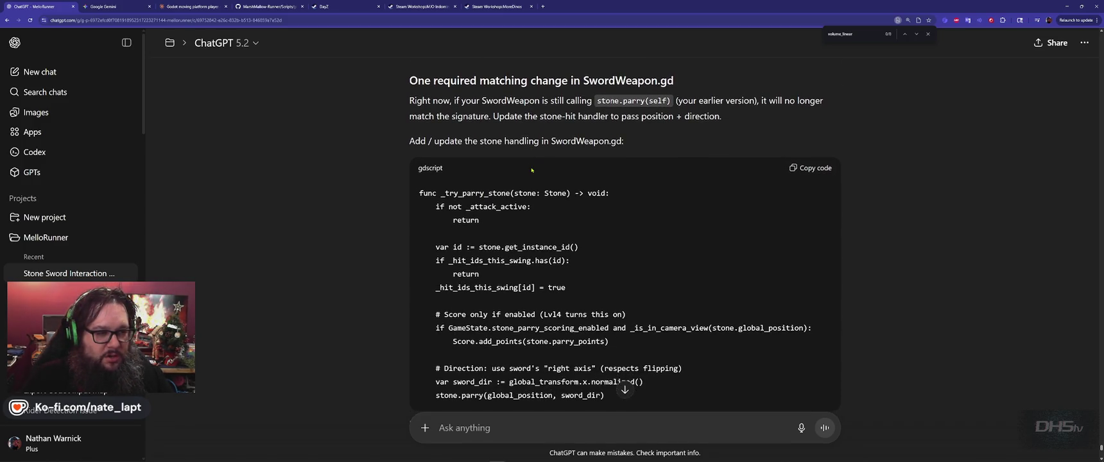
{"action": "scroll", "coordinate": [560, 187], "scroll_direction": "up", "scroll_amount": 2}
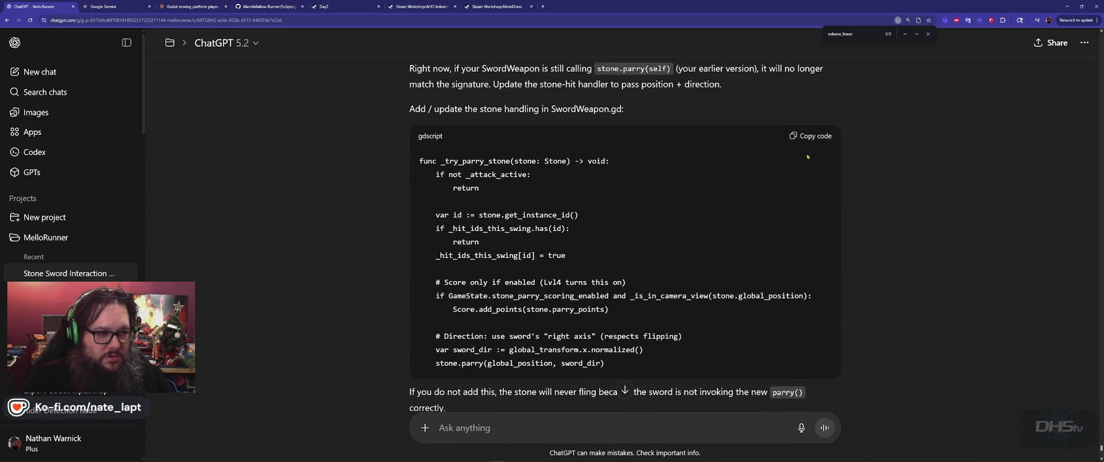
{"action": "double_click", "coordinate": [479, 160]}
{"action": "key", "text": "alt+Tab"}
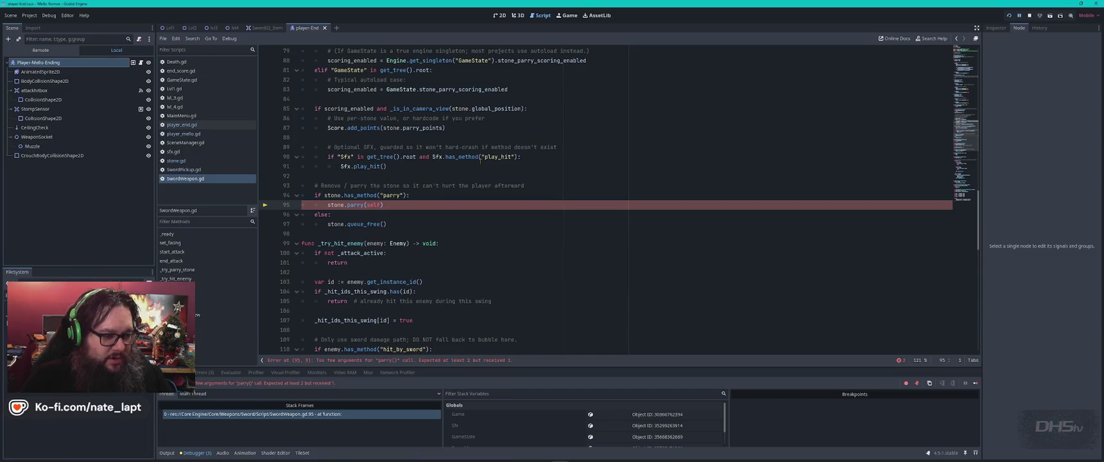
- Stop the game and locate the _try_parry_stone definition at line 63 of SwordWeapon.gd
{"action": "key", "text": "F8"}
{"action": "left_click", "coordinate": [201, 181]}
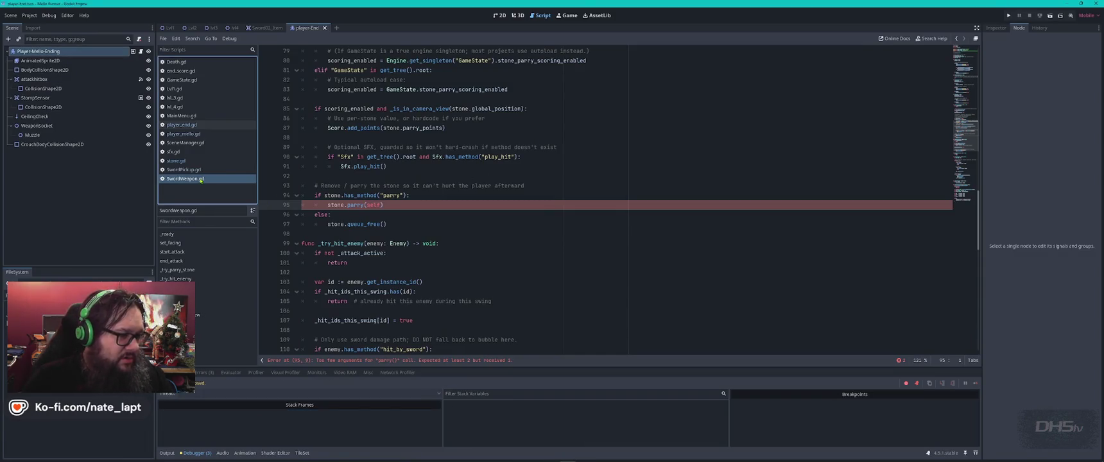
{"action": "left_click", "coordinate": [511, 214]}
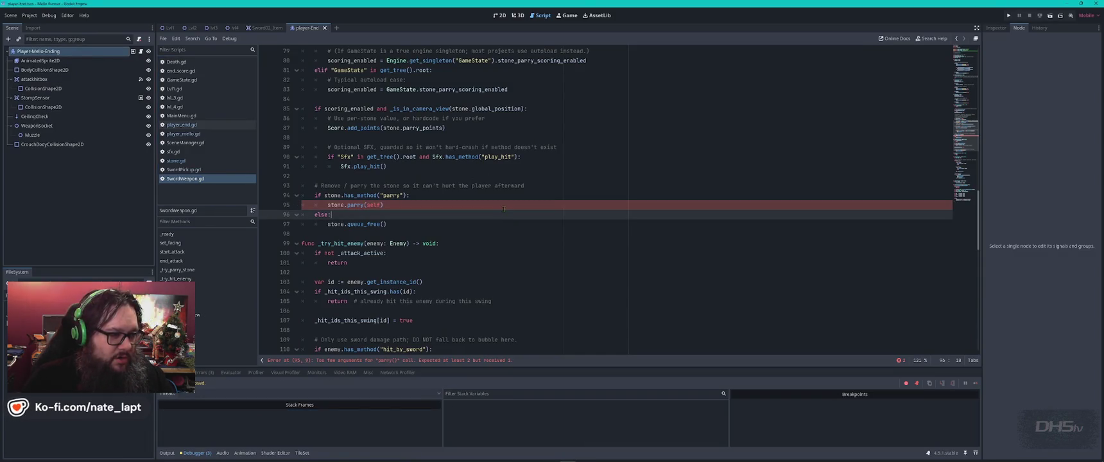
{"action": "key", "text": "alt+Tab"}
{"action": "key", "text": "alt+Tab"}
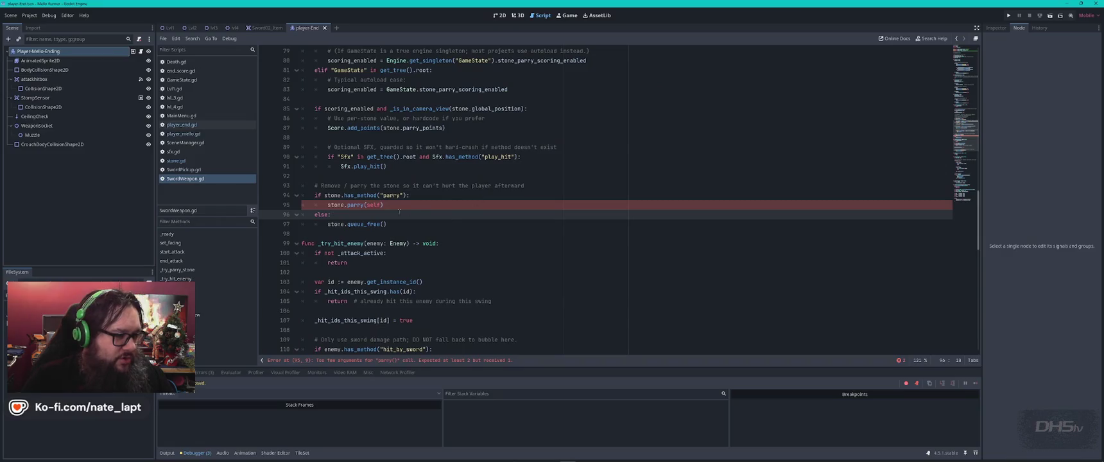
{"action": "scroll", "coordinate": [367, 214], "scroll_direction": "up", "scroll_amount": 4}
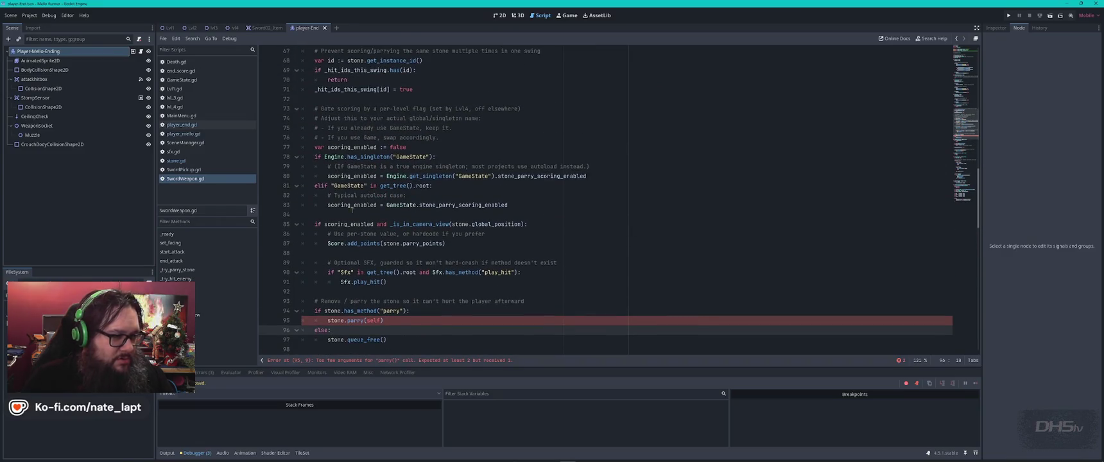
{"action": "key", "text": "ctrl+f"}
{"action": "key", "text": "ctrl+v"}
{"action": "key", "text": "Return"}
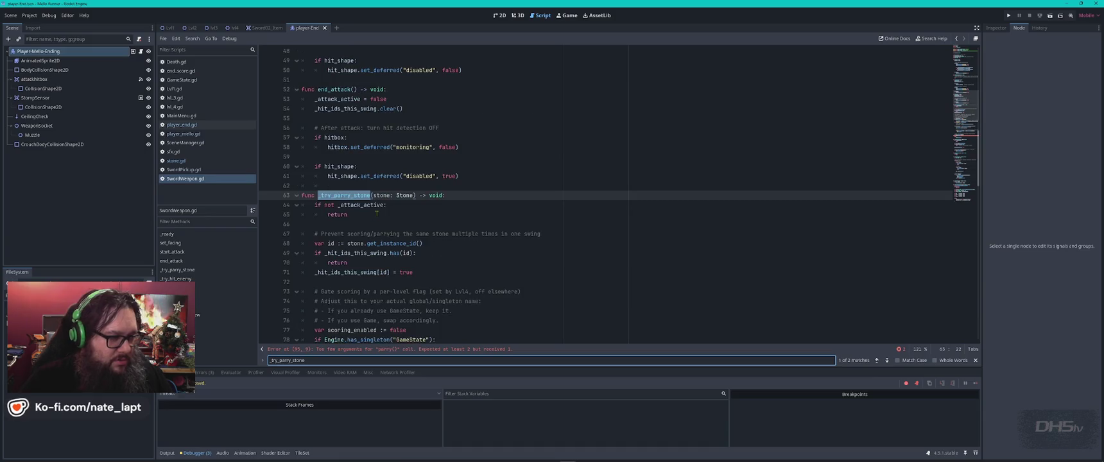
{"action": "key", "text": "Escape"}
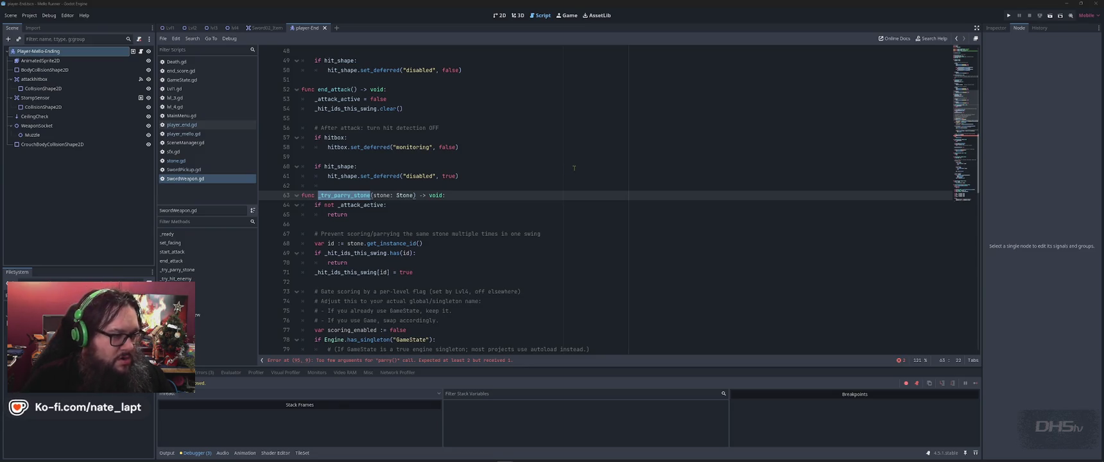
{"action": "key", "text": "alt+Tab"}
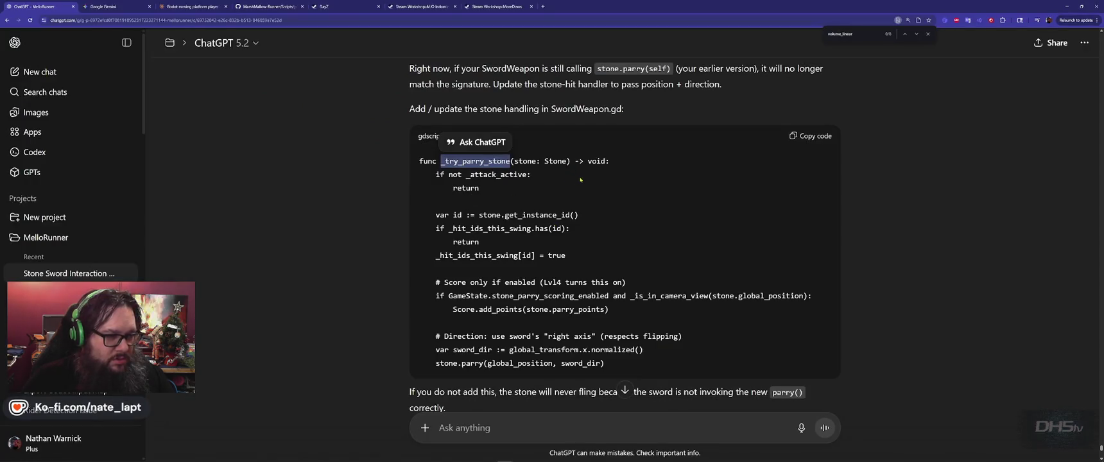
- Copy ChatGPT's suggested SwordWeapon.gd replacement snippet
{"action": "left_click", "coordinate": [576, 181]}
{"action": "scroll", "coordinate": [652, 324], "scroll_direction": "down", "scroll_amount": 1}
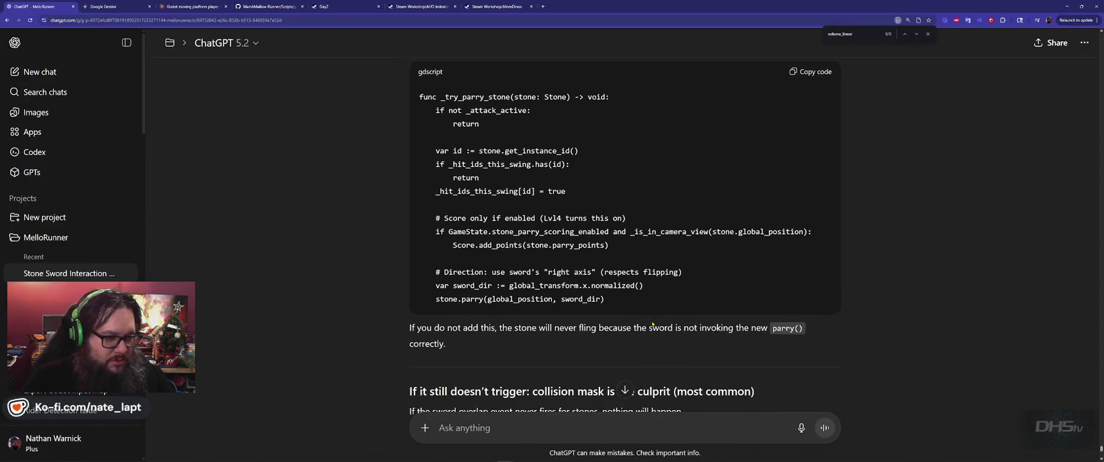
{"action": "scroll", "coordinate": [652, 324], "scroll_direction": "up", "scroll_amount": 1}
{"action": "key", "text": "ctrl+shift+semicolon"}
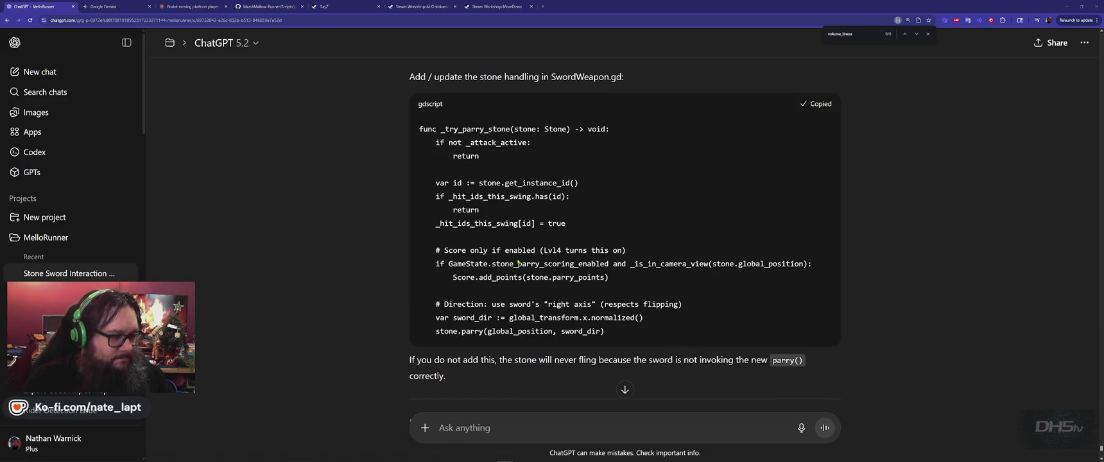
{"action": "key", "text": "alt+Tab"}
- Compare ChatGPT's suggested stone-handling code against SwordWeapon.gd around the line 95 error
{"action": "left_click", "coordinate": [302, 195]}
{"action": "scroll", "coordinate": [376, 225], "scroll_direction": "down", "scroll_amount": 3}
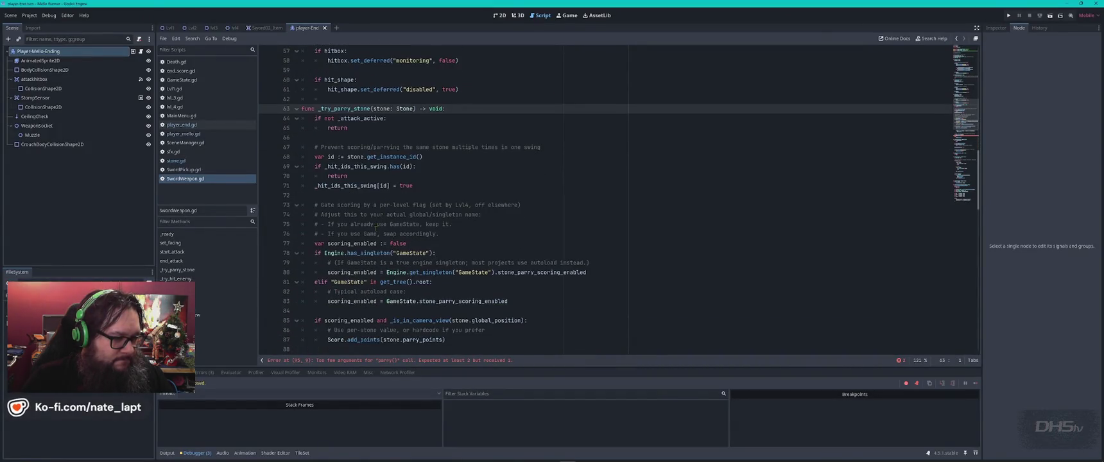
{"action": "scroll", "coordinate": [376, 225], "scroll_direction": "down", "scroll_amount": 2}
{"action": "scroll", "coordinate": [376, 227], "scroll_direction": "down", "scroll_amount": 3}
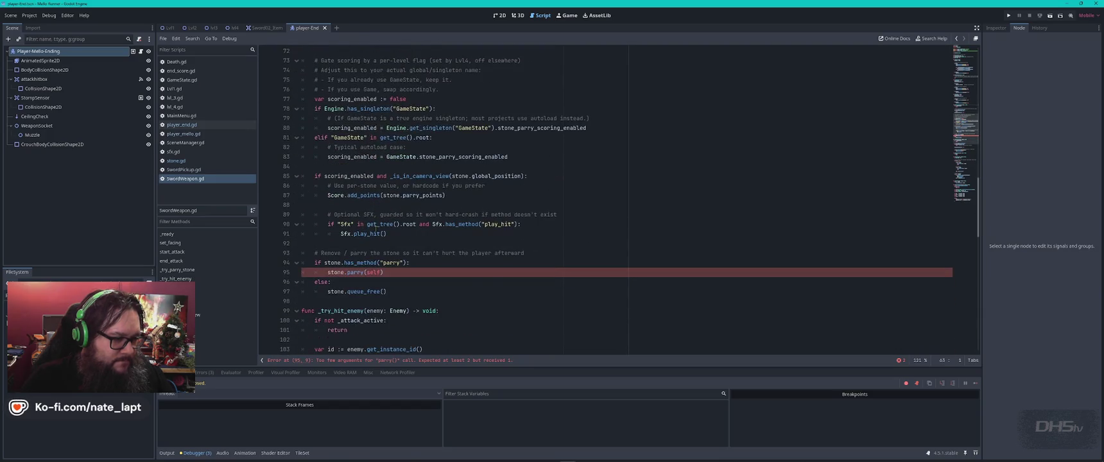
{"action": "scroll", "coordinate": [377, 229], "scroll_direction": "up", "scroll_amount": 5}
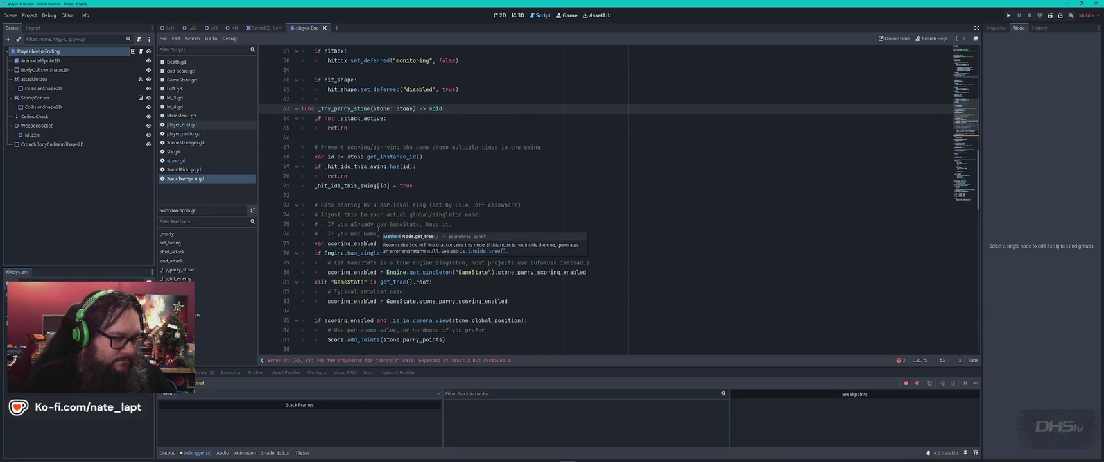
{"action": "key", "text": "alt+Tab"}
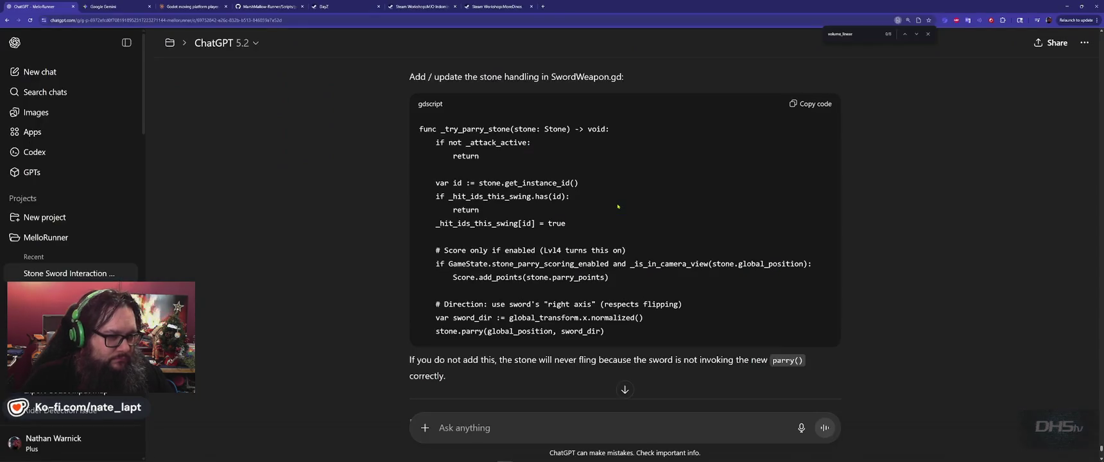
{"action": "key", "text": "alt+Tab"}
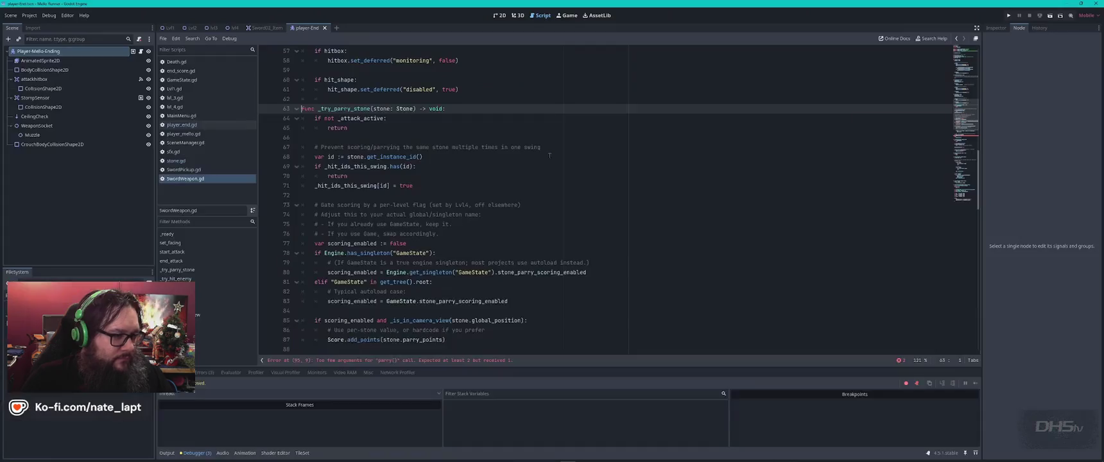
{"action": "key", "text": "alt+Tab"}
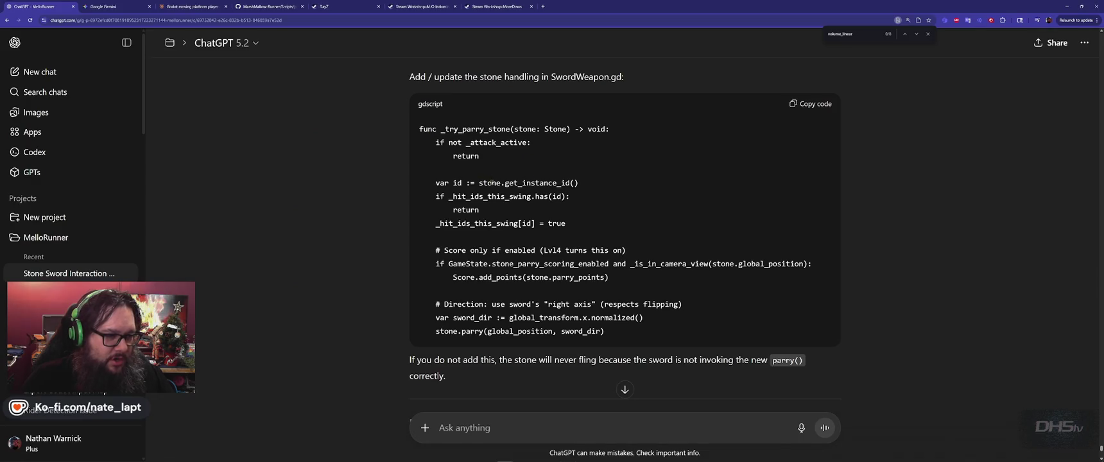
{"action": "key", "text": "alt+Tab"}
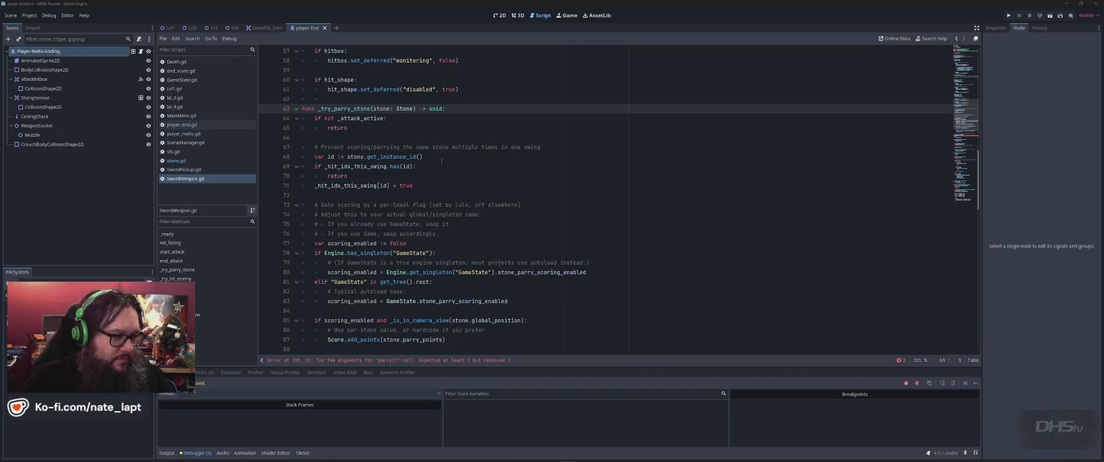
{"action": "key", "text": "alt+Tab"}
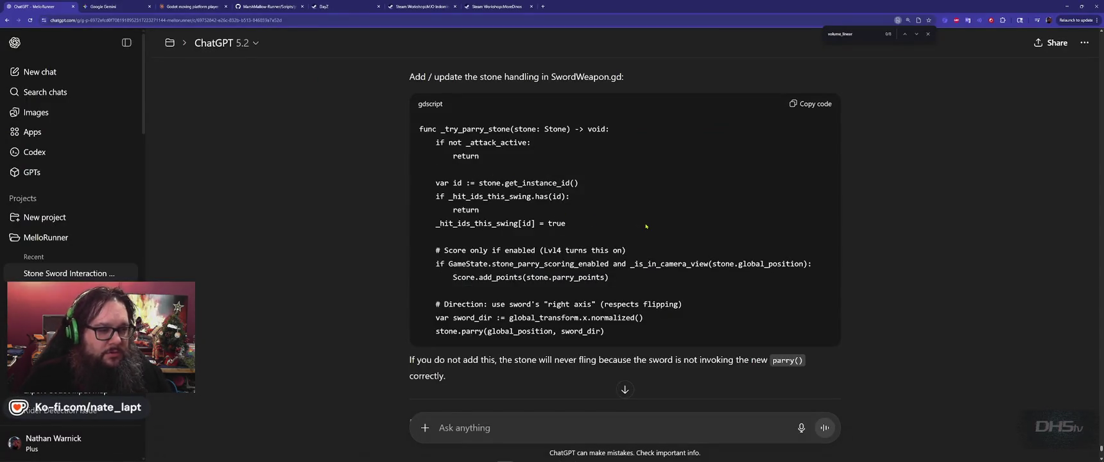
{"action": "key", "text": "alt+Tab"}
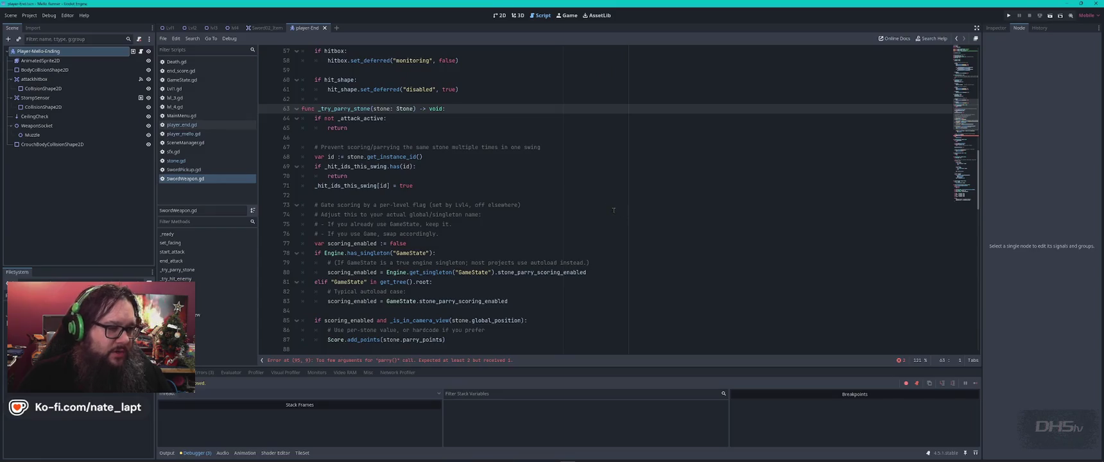
{"action": "key", "text": "alt+Tab"}
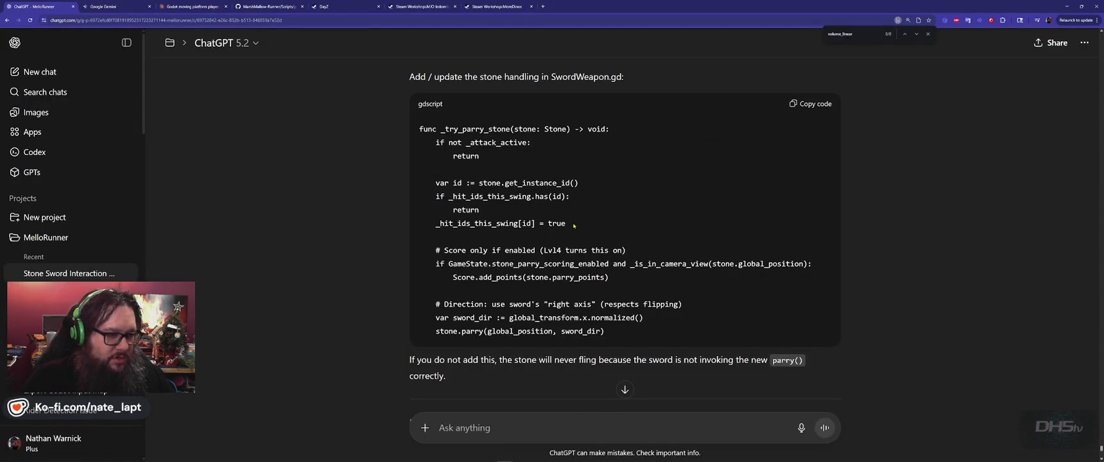
{"action": "key", "text": "alt+Tab"}
{"action": "key", "text": "alt+Tab"}
{"action": "scroll", "coordinate": [598, 231], "scroll_direction": "down", "scroll_amount": 1}
{"action": "scroll", "coordinate": [598, 231], "scroll_direction": "down", "scroll_amount": 2}
{"action": "key", "text": "alt+Tab"}
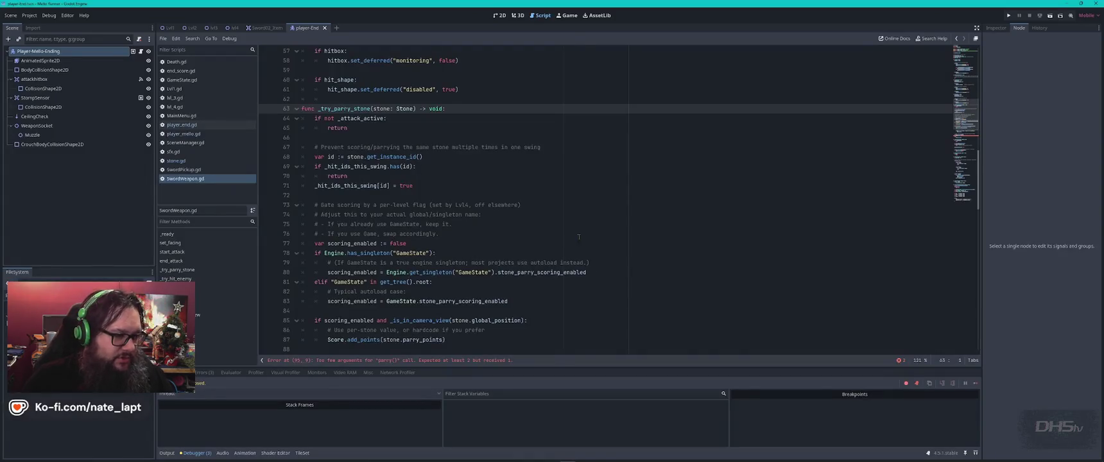
{"action": "scroll", "coordinate": [377, 248], "scroll_direction": "down", "scroll_amount": 4}
{"action": "key", "text": "alt+Tab"}
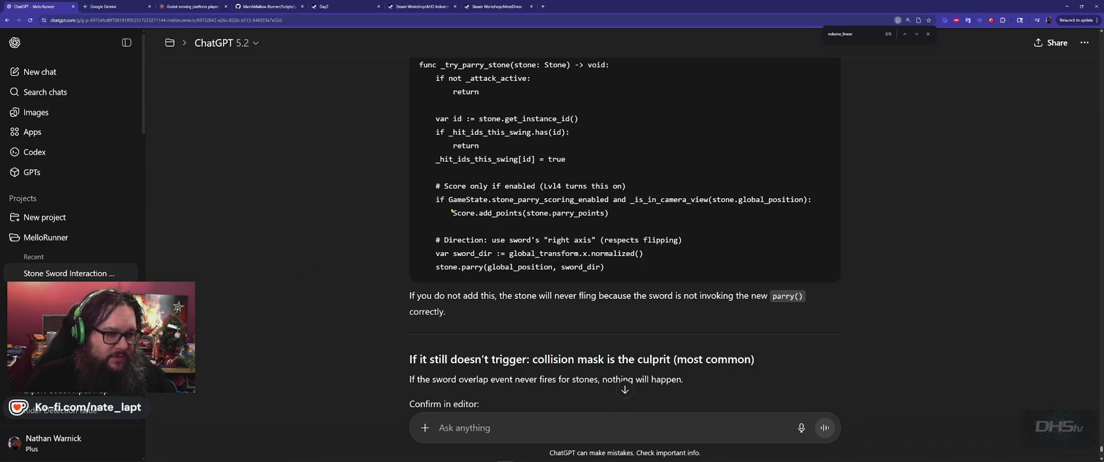
{"action": "key", "text": "alt+Tab"}
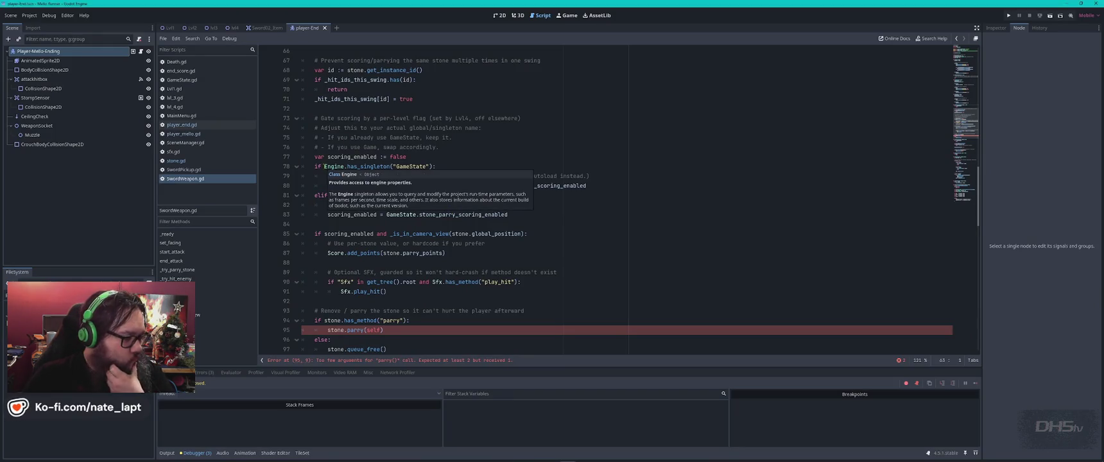
{"action": "scroll", "coordinate": [532, 281], "scroll_direction": "down", "scroll_amount": 2}
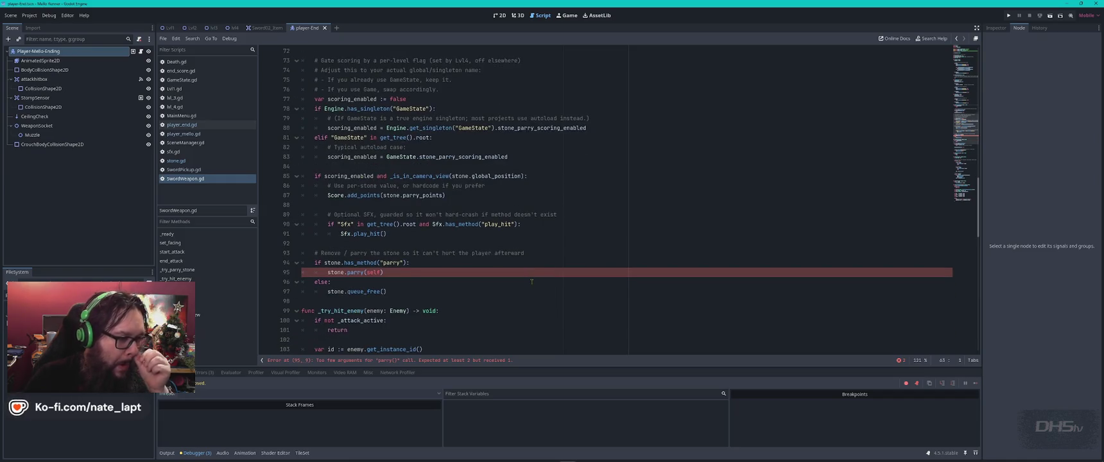
{"action": "key", "text": "alt+Tab"}
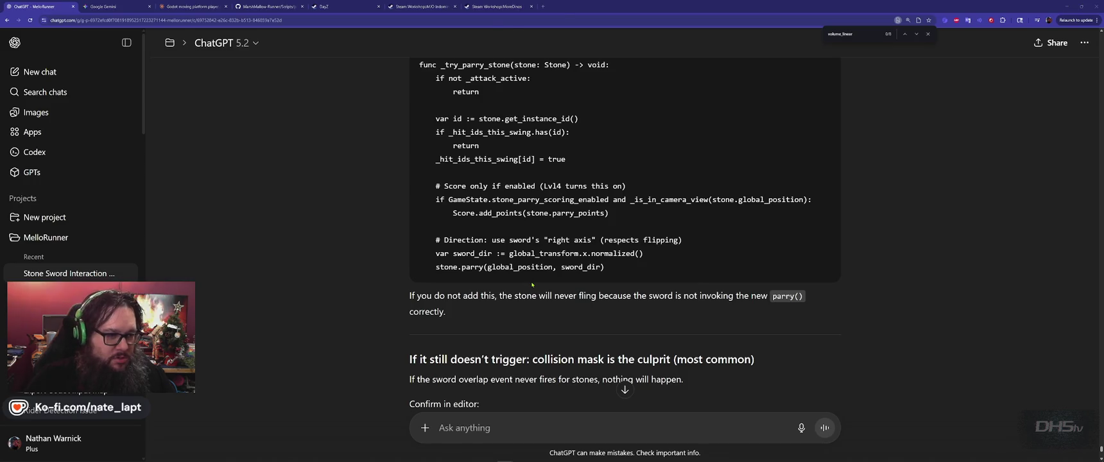
{"action": "key", "text": "alt+Tab"}
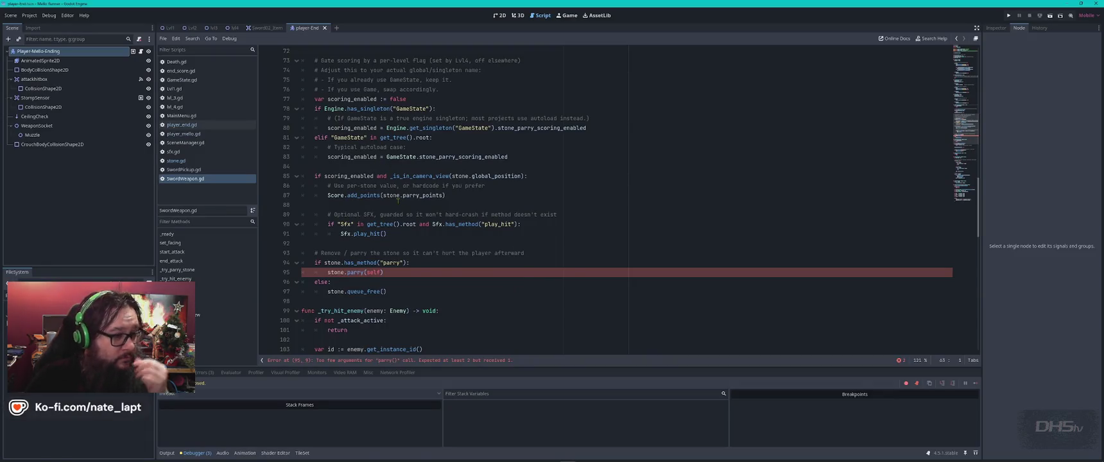
{"action": "scroll", "coordinate": [398, 201], "scroll_direction": "up", "scroll_amount": 1}
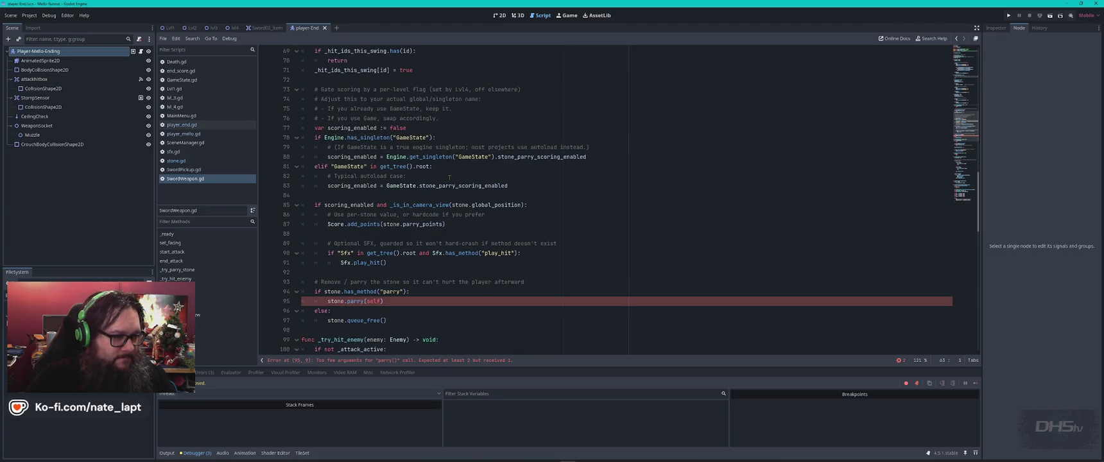
{"action": "left_click", "coordinate": [463, 174]}
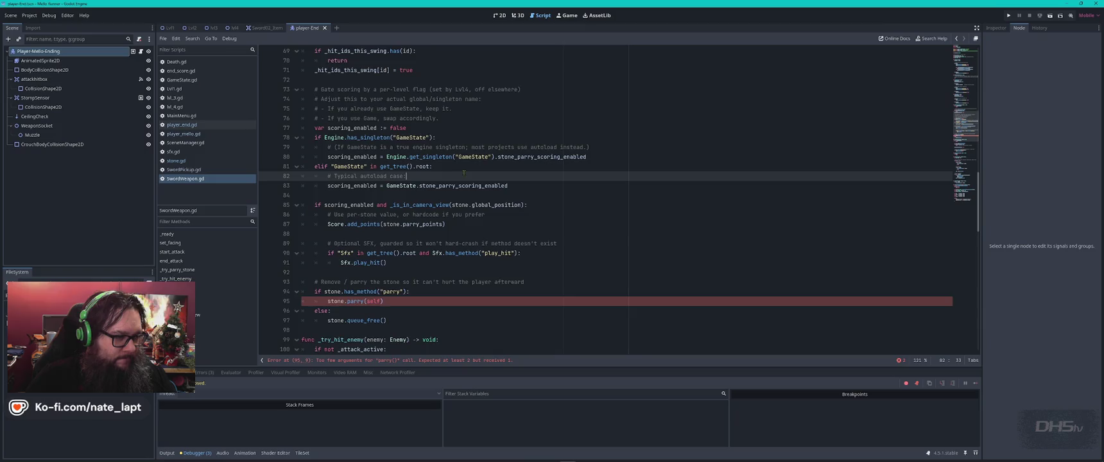
{"action": "scroll", "coordinate": [464, 173], "scroll_direction": "up", "scroll_amount": 2}
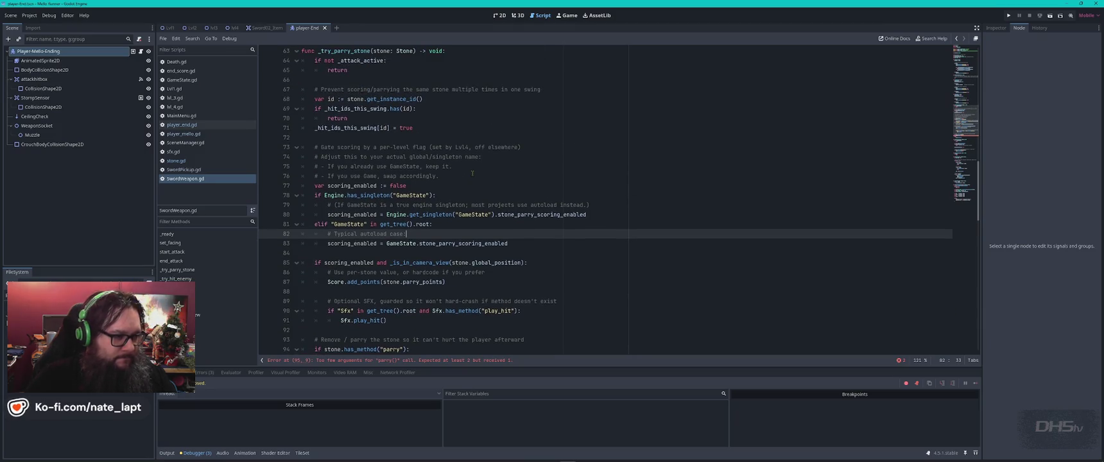
- Copy the entire SwordWeapon.gd script and paste it into the ChatGPT message box
{"action": "key", "text": "alt+Tab"}
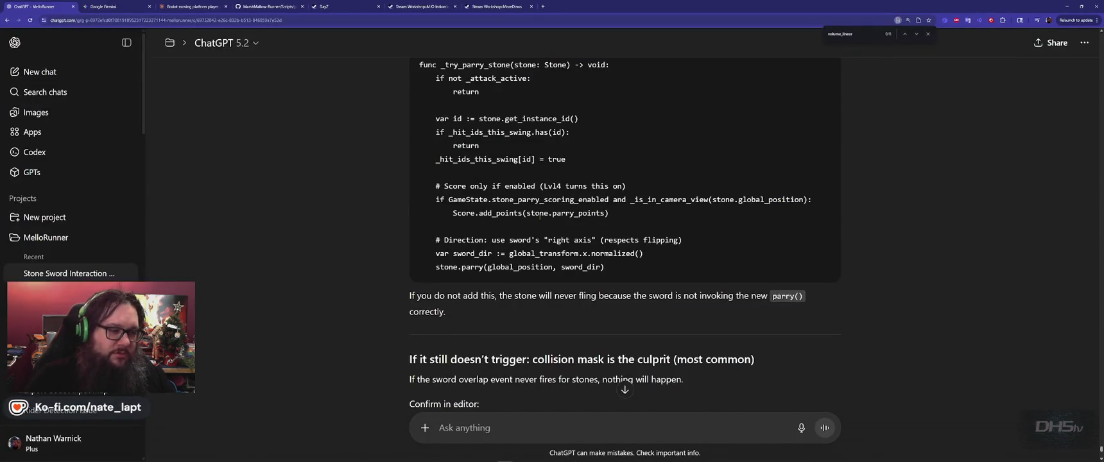
{"action": "scroll", "coordinate": [539, 215], "scroll_direction": "down", "scroll_amount": 2}
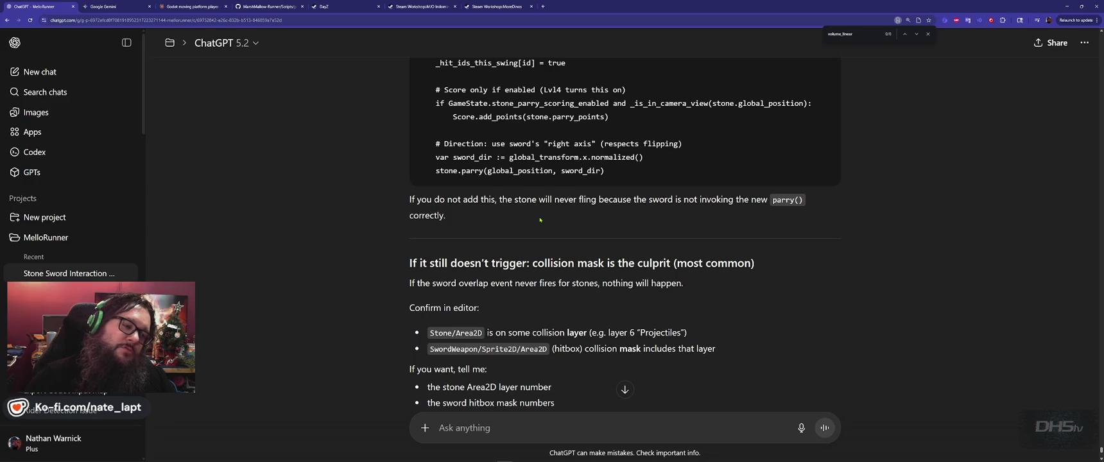
{"action": "scroll", "coordinate": [540, 220], "scroll_direction": "down", "scroll_amount": 4}
{"action": "scroll", "coordinate": [540, 218], "scroll_direction": "up", "scroll_amount": 3}
{"action": "scroll", "coordinate": [540, 216], "scroll_direction": "up", "scroll_amount": 5}
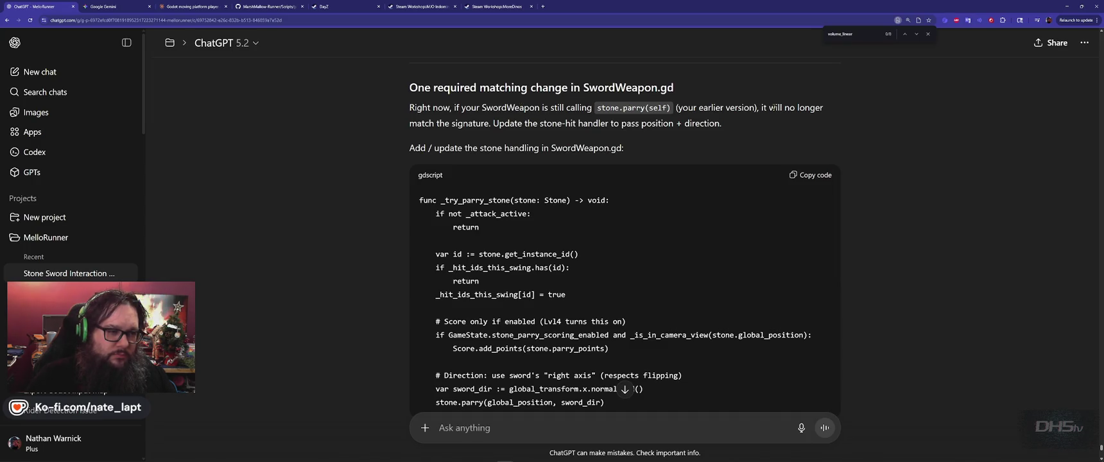
{"action": "scroll", "coordinate": [772, 108], "scroll_direction": "down", "scroll_amount": 1}
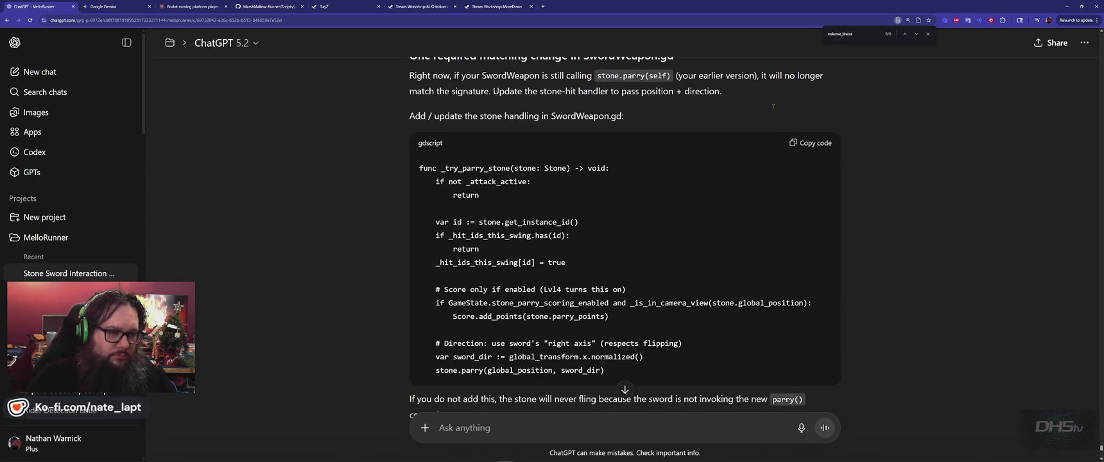
{"action": "scroll", "coordinate": [773, 108], "scroll_direction": "down", "scroll_amount": 1}
{"action": "key", "text": "alt+Tab"}
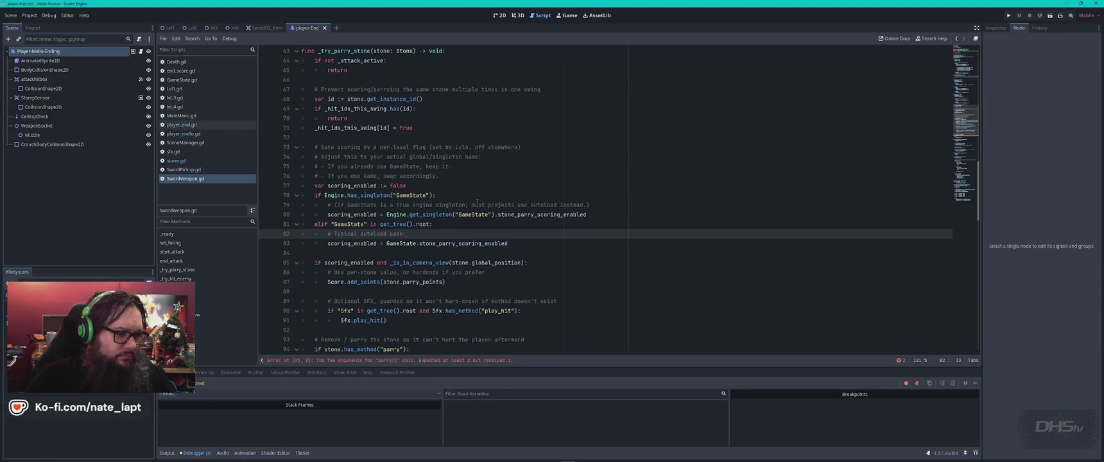
{"action": "key", "text": "ctrl+a"}
{"action": "key", "text": "alt+Tab"}
{"action": "scroll", "coordinate": [488, 308], "scroll_direction": "down", "scroll_amount": 5}
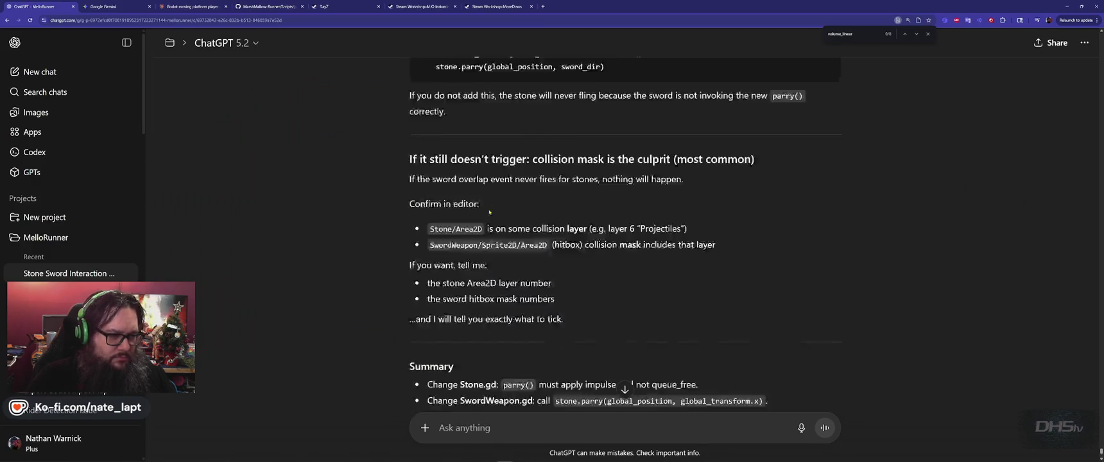
{"action": "key", "text": "ctrl+v"}
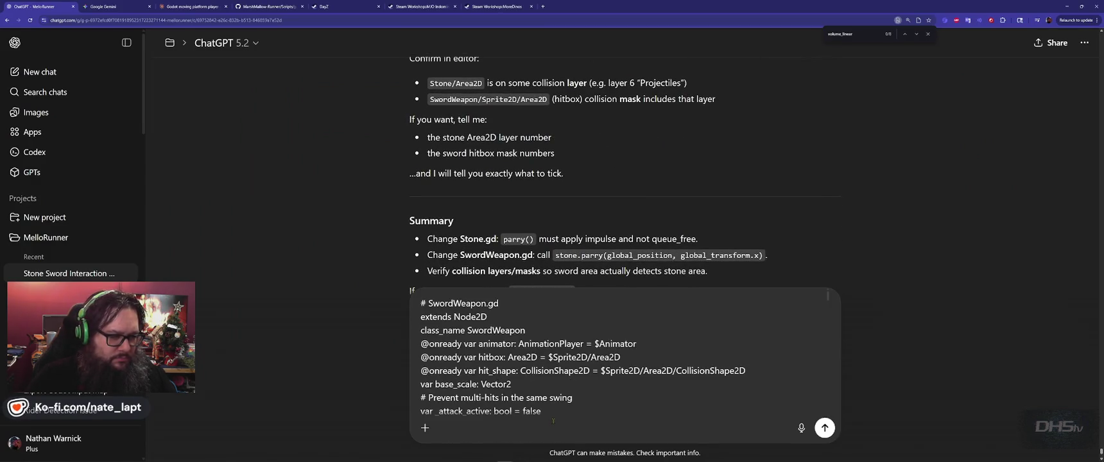
- Send the script and review the new _try_parry_stone calling stone.parry(global_position, sword_dir)
{"action": "key", "text": "Return"}
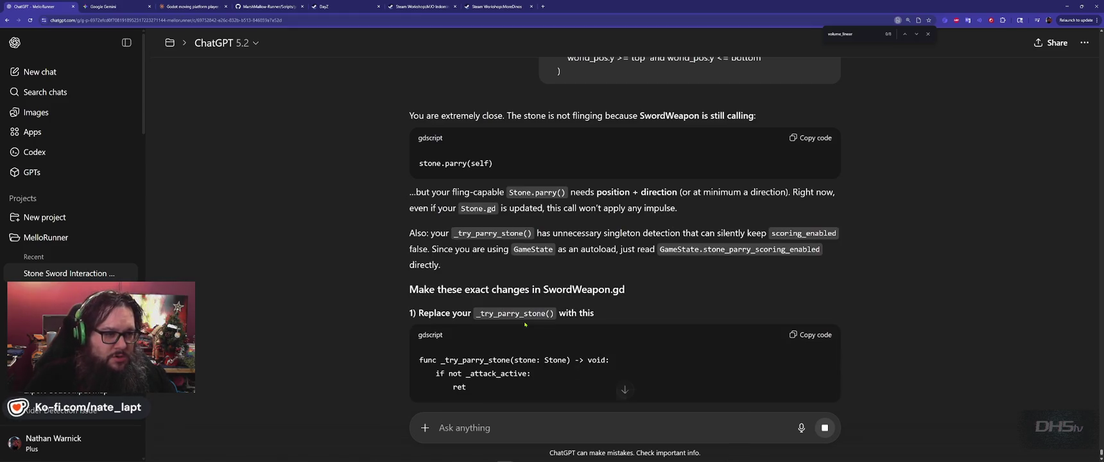
{"action": "scroll", "coordinate": [372, 210], "scroll_direction": "down", "scroll_amount": 3}
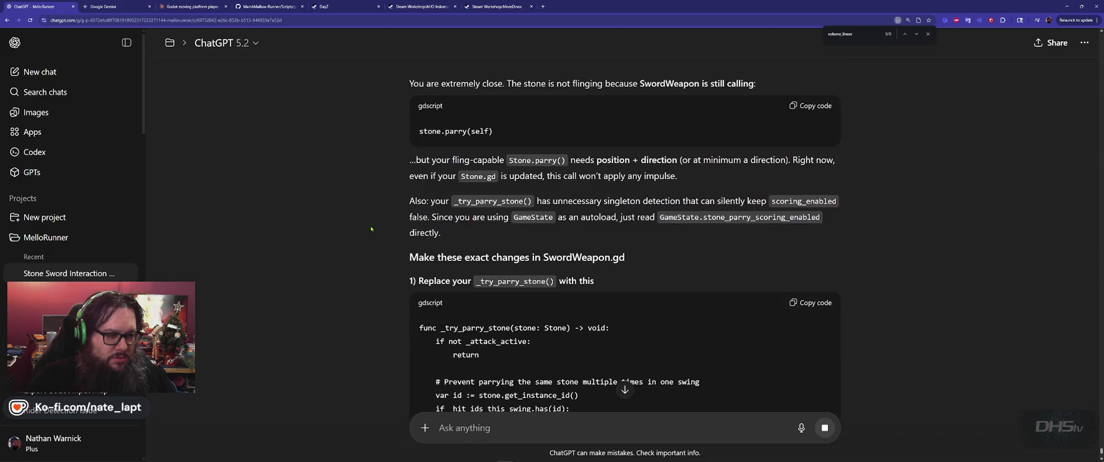
{"action": "scroll", "coordinate": [372, 230], "scroll_direction": "down", "scroll_amount": 1}
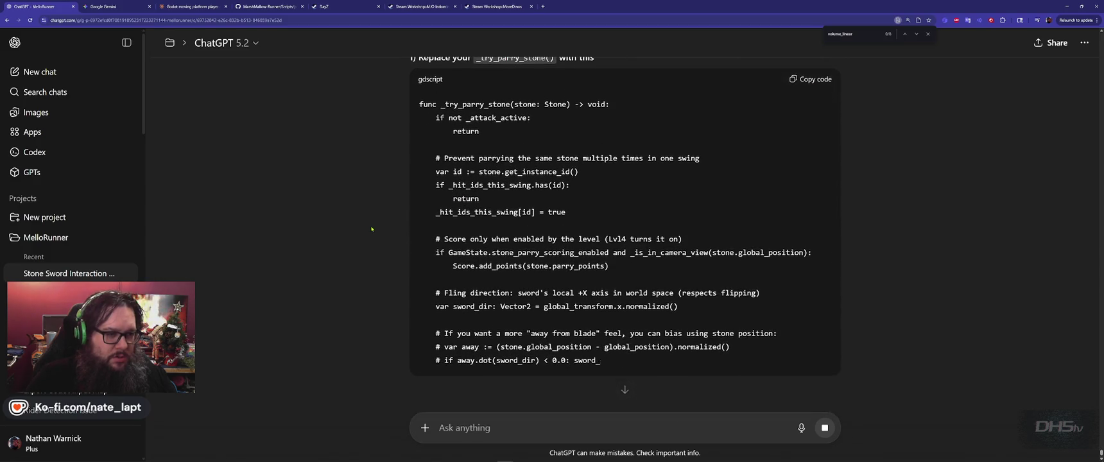
{"action": "scroll", "coordinate": [949, 166], "scroll_direction": "up", "scroll_amount": 1}
{"action": "scroll", "coordinate": [950, 166], "scroll_direction": "down", "scroll_amount": 4}
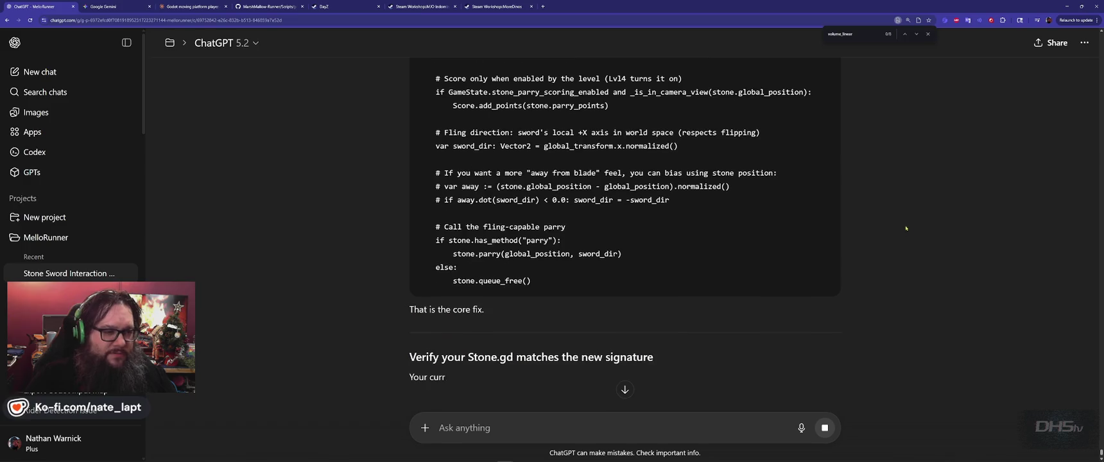
{"action": "scroll", "coordinate": [971, 187], "scroll_direction": "up", "scroll_amount": 3}
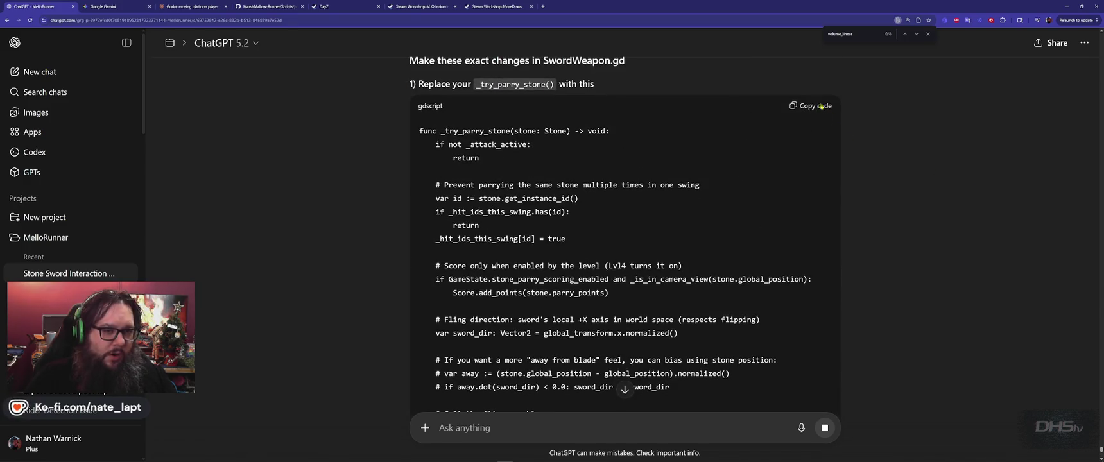
{"action": "key", "text": "alt+Tab"}
{"action": "left_click", "coordinate": [442, 197]}
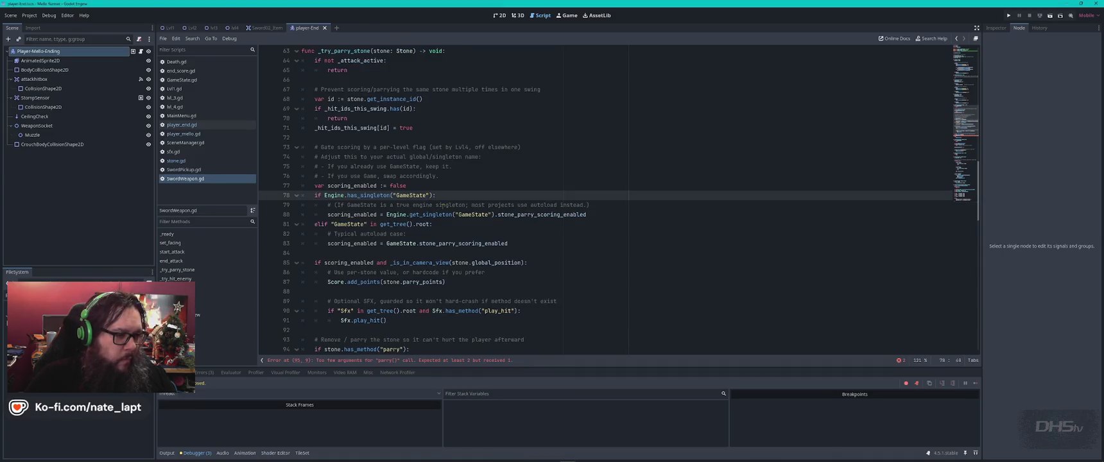
- Replace the old _try_parry_stone function on lines 63–97 with ChatGPT's fling code
{"action": "scroll", "coordinate": [446, 210], "scroll_direction": "up", "scroll_amount": 4}
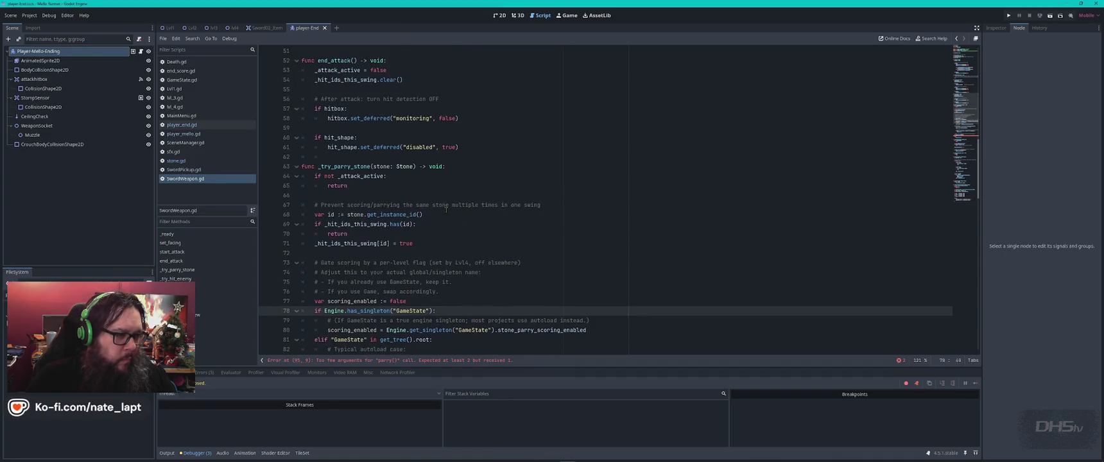
{"action": "left_click", "coordinate": [301, 167]}
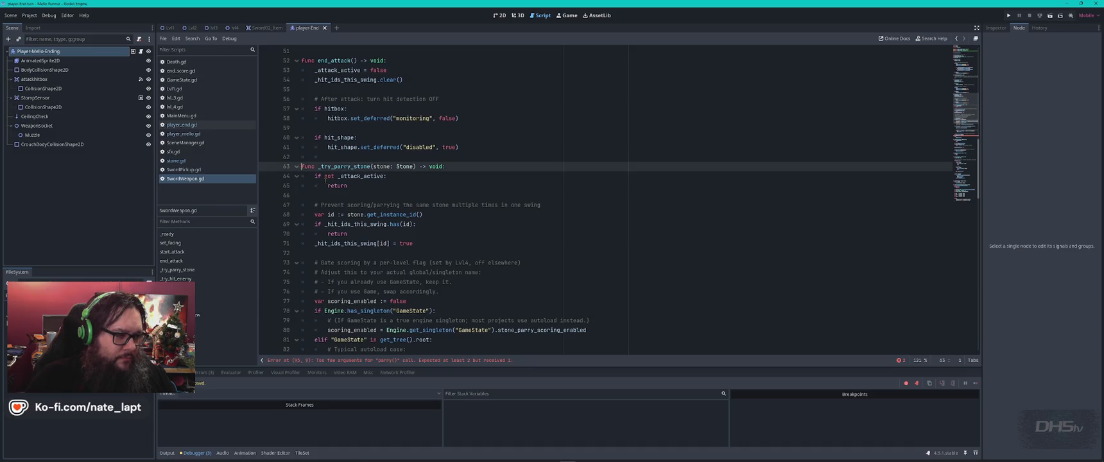
{"action": "scroll", "coordinate": [321, 186], "scroll_direction": "down", "scroll_amount": 7}
{"action": "scroll", "coordinate": [336, 194], "scroll_direction": "down", "scroll_amount": 3}
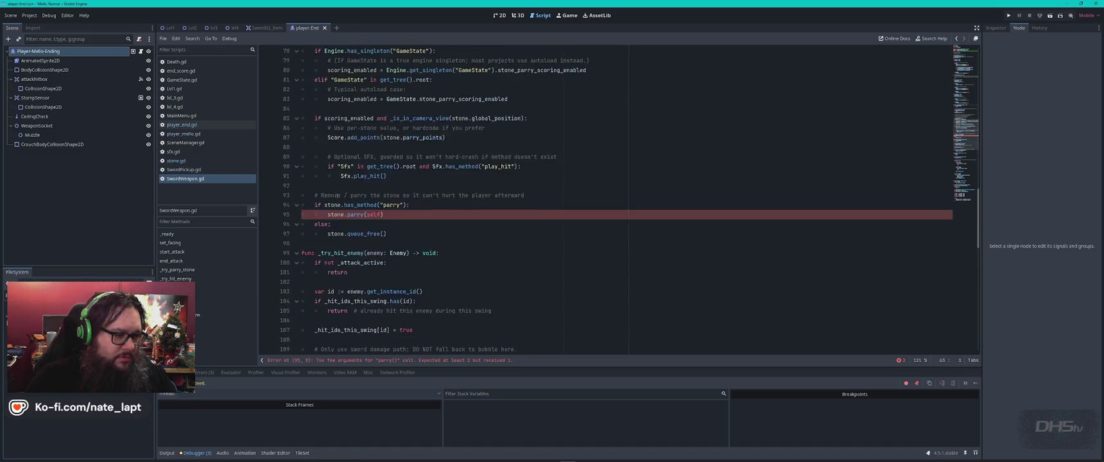
{"action": "left_click", "coordinate": [403, 205], "text": "shift"}
{"action": "key", "text": "ctrl+v"}
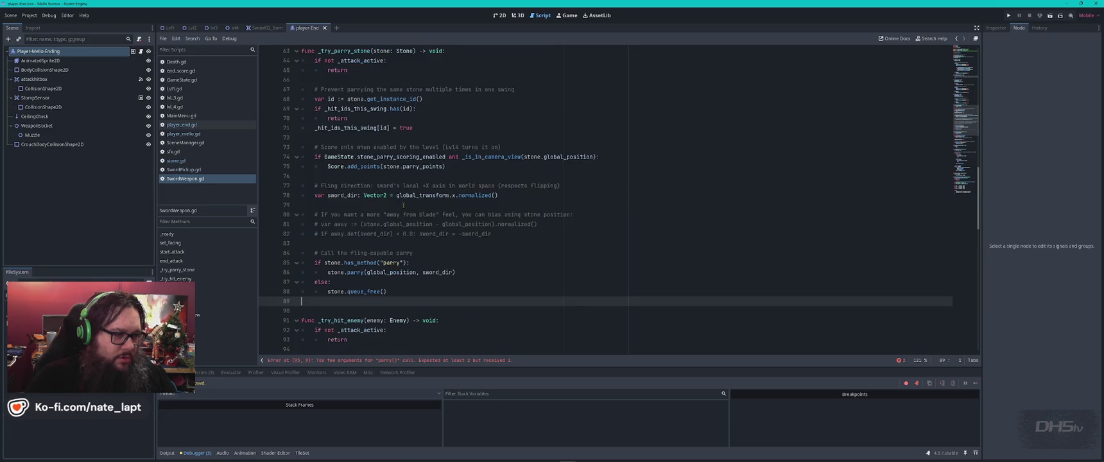
- Recheck ChatGPT's reply, then run the game to test the parry
{"action": "key", "text": "alt+Tab"}
{"action": "scroll", "coordinate": [415, 210], "scroll_direction": "down", "scroll_amount": 7}
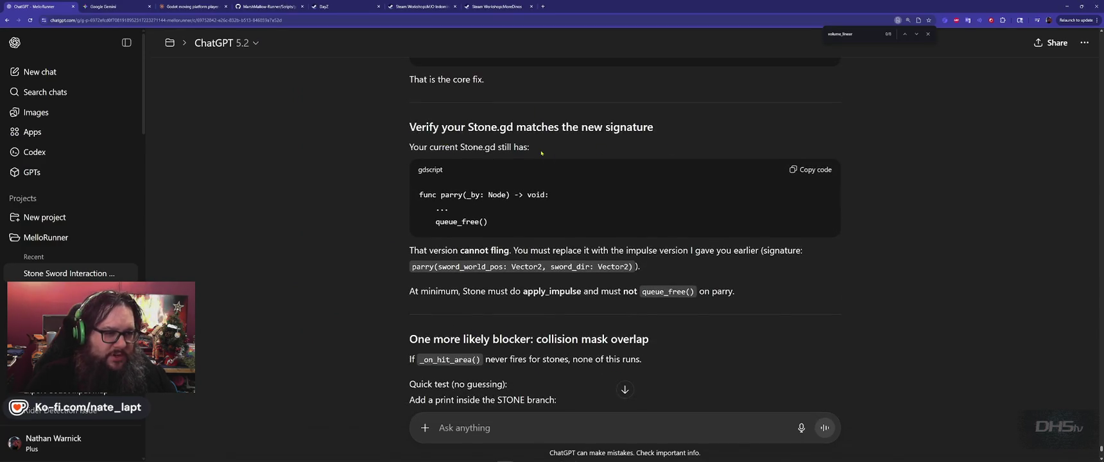
{"action": "scroll", "coordinate": [387, 226], "scroll_direction": "down", "scroll_amount": 3}
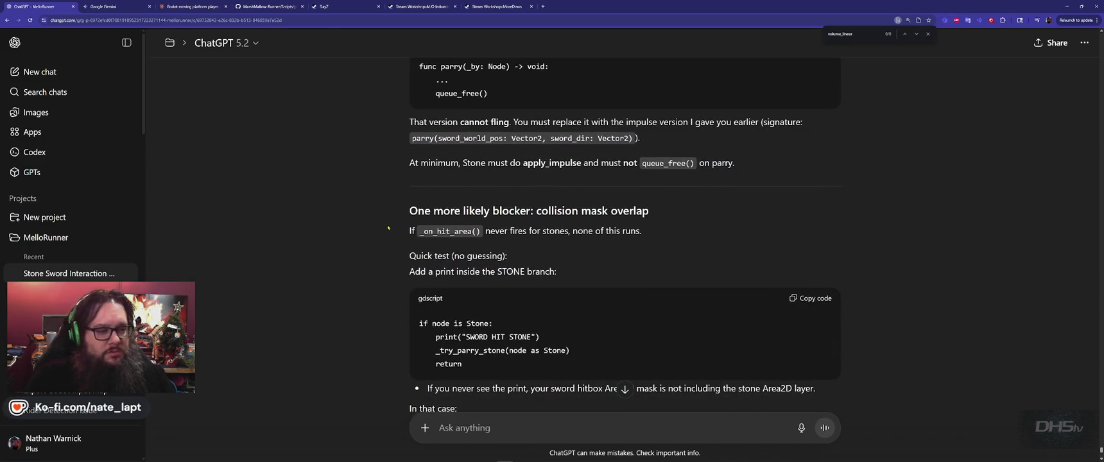
{"action": "scroll", "coordinate": [387, 227], "scroll_direction": "down", "scroll_amount": 6}
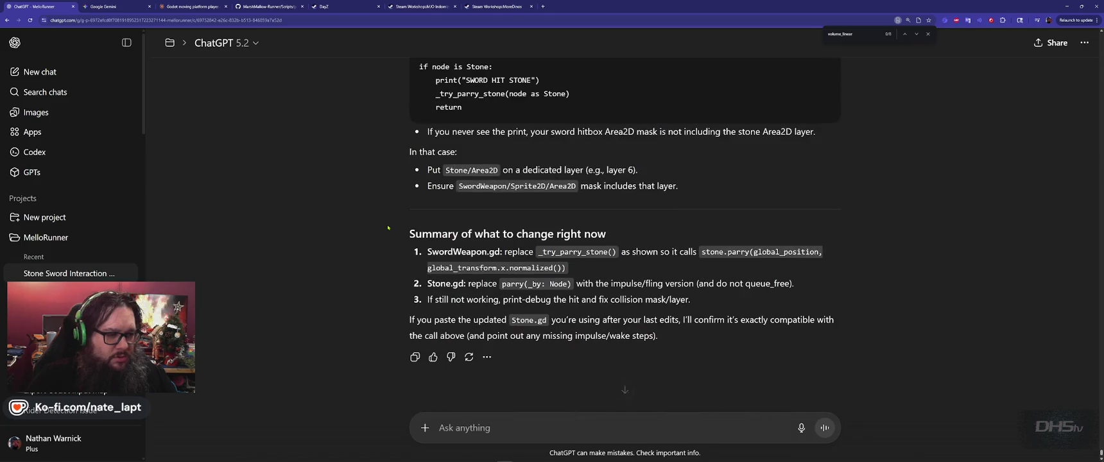
{"action": "key", "text": "alt+Tab"}
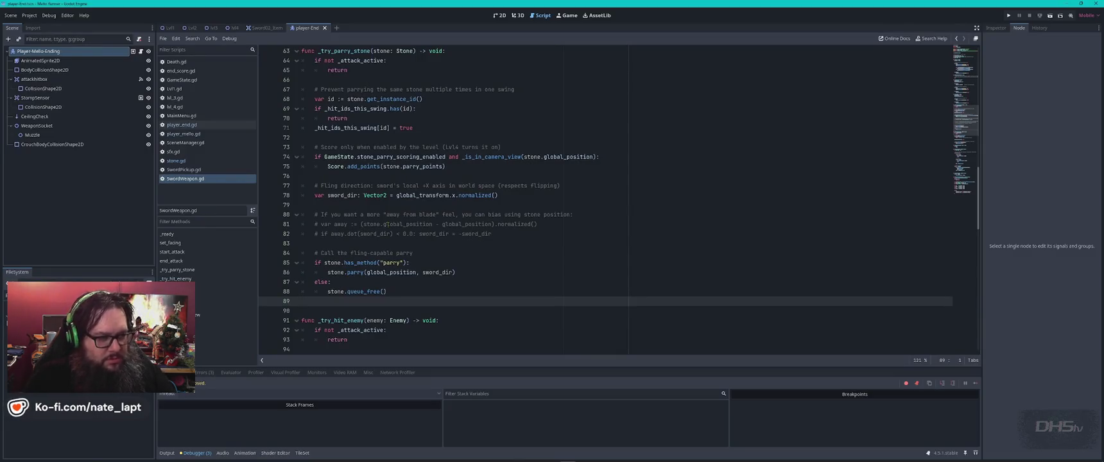
{"action": "key", "text": "F5"}
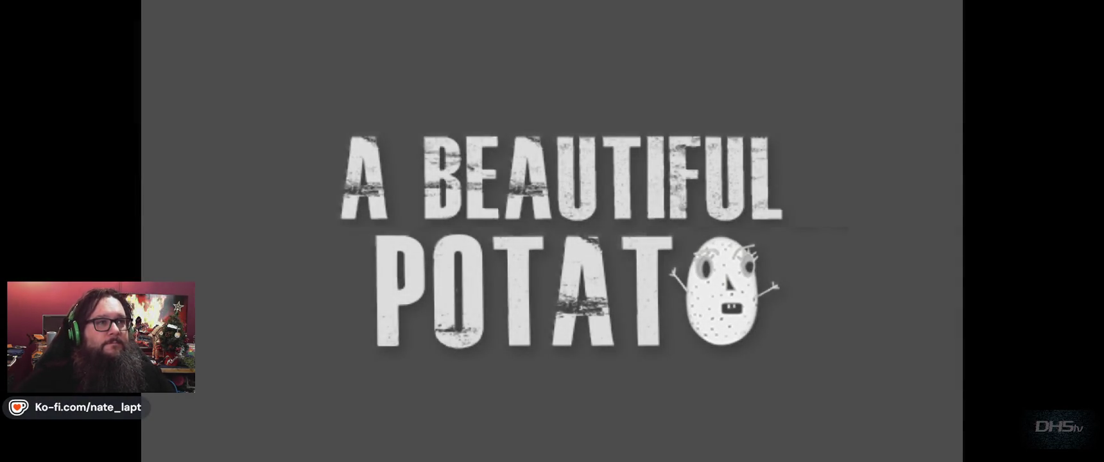
- Play the end level, slashing enemies and parrying stones to a 2620 high score, then close the game
{"action": "key", "text": "Return"}
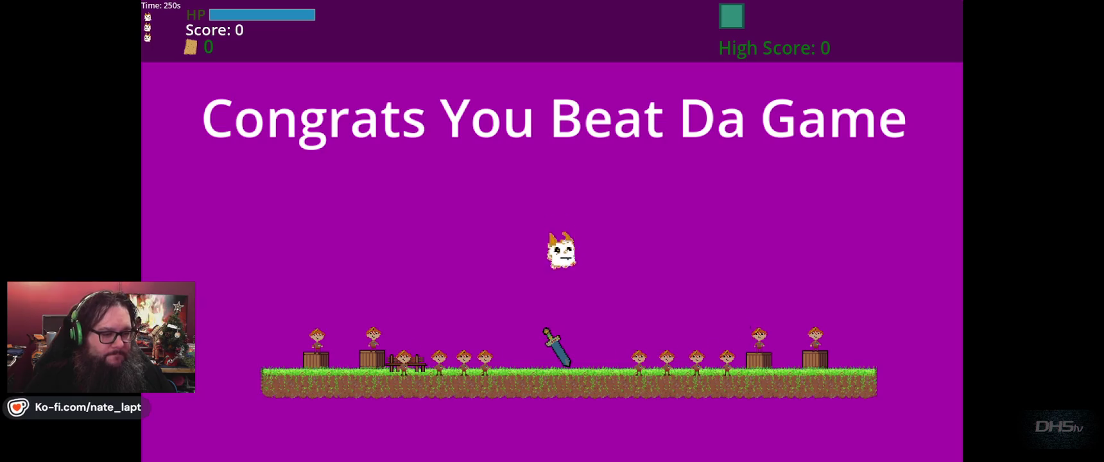
{"action": "key", "text": "Left"}
{"action": "key", "text": "Right"}
{"action": "key", "text": "Right"}
{"action": "key", "text": "Left"}
{"action": "key", "text": "Right"}
{"action": "key", "text": "Left"}
{"action": "key", "text": "Right"}
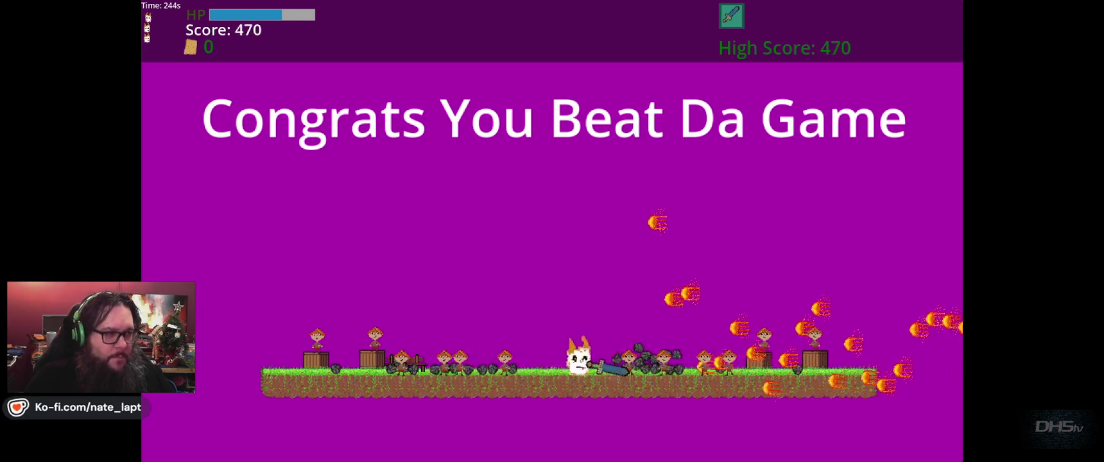
{"action": "key", "text": "Right"}
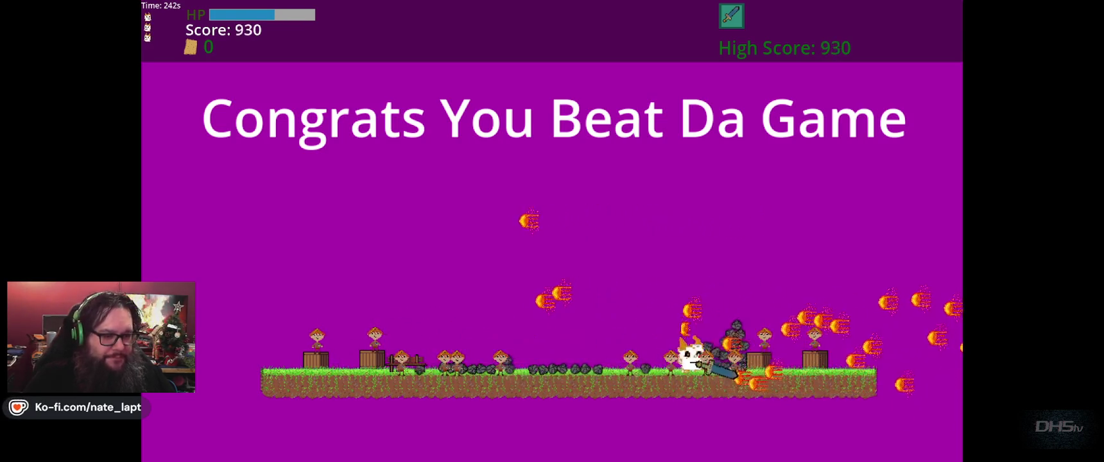
{"action": "key", "text": "Left"}
{"action": "key", "text": "Left"}
{"action": "key", "text": "Right"}
{"action": "key", "text": "Left"}
{"action": "key", "text": "Left"}
{"action": "key", "text": "Right"}
{"action": "key", "text": "Left"}
{"action": "key", "text": "Right"}
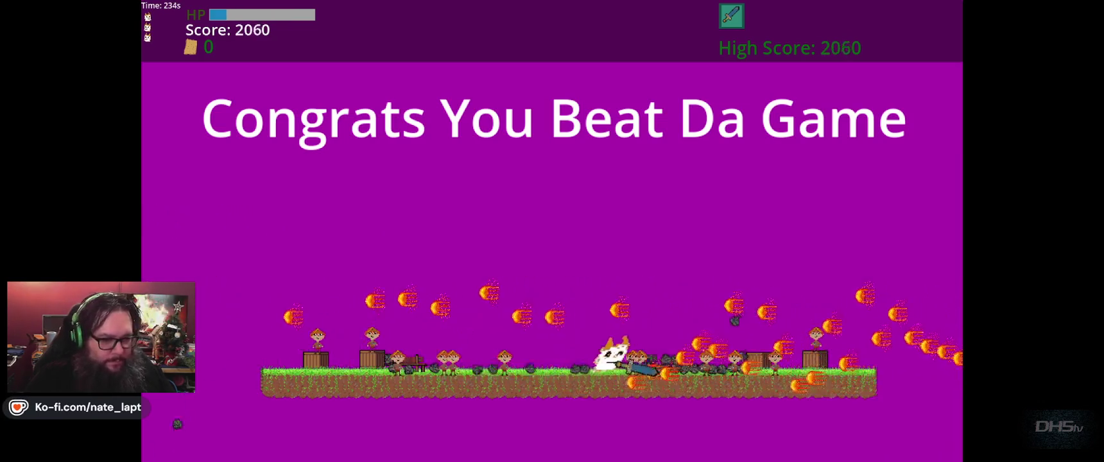
{"action": "key", "text": "Left"}
{"action": "key", "text": "Up"}
{"action": "key", "text": "Right"}
{"action": "key", "text": "Up"}
{"action": "key", "text": "Left"}
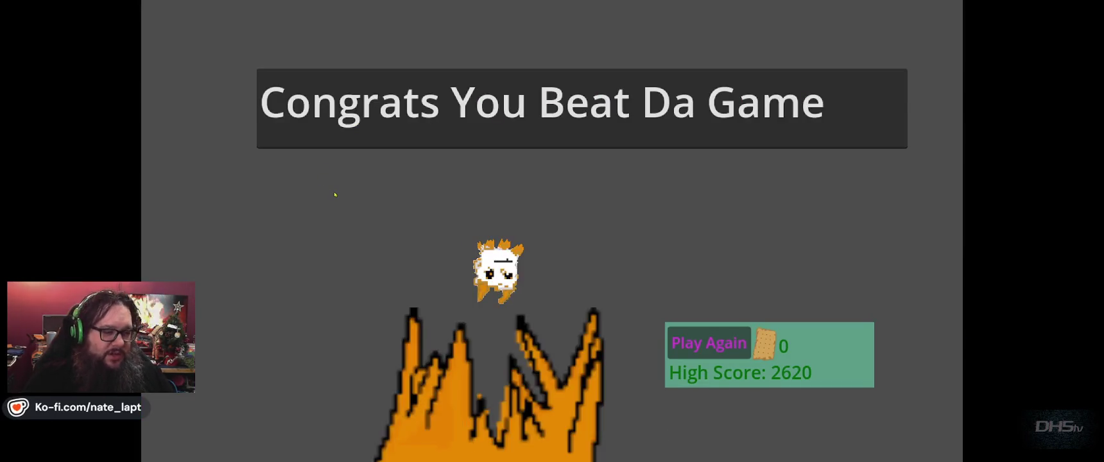
{"action": "key", "text": "alt+F4"}
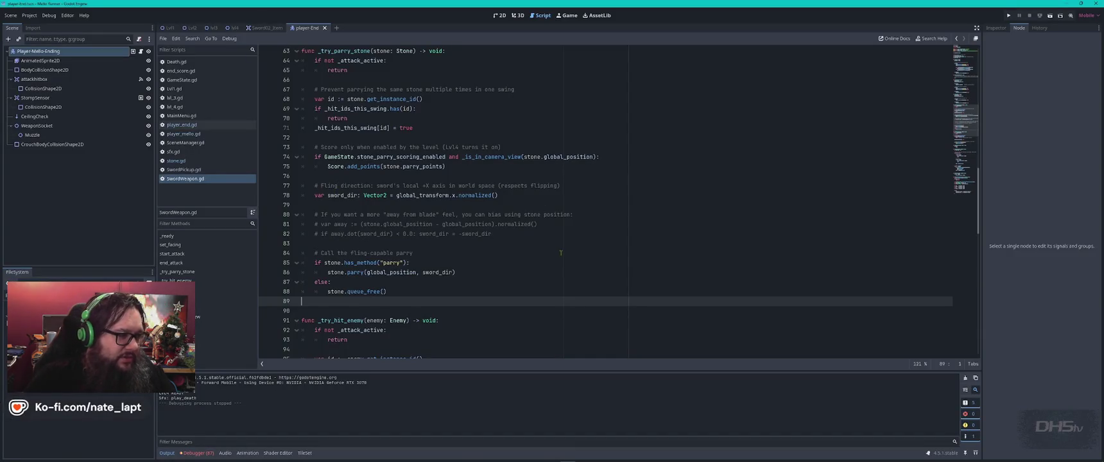
- Change stone.gd's parry_points default from 10 to 50
{"action": "left_click", "coordinate": [176, 161]}
{"action": "left_click", "coordinate": [529, 222]}
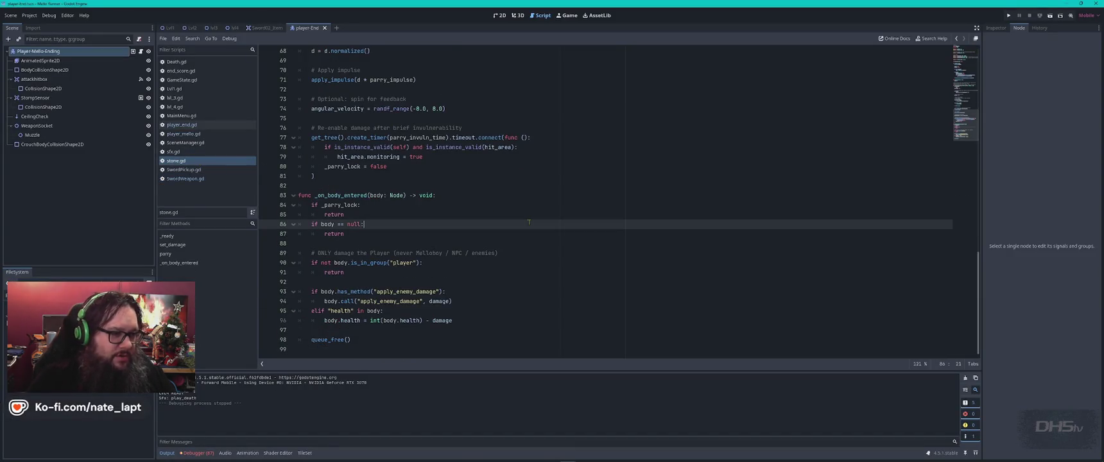
{"action": "key", "text": "ctrl+Home"}
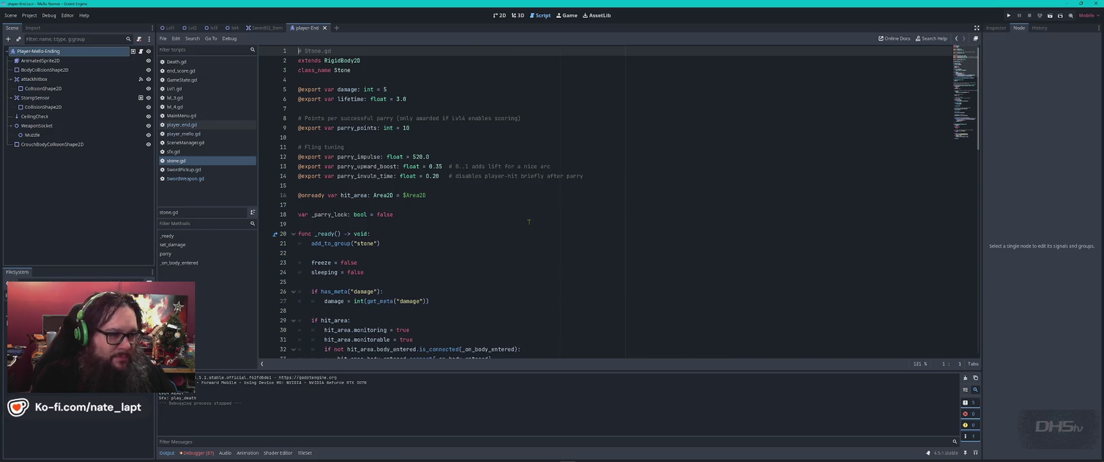
{"action": "double_click", "coordinate": [416, 127]}
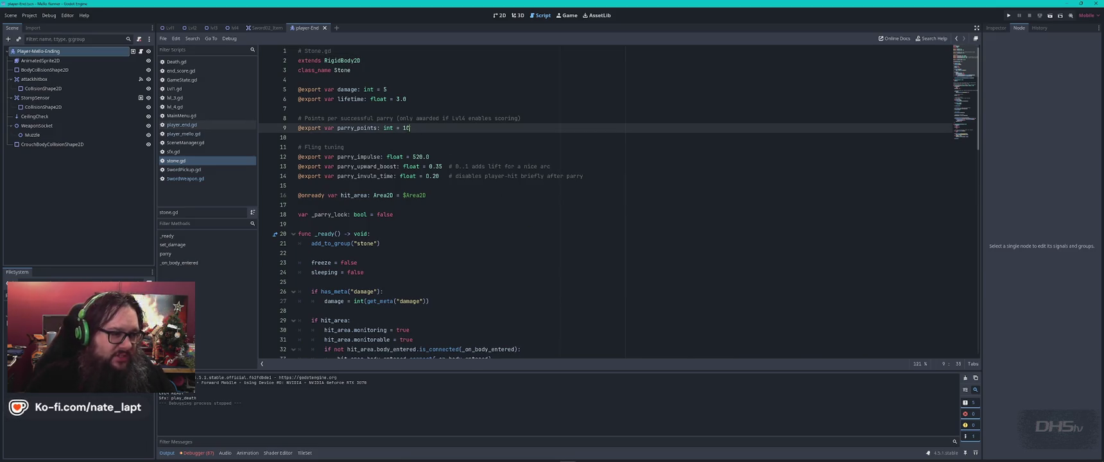
{"action": "type", "text": "50"}
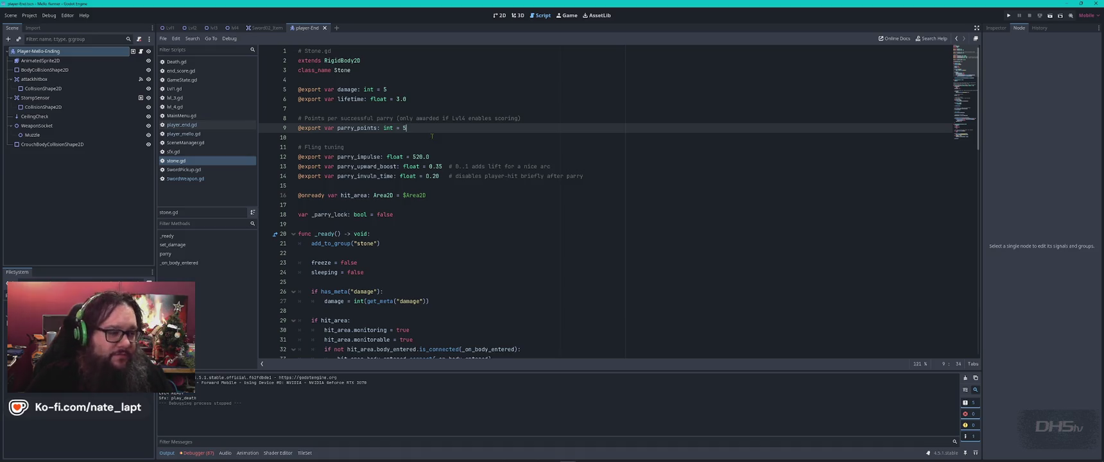
{"action": "left_click", "coordinate": [186, 179]}
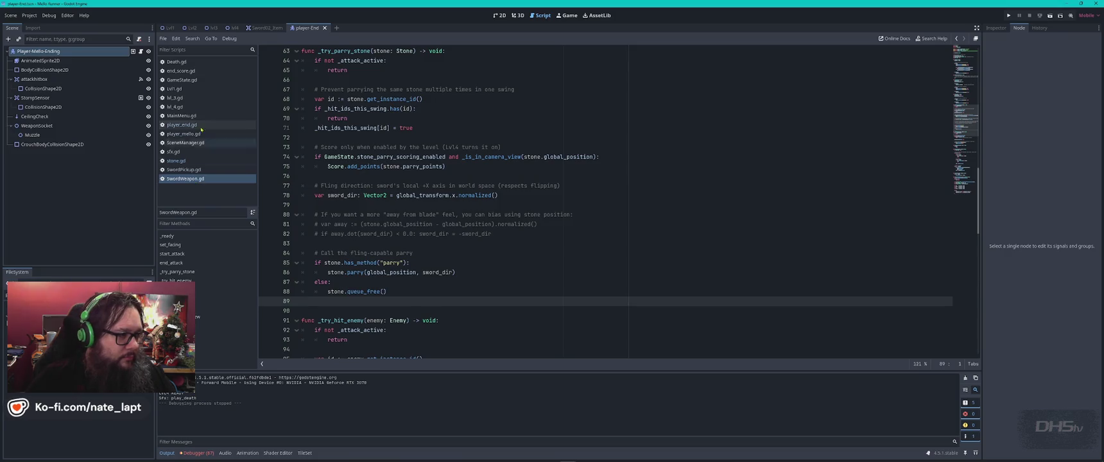
{"action": "left_click", "coordinate": [175, 106]}
- Search lvl_4.gd for 'sword' and SwordWeapon.gd for 'speed', finding no speed setting
{"action": "left_click", "coordinate": [564, 158]}
{"action": "key", "text": "ctrl+f"}
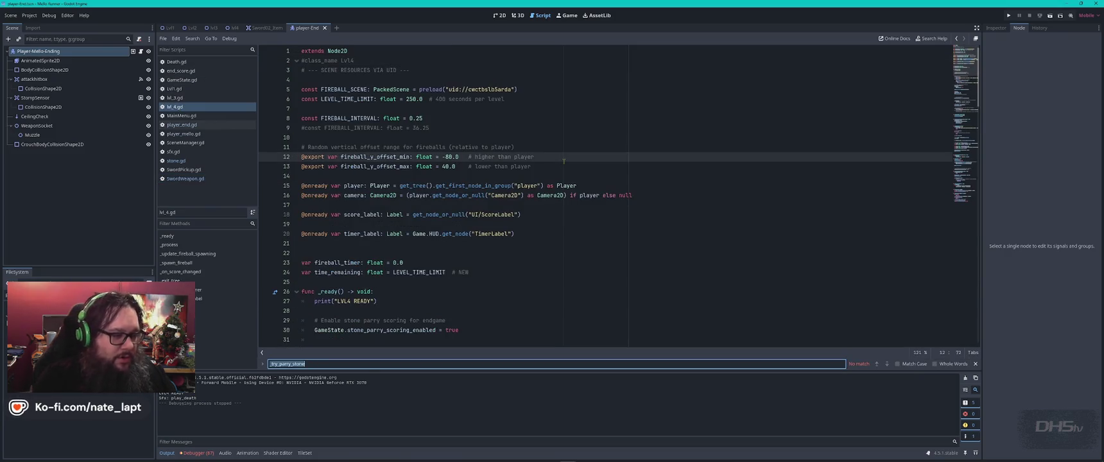
{"action": "type", "text": "sword"}
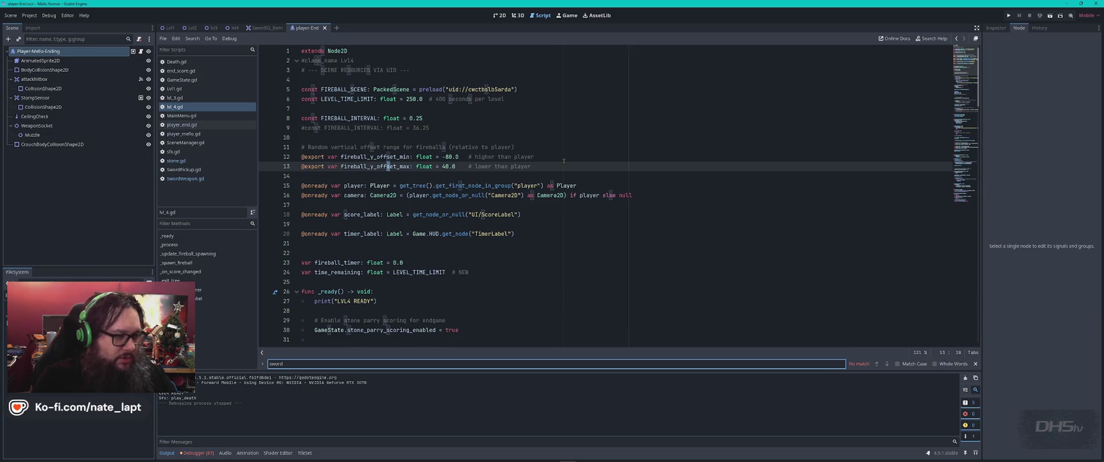
{"action": "key", "text": "Escape"}
{"action": "left_click", "coordinate": [185, 178]}
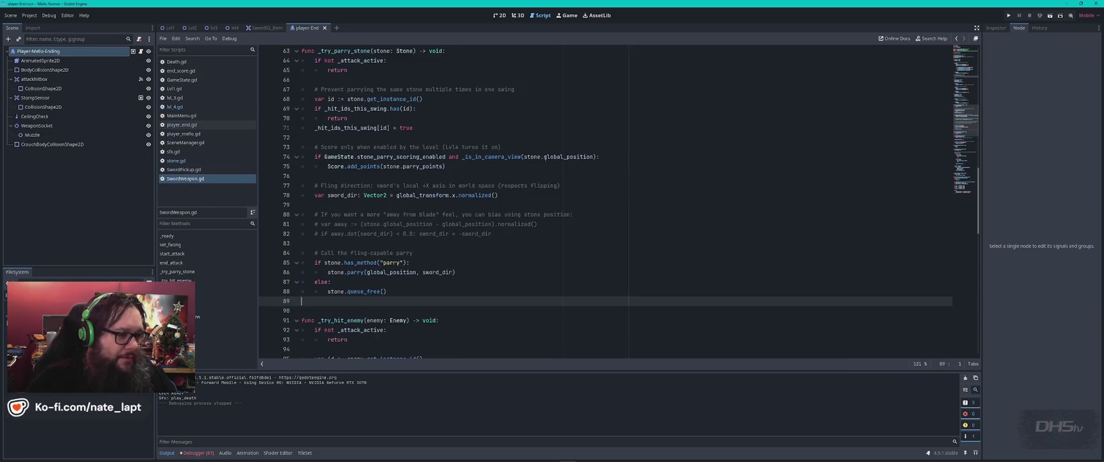
{"action": "left_click", "coordinate": [545, 158]}
{"action": "key", "text": "ctrl+f"}
{"action": "type", "text": "speed"}
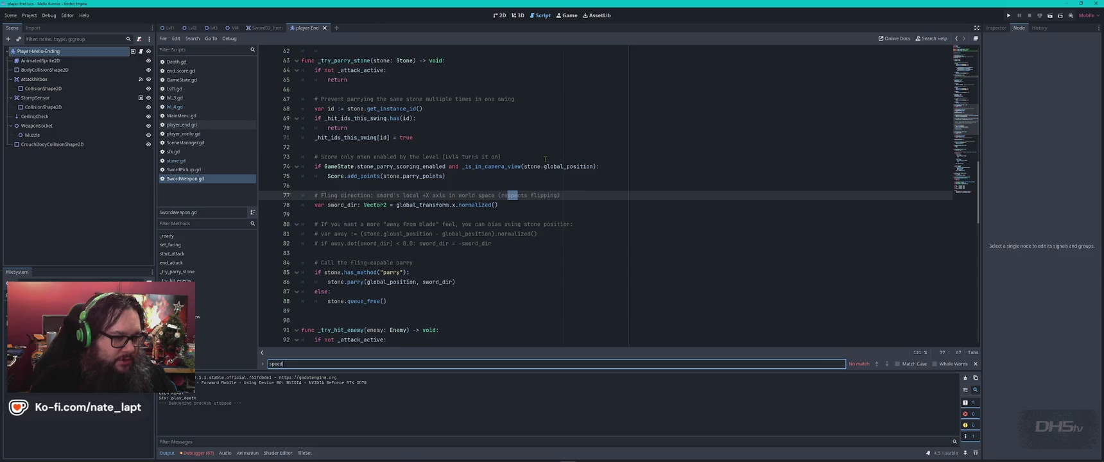
{"action": "key", "text": "Escape"}
- Read through SwordWeapon.gd from the top, then switch to GameState.gd
{"action": "key", "text": "ctrl+Home"}
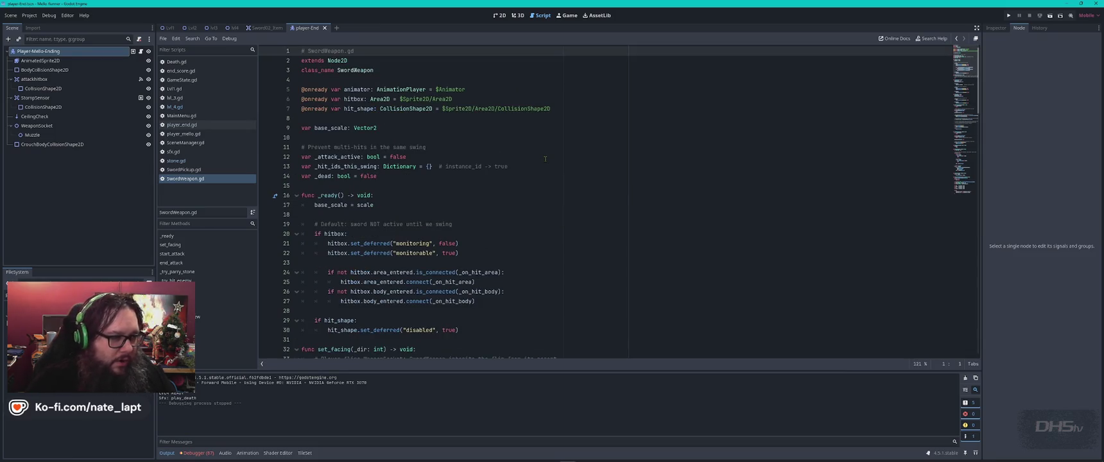
{"action": "scroll", "coordinate": [550, 183], "scroll_direction": "down", "scroll_amount": 4}
{"action": "scroll", "coordinate": [550, 184], "scroll_direction": "down", "scroll_amount": 5}
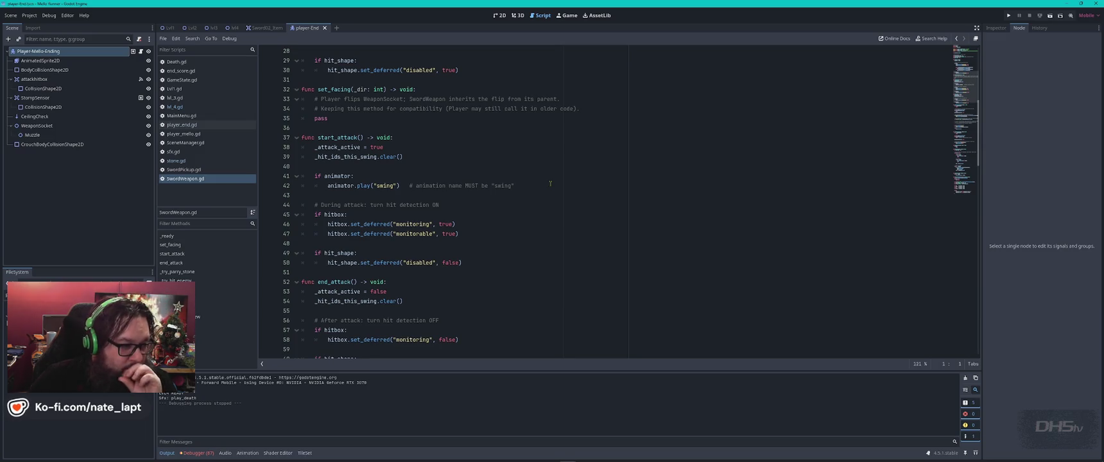
{"action": "scroll", "coordinate": [550, 183], "scroll_direction": "down", "scroll_amount": 7}
{"action": "scroll", "coordinate": [551, 184], "scroll_direction": "down", "scroll_amount": 7}
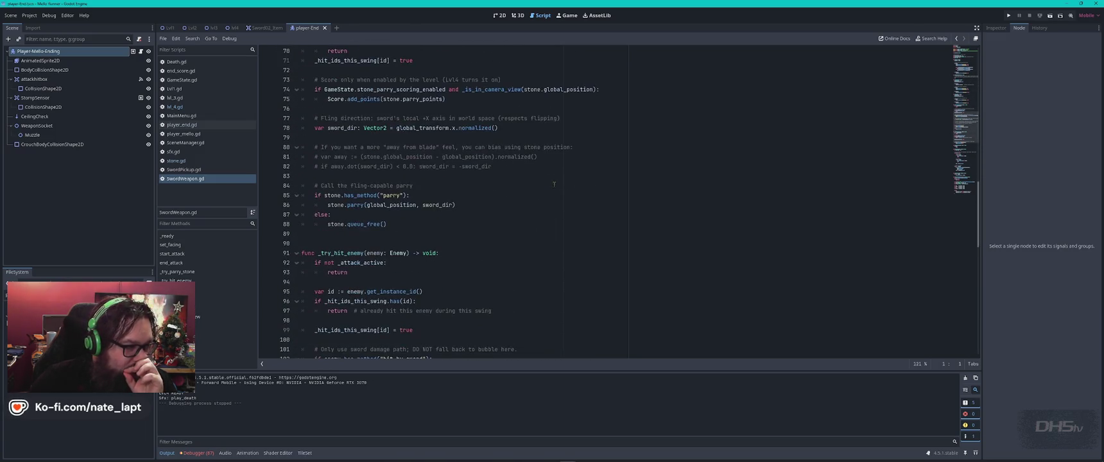
{"action": "scroll", "coordinate": [554, 184], "scroll_direction": "down", "scroll_amount": 8}
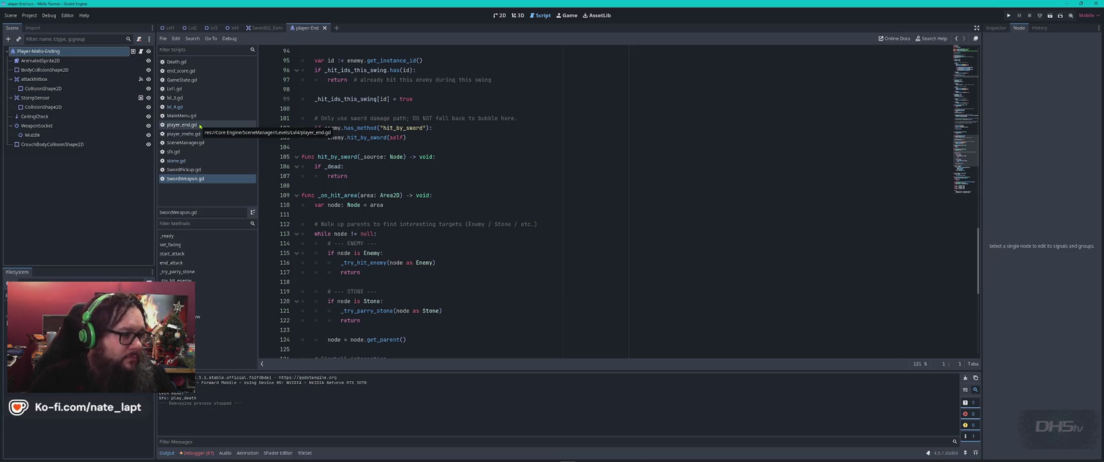
{"action": "left_click", "coordinate": [182, 80]}
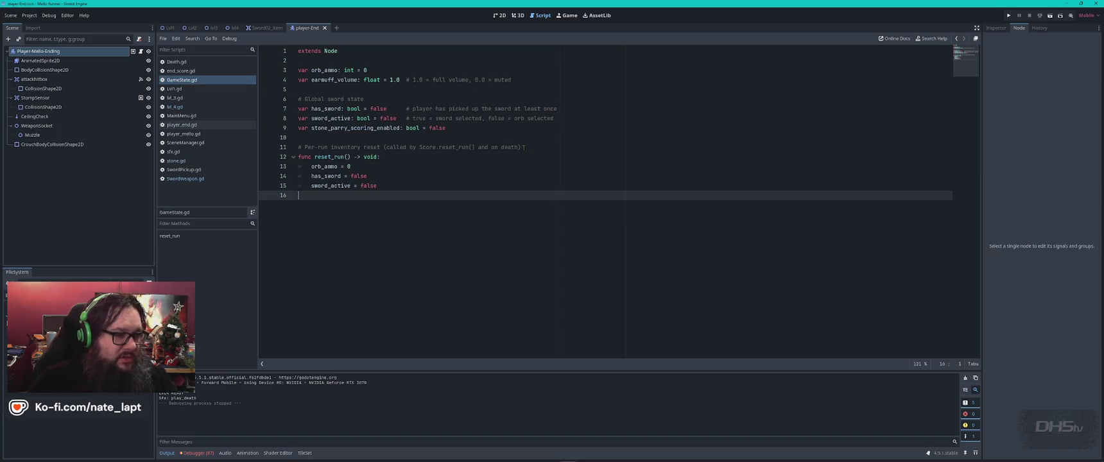
- Open lvl_4.gd and review the FIREBALL_INTERVAL lines down to line 52
{"action": "left_click", "coordinate": [197, 107]}
{"action": "left_click", "coordinate": [534, 115]}
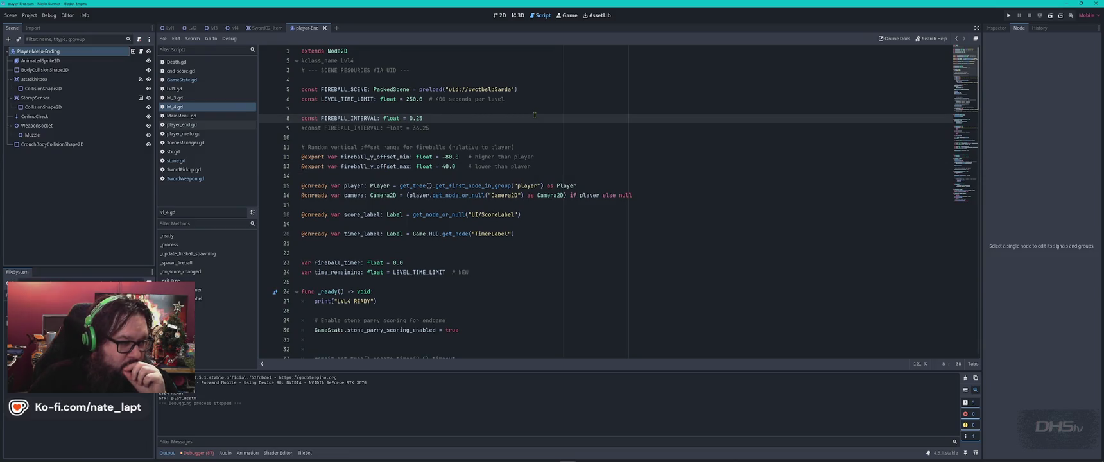
{"action": "left_click", "coordinate": [461, 128]}
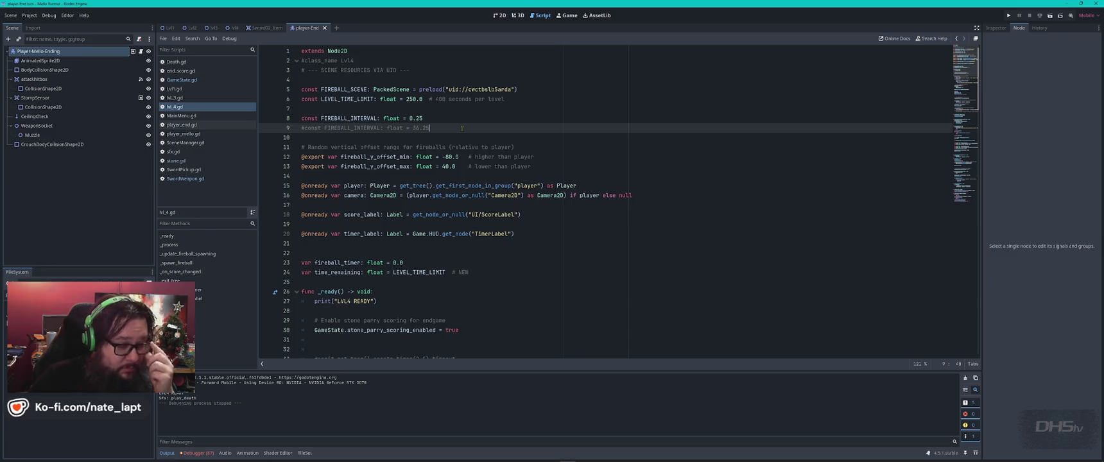
{"action": "scroll", "coordinate": [465, 130], "scroll_direction": "down", "scroll_amount": 6}
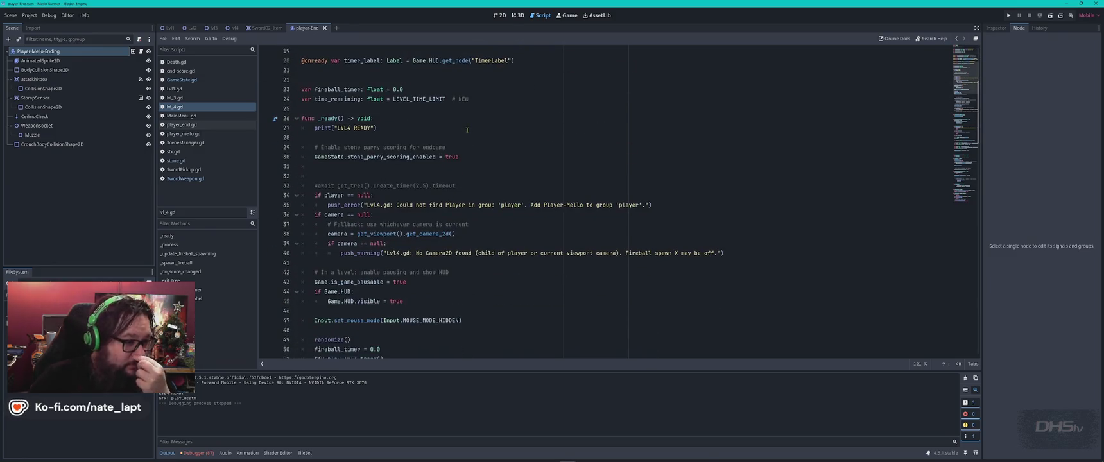
{"action": "scroll", "coordinate": [467, 131], "scroll_direction": "down", "scroll_amount": 4}
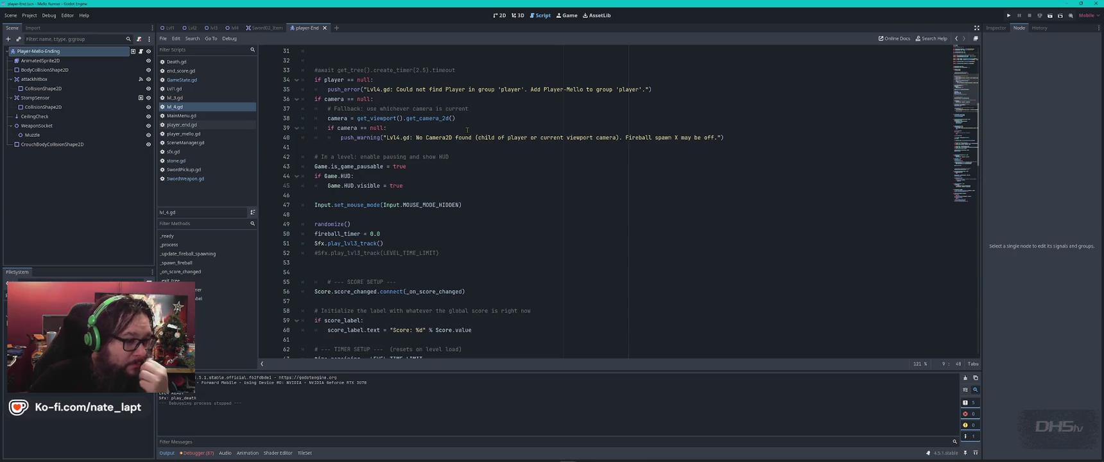
{"action": "scroll", "coordinate": [467, 130], "scroll_direction": "down", "scroll_amount": 3}
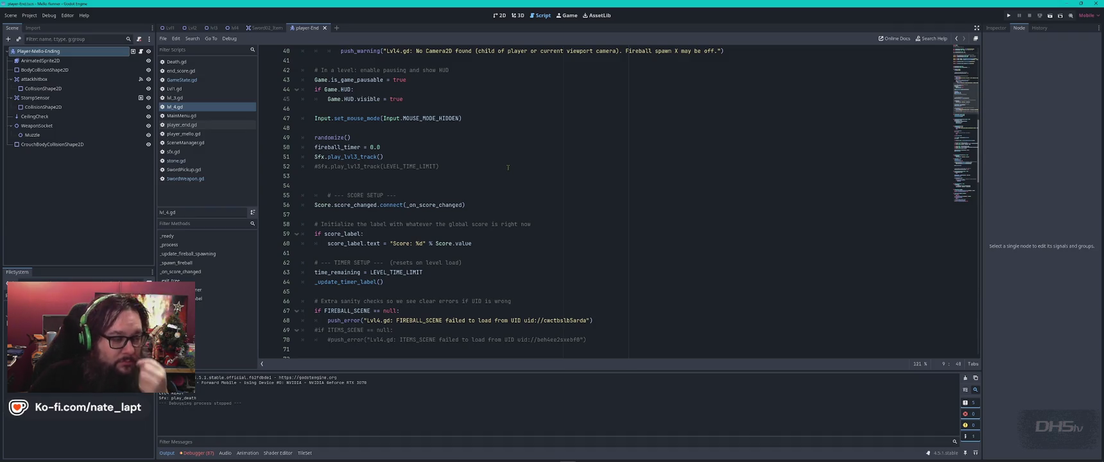
{"action": "left_click", "coordinate": [477, 168]}
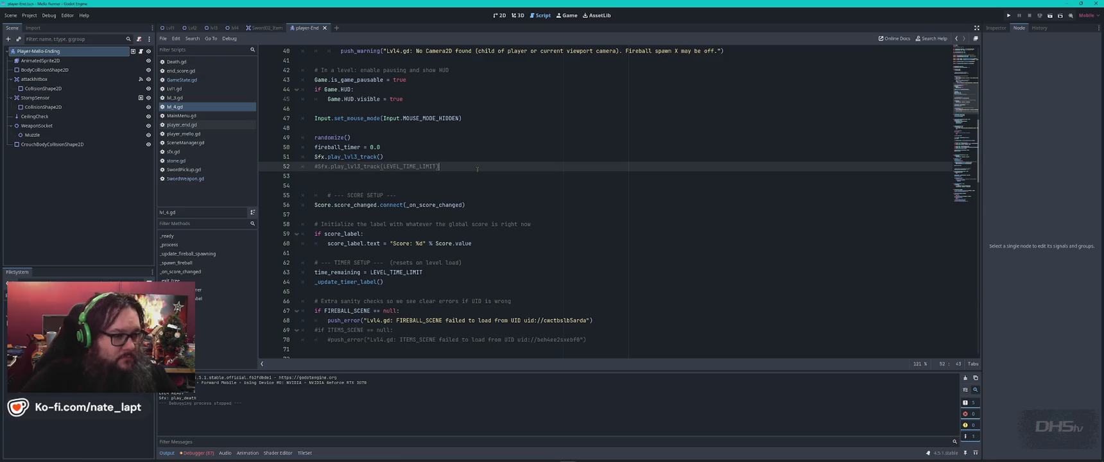
- Search for 'timer' and step through matches, wrapping to fireball_timer and the create_timer call
{"action": "key", "text": "ctrl+f"}
{"action": "type", "text": "timer"}
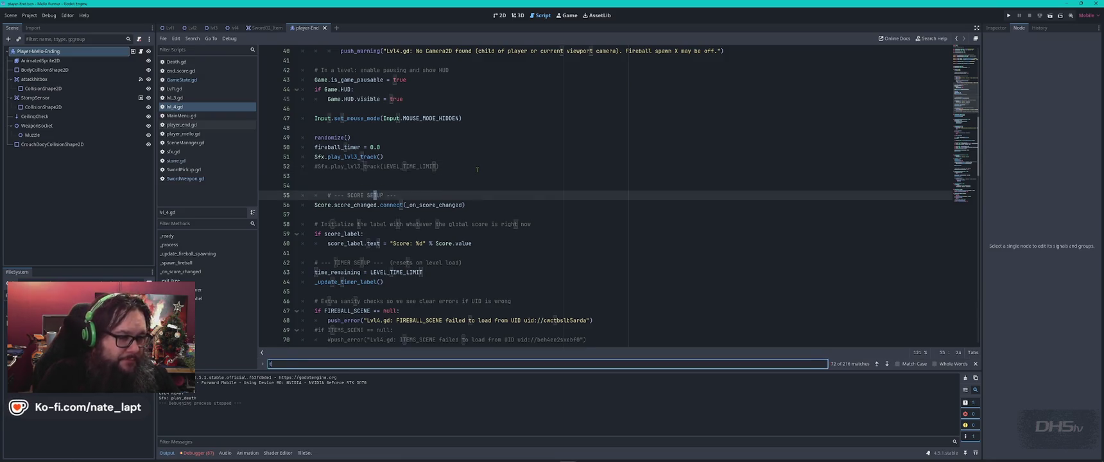
{"action": "key", "text": "Return"}
{"action": "key", "text": "Return"}
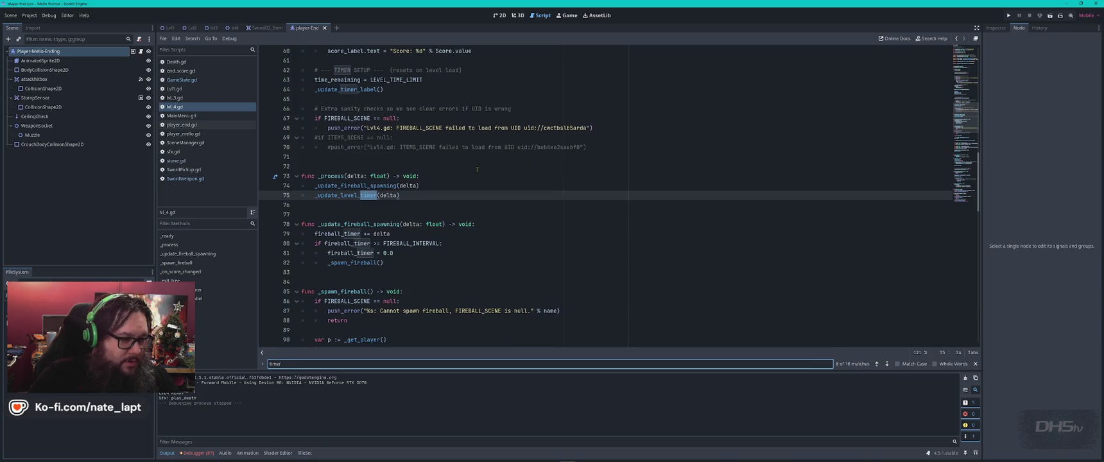
{"action": "key", "text": "Return"}
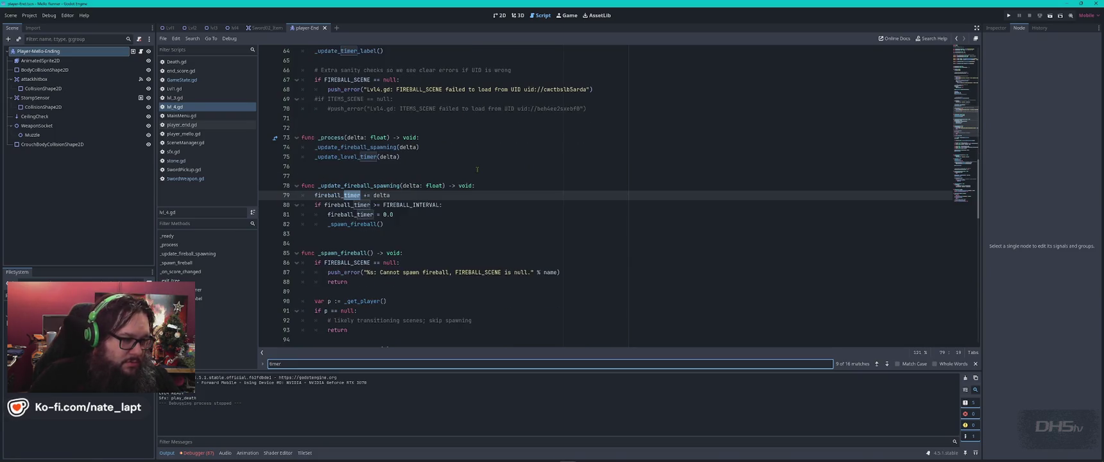
{"action": "key", "text": "Return"}
{"action": "key", "text": "Return"}
{"action": "key", "text": "Return"}
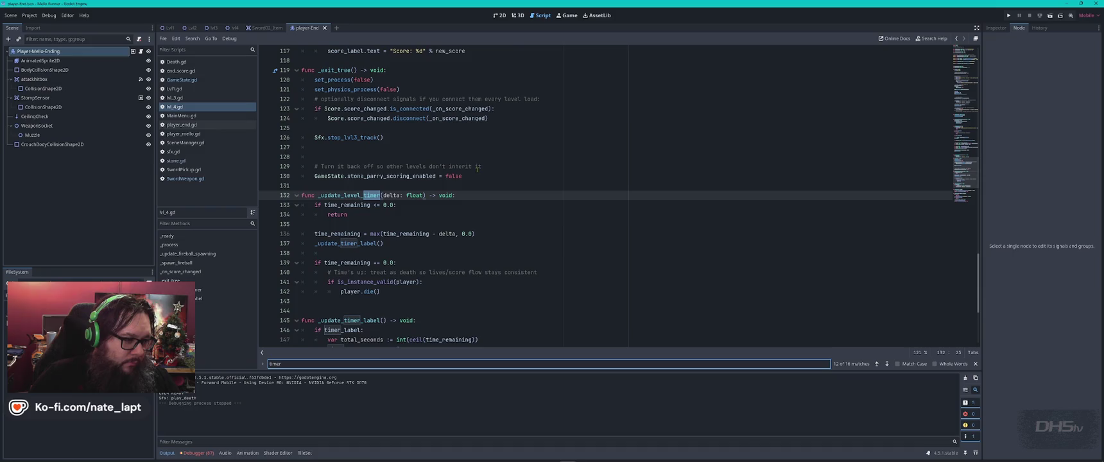
{"action": "key", "text": "Return"}
{"action": "key", "text": "Return"}
{"action": "key", "text": "Return"}
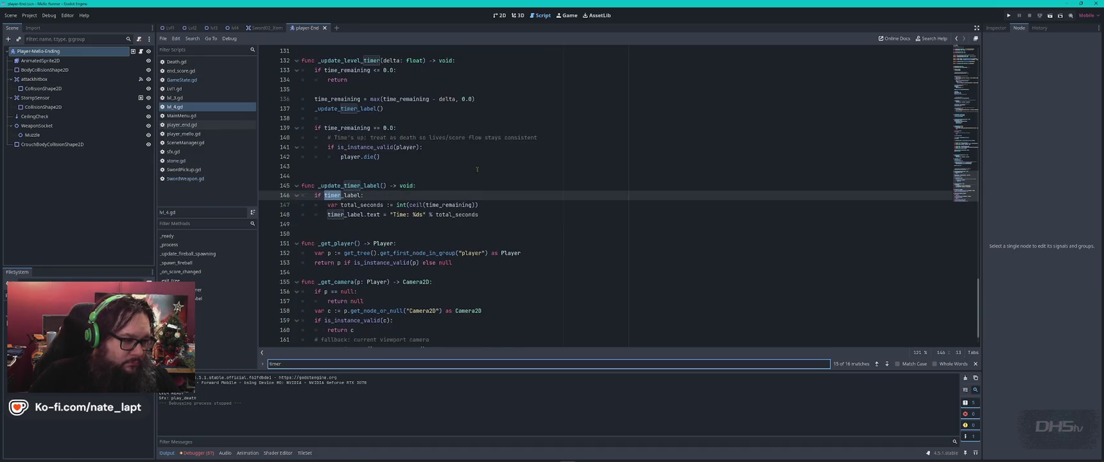
{"action": "key", "text": "Return"}
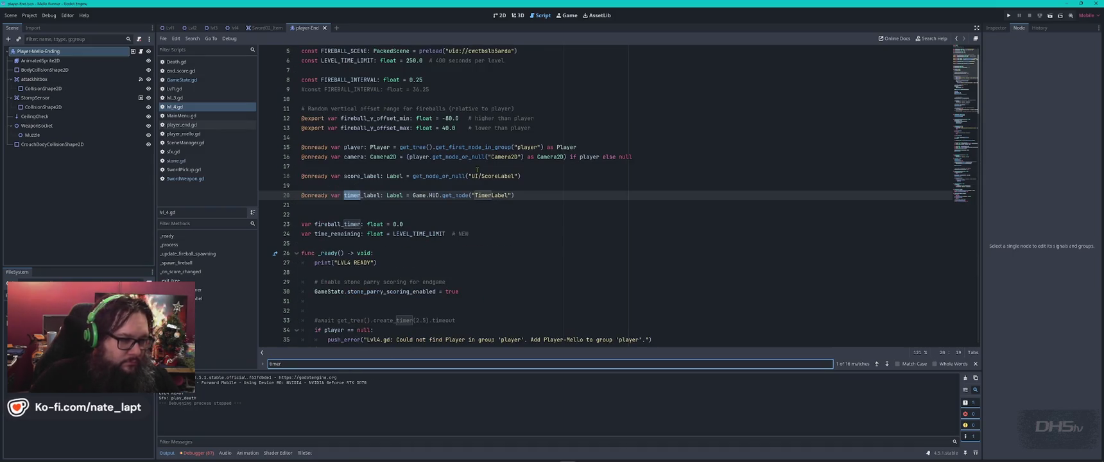
{"action": "key", "text": "Return"}
{"action": "key", "text": "Return"}
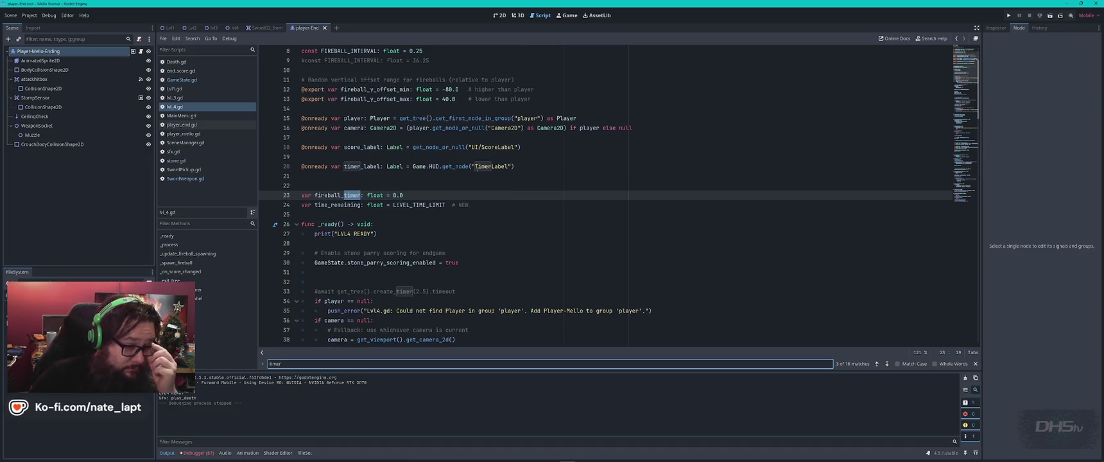
{"action": "key", "text": "Return"}
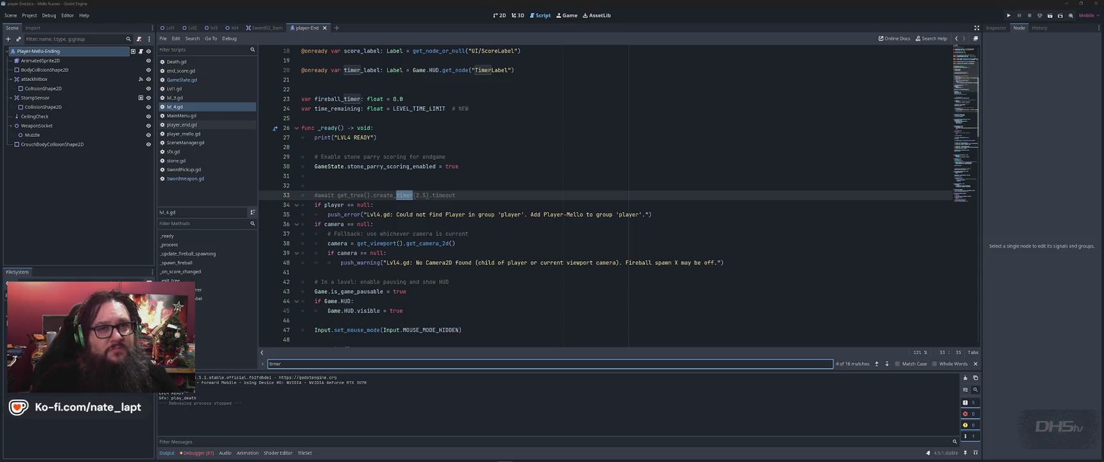
{"action": "left_click", "coordinate": [745, 20]}
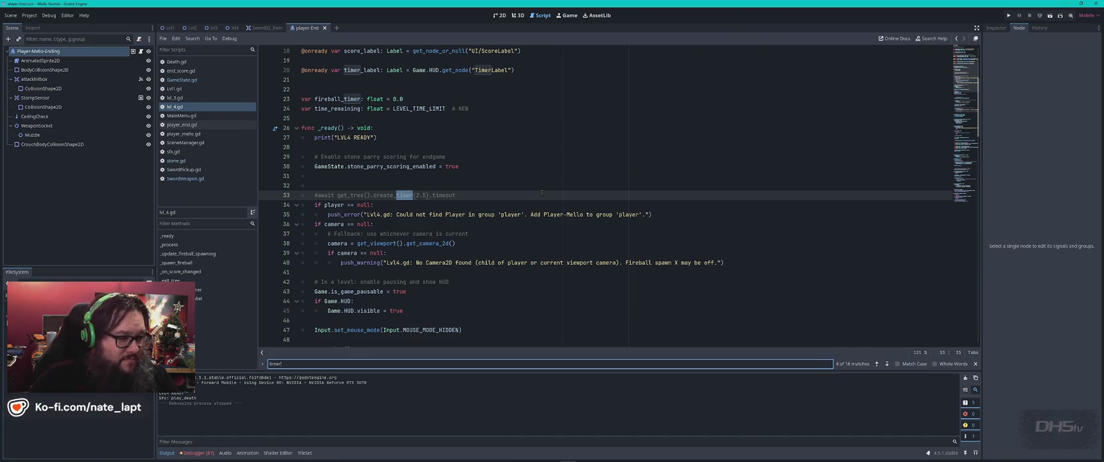
{"action": "scroll", "coordinate": [541, 193], "scroll_direction": "down", "scroll_amount": 3}
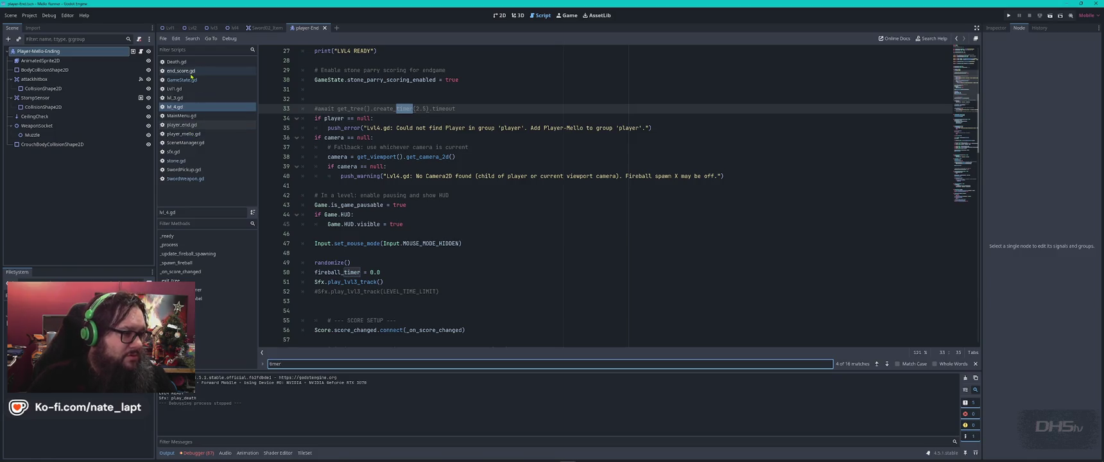
{"action": "left_click", "coordinate": [195, 80]}
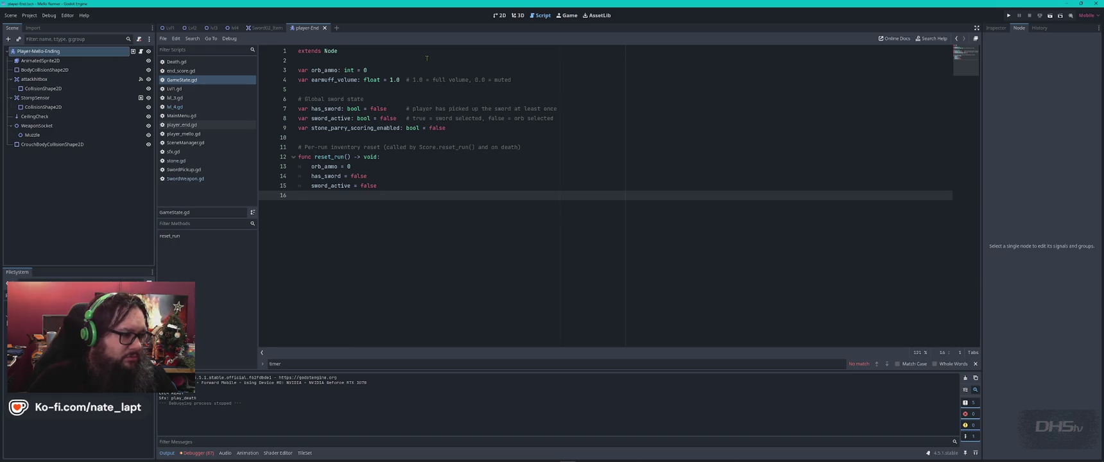
{"action": "left_click", "coordinate": [183, 179]}
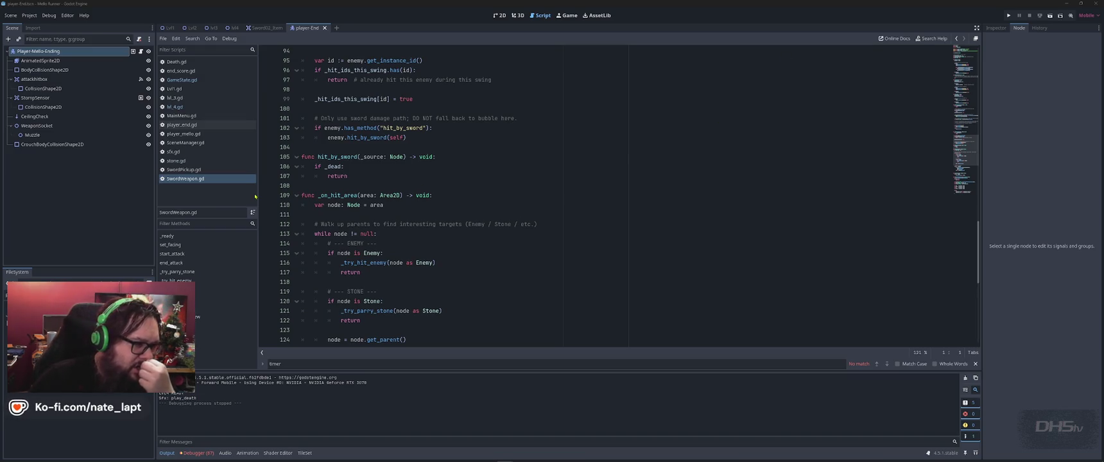
{"action": "left_click", "coordinate": [182, 107]}
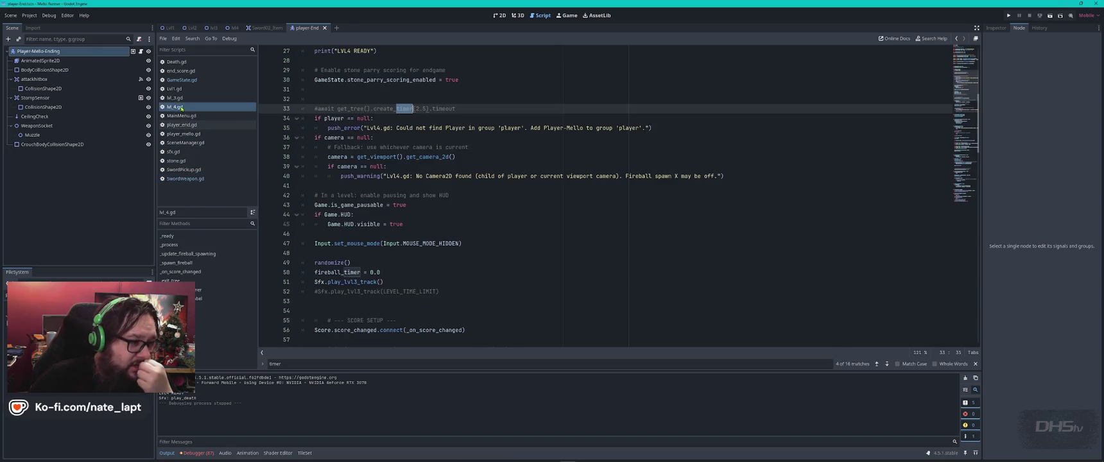
- Search the script for 'orbi', then 'water', and close the find bar
{"action": "left_click", "coordinate": [539, 216]}
{"action": "key", "text": "ctrl+f"}
{"action": "type", "text": "orbi"}
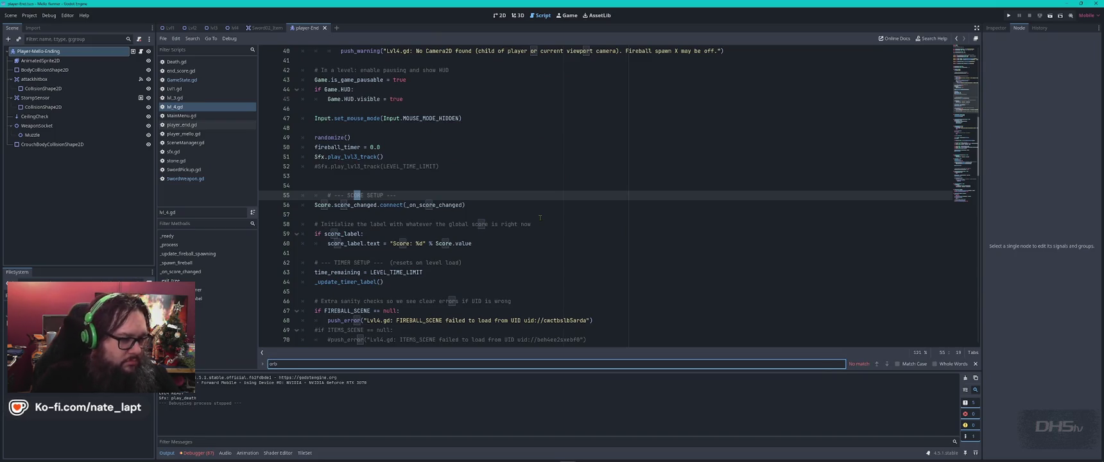
{"action": "scroll", "coordinate": [545, 232], "scroll_direction": "down", "scroll_amount": 3}
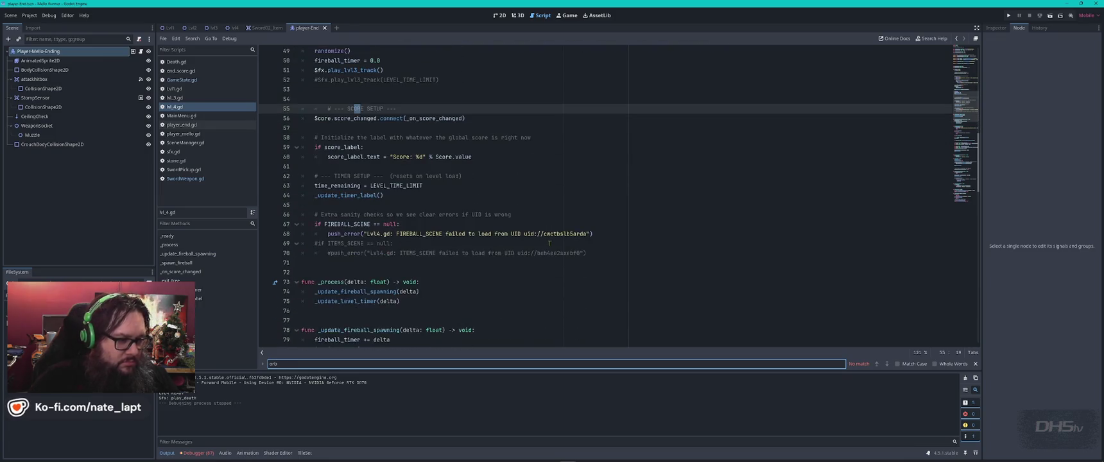
{"action": "key", "text": "BackSpace"}
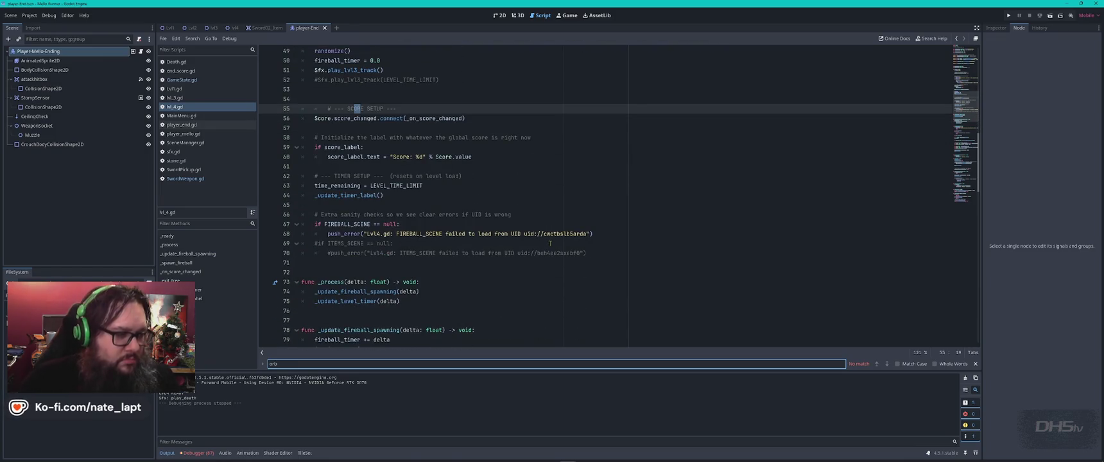
{"action": "key", "text": "BackSpace"}
{"action": "key", "text": "BackSpace"}
{"action": "key", "text": "BackSpace"}
{"action": "type", "text": "water"}
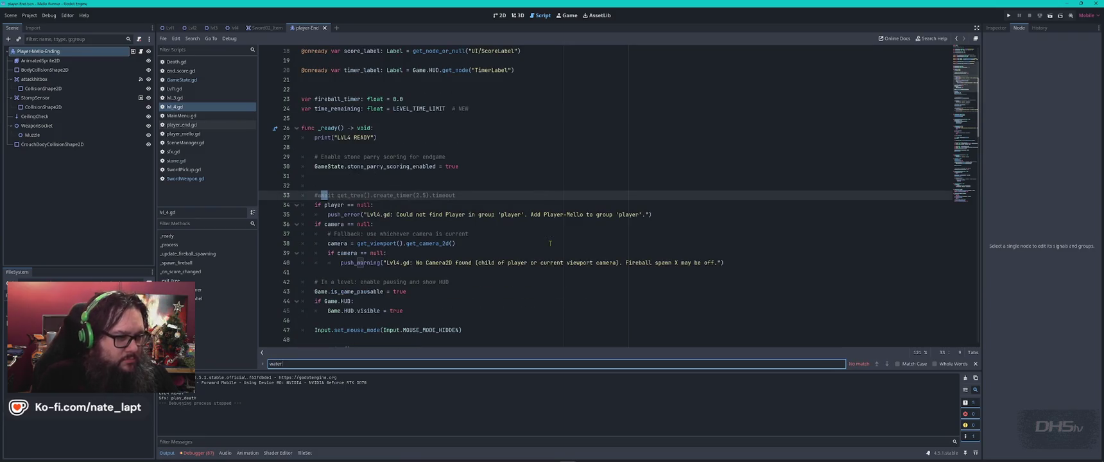
{"action": "key", "text": "Escape"}
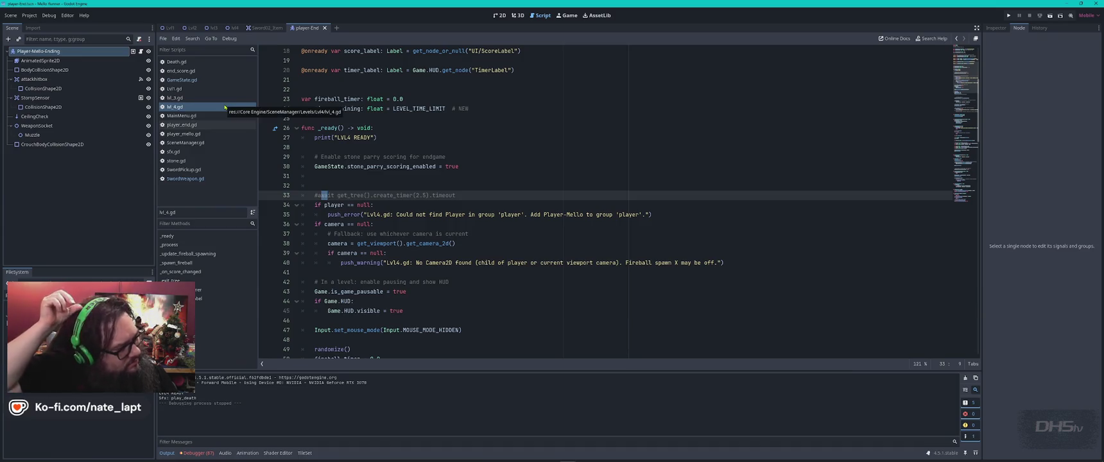
- Open player_end.gd and scroll through its crouch and jump constants
{"action": "left_click", "coordinate": [181, 125]}
{"action": "left_click", "coordinate": [605, 146]}
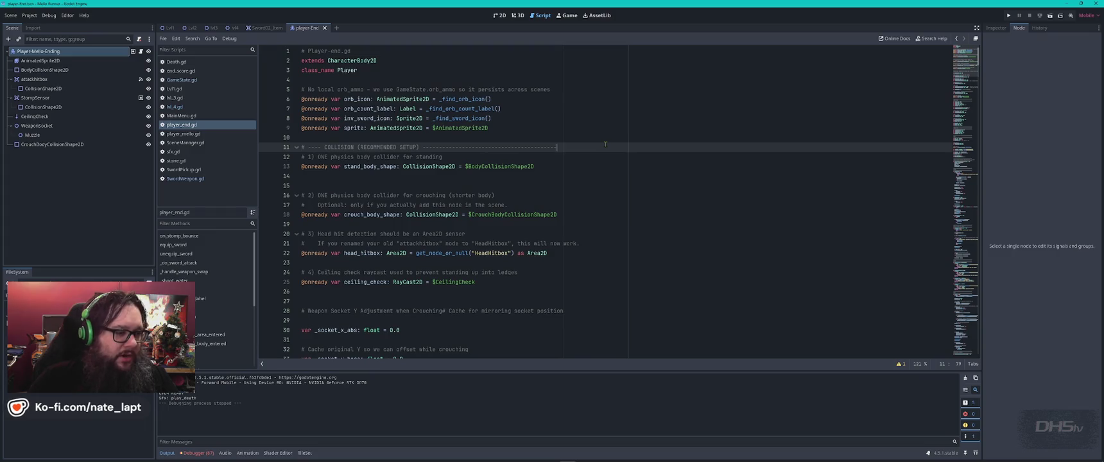
{"action": "scroll", "coordinate": [597, 146], "scroll_direction": "down", "scroll_amount": 6}
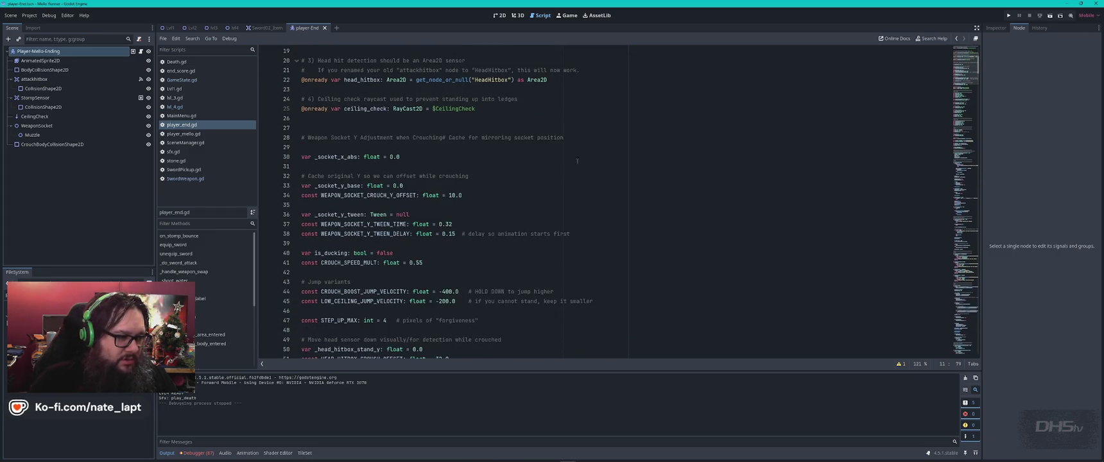
- Edit the SPEED constant's value on line 60 of player_end.gd
{"action": "scroll", "coordinate": [346, 228], "scroll_direction": "down", "scroll_amount": 1}
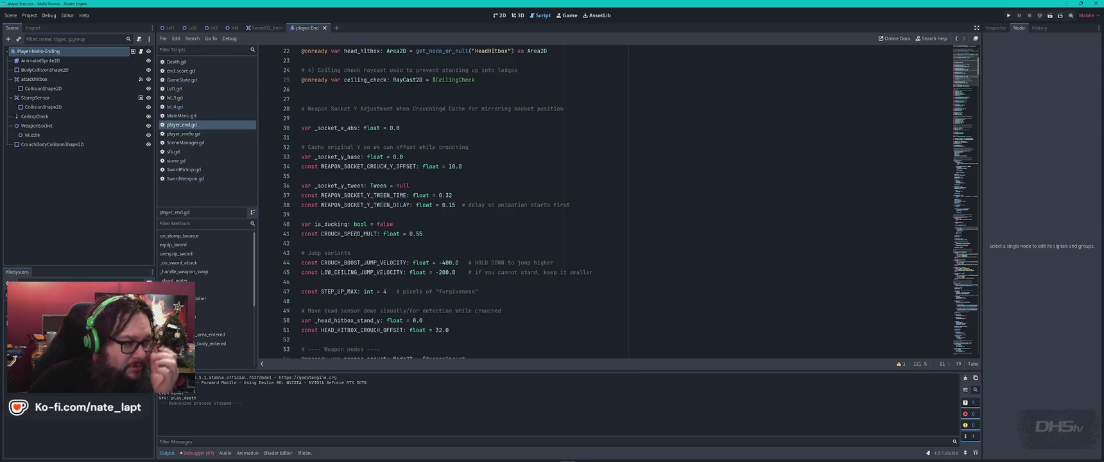
{"action": "scroll", "coordinate": [366, 240], "scroll_direction": "down", "scroll_amount": 2}
{"action": "scroll", "coordinate": [376, 246], "scroll_direction": "up", "scroll_amount": 2}
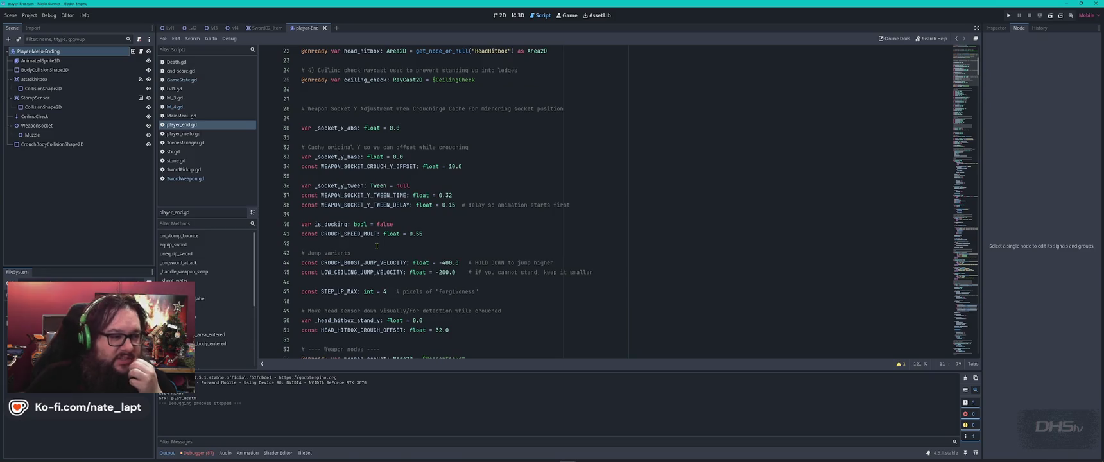
{"action": "left_click", "coordinate": [338, 195]}
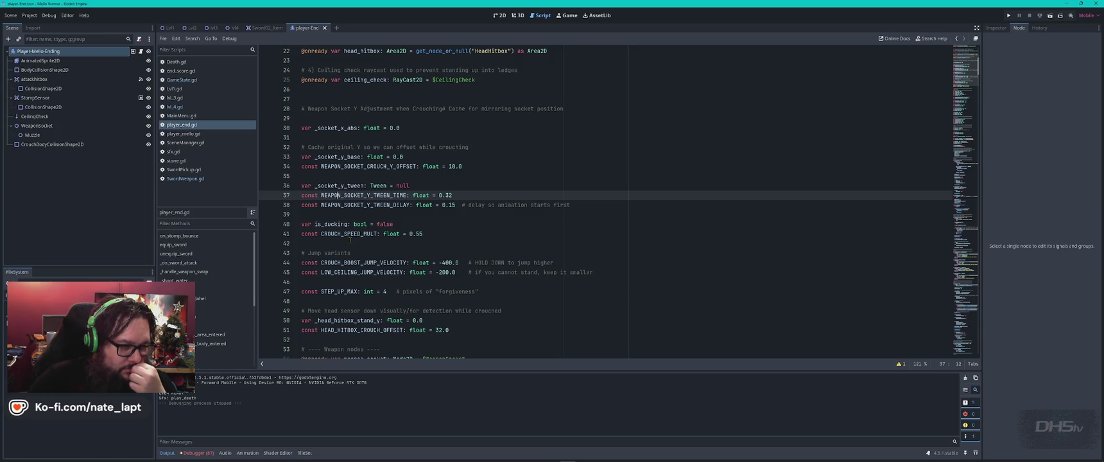
{"action": "scroll", "coordinate": [351, 262], "scroll_direction": "down", "scroll_amount": 6}
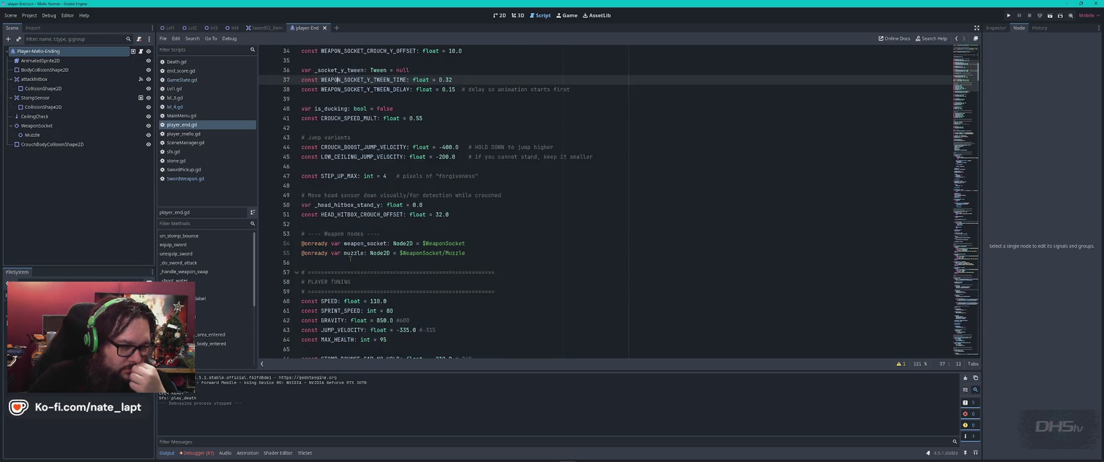
{"action": "scroll", "coordinate": [378, 214], "scroll_direction": "down", "scroll_amount": 1}
{"action": "left_click", "coordinate": [378, 214]}
{"action": "double_click", "coordinate": [378, 214]}
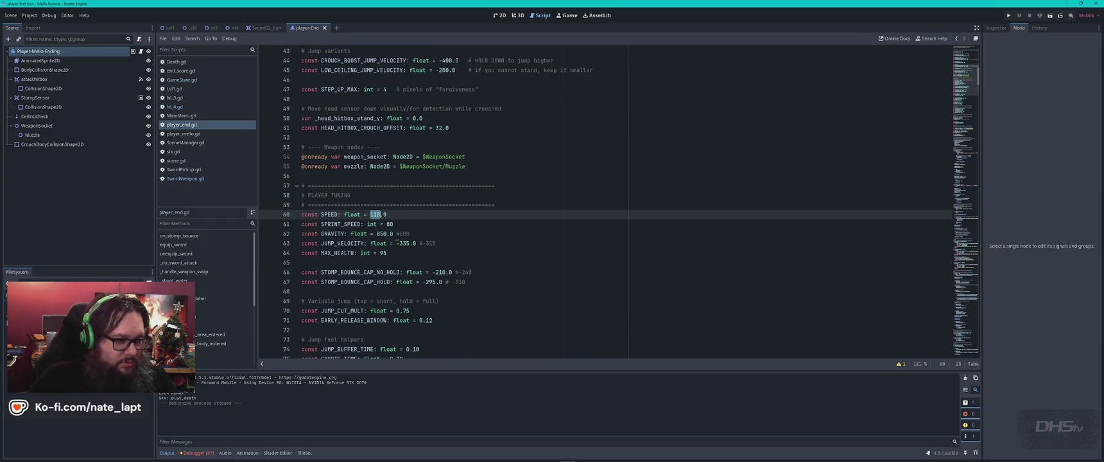
{"action": "key", "text": "End"}
{"action": "type", "text": "110"}
{"action": "key", "text": "ctrl+Left"}
{"action": "key", "text": "ctrl+Left"}
{"action": "key", "text": "ctrl+Left"}
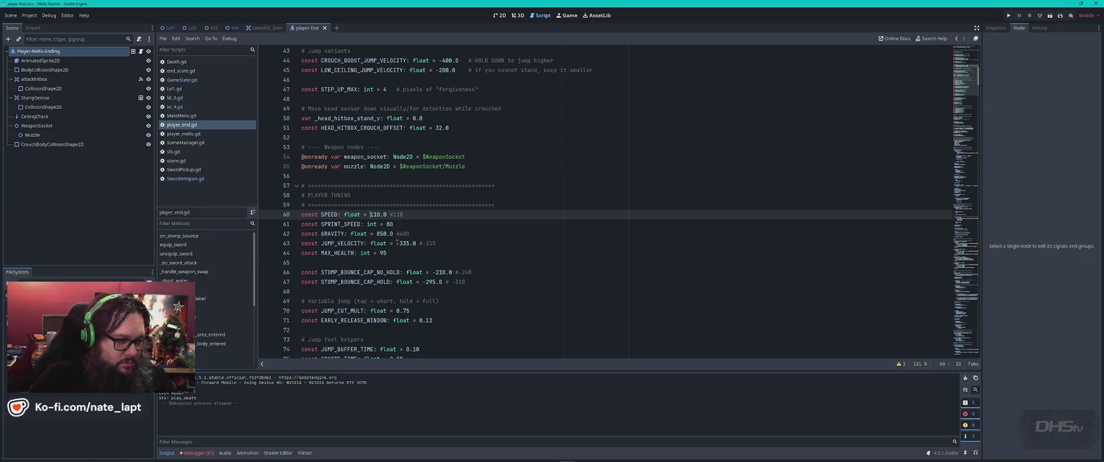
{"action": "key", "text": "Delete"}
{"action": "key", "text": "Delete"}
{"action": "type", "text": "19"}
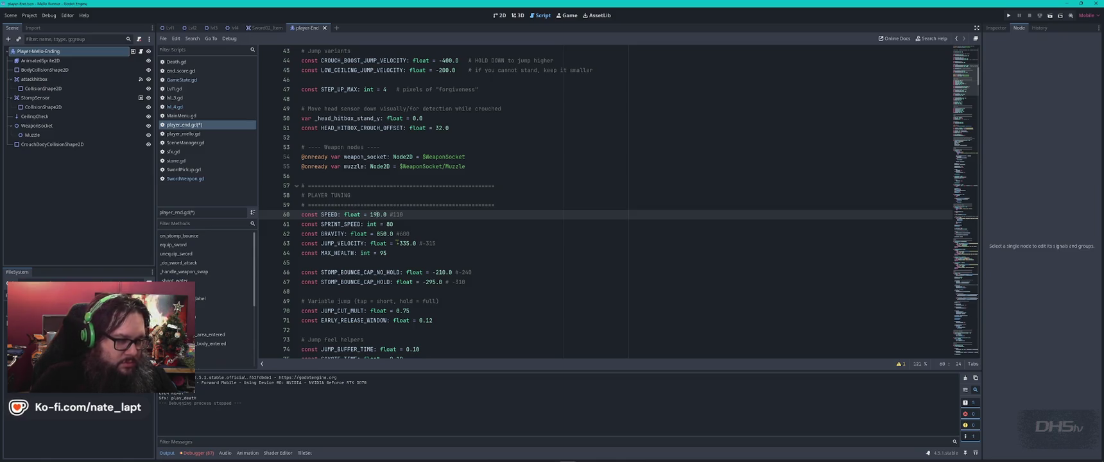
- Change MAX_HEALTH from 95 to 120
{"action": "key", "text": "Down"}
{"action": "key", "text": "Down"}
{"action": "key", "text": "Down"}
{"action": "key", "text": "Down"}
{"action": "key", "text": "Right"}
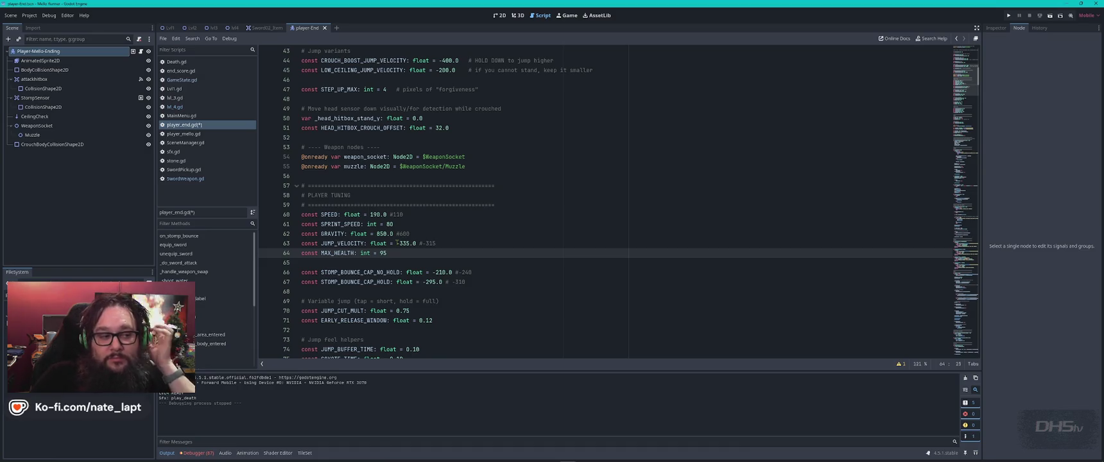
{"action": "key", "text": "Delete"}
{"action": "type", "text": "1"}
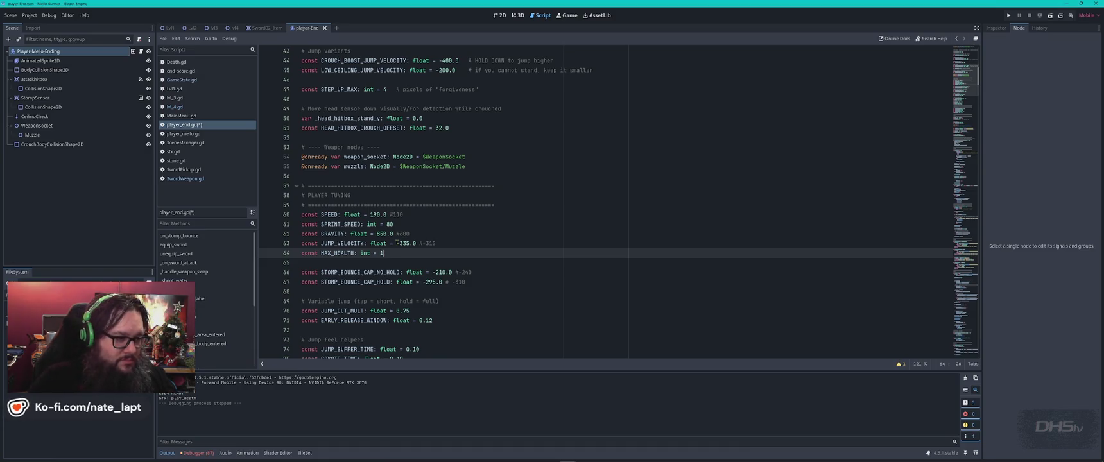
{"action": "type", "text": "20"}
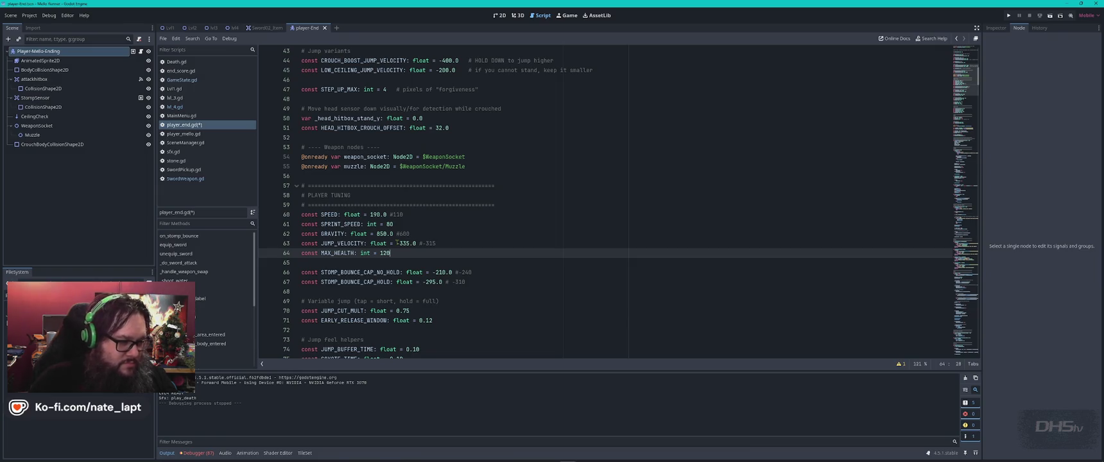
- Replace the last digit of SHOOT_COOLDOWN with 0 and run the project
{"action": "scroll", "coordinate": [385, 277], "scroll_direction": "down", "scroll_amount": 2}
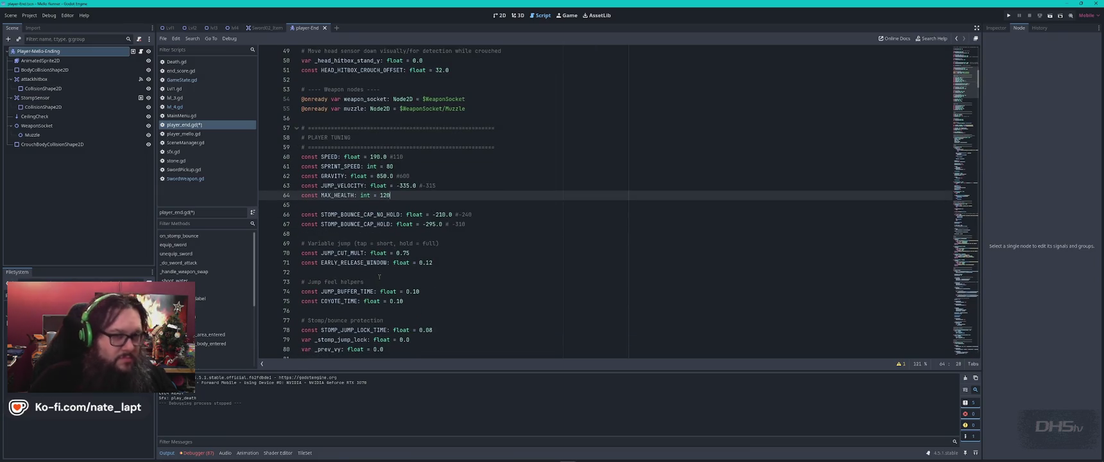
{"action": "scroll", "coordinate": [553, 188], "scroll_direction": "down", "scroll_amount": 3}
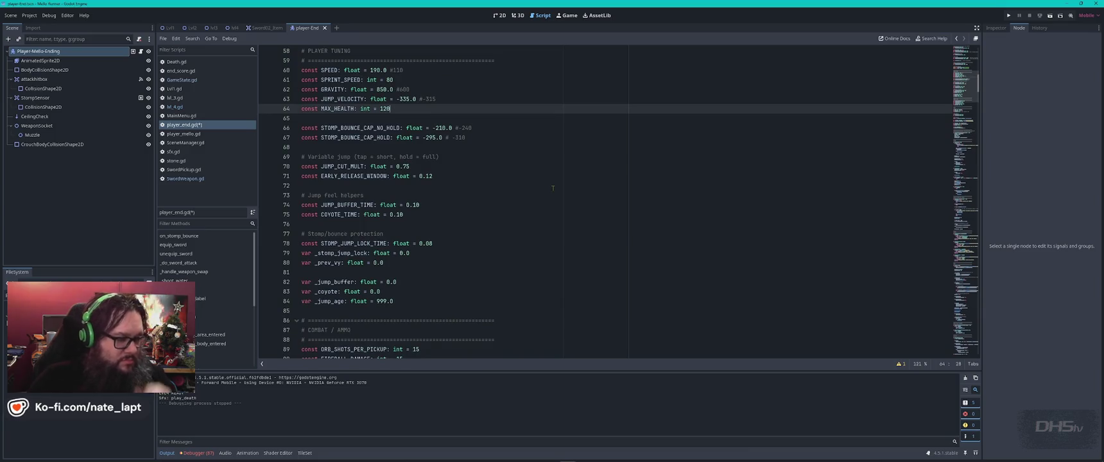
{"action": "scroll", "coordinate": [553, 188], "scroll_direction": "down", "scroll_amount": 3}
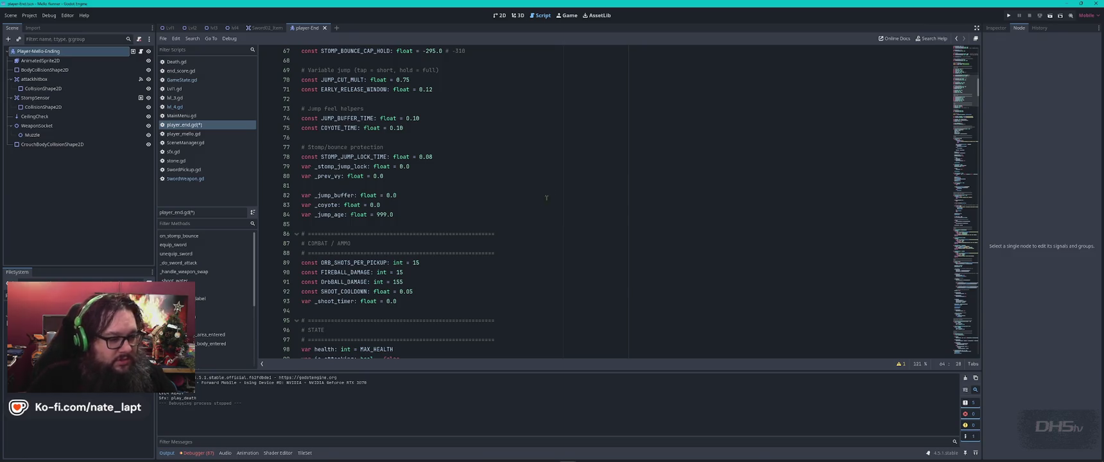
{"action": "scroll", "coordinate": [514, 218], "scroll_direction": "down", "scroll_amount": 2}
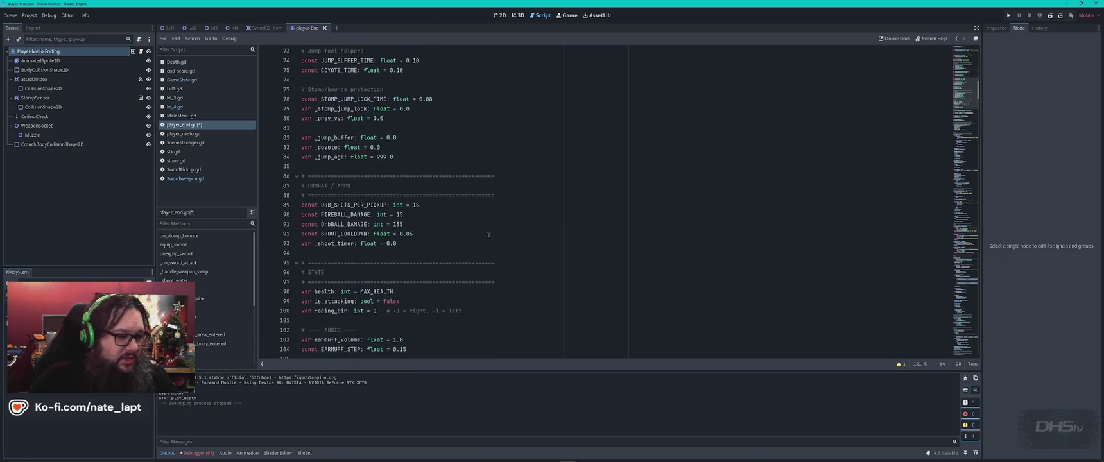
{"action": "left_click", "coordinate": [419, 235]}
{"action": "key", "text": "BackSpace"}
{"action": "type", "text": "0"}
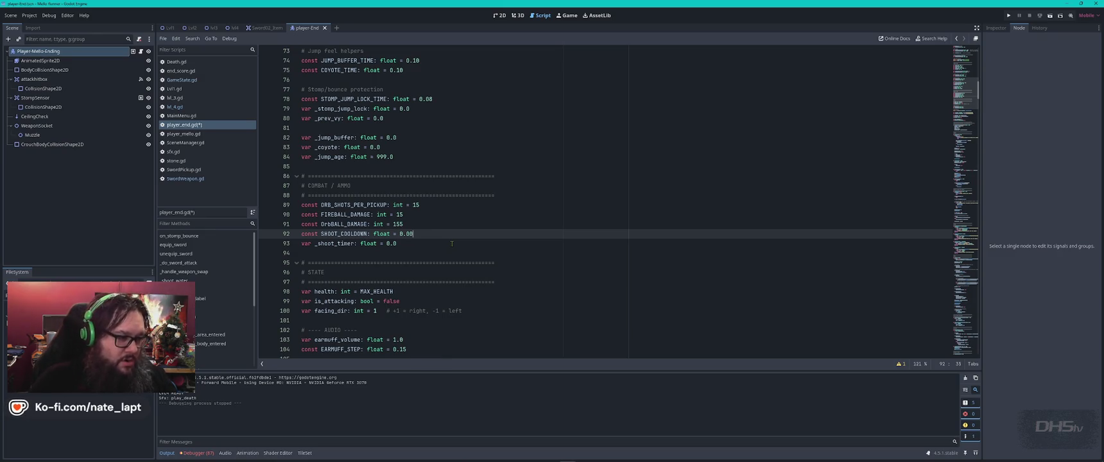
{"action": "key", "text": "F5"}
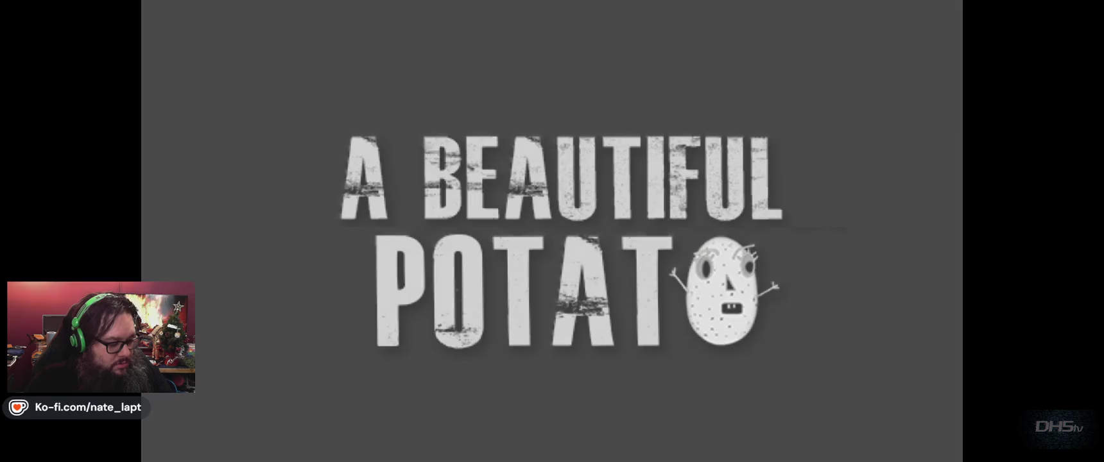
- Start the end level and weave left and right parrying fireballs to a 6670 high score
{"action": "key", "text": "Return"}
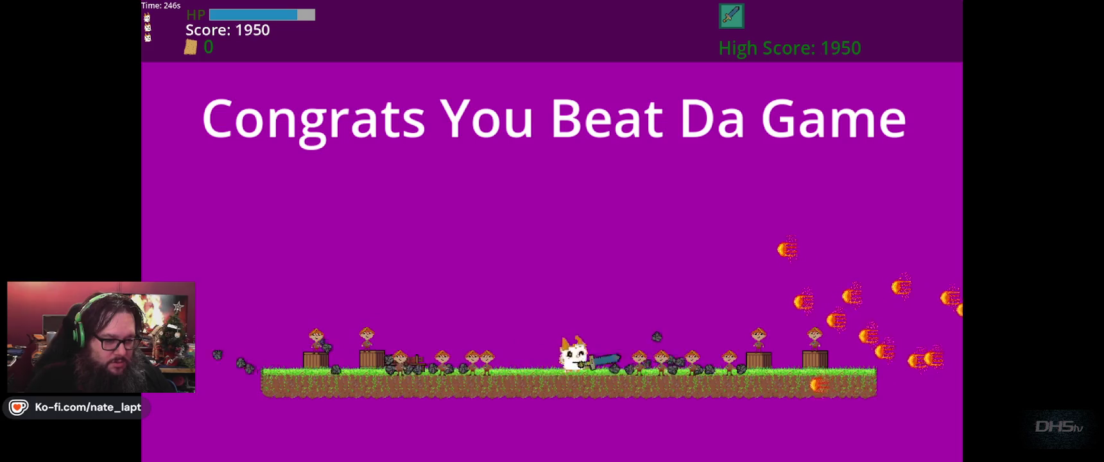
{"action": "key", "text": "space"}
{"action": "key", "text": "Left"}
{"action": "key", "text": "Right"}
{"action": "key", "text": "Left"}
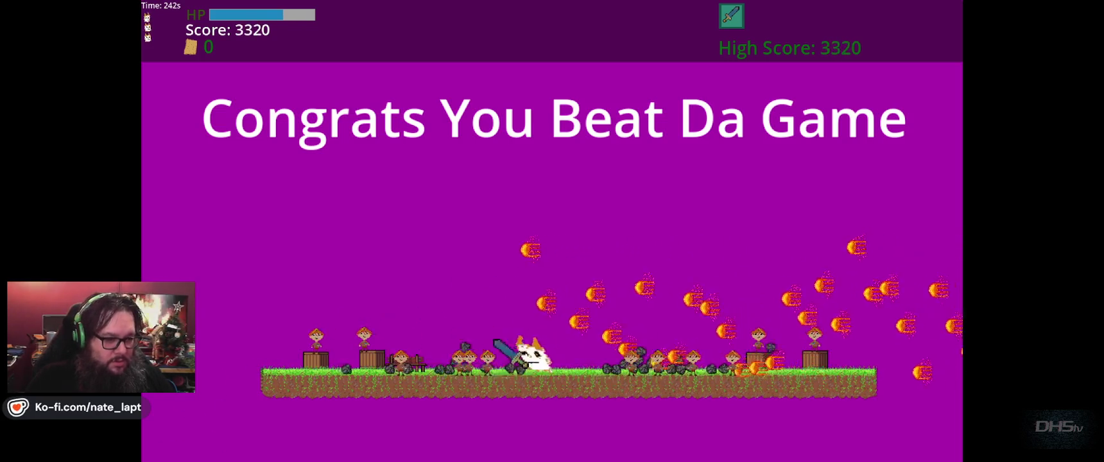
{"action": "key", "text": "Right"}
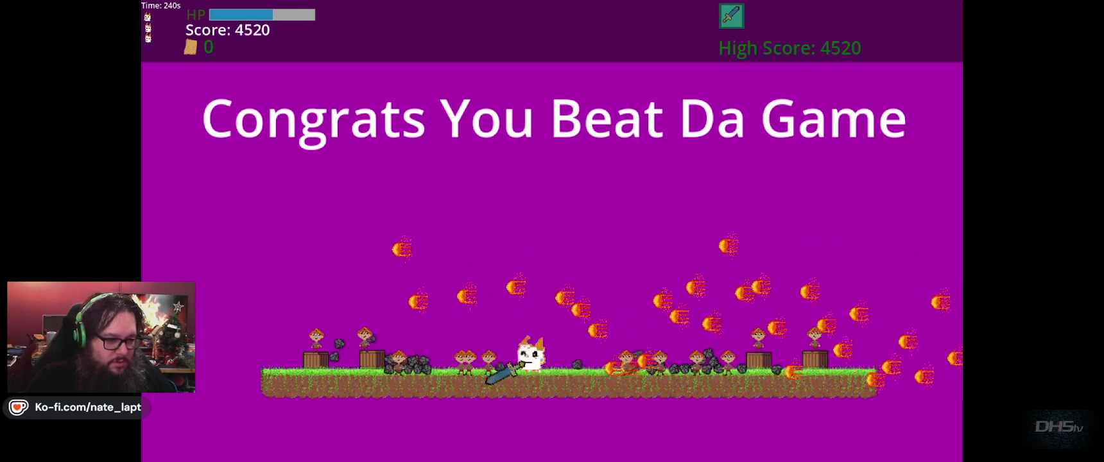
{"action": "key", "text": "Left"}
{"action": "key", "text": "Right"}
{"action": "key", "text": "Left"}
{"action": "key", "text": "Right"}
{"action": "key", "text": "Left"}
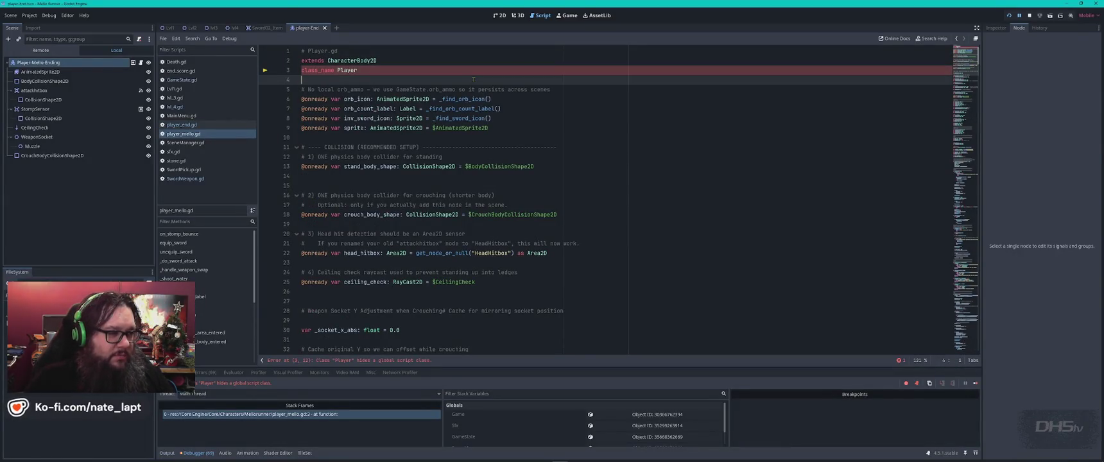
- Change line 3 to class_name Player2, save player_mello.gd, and relaunch the project
{"action": "scroll", "coordinate": [476, 80], "scroll_direction": "down", "scroll_amount": 9}
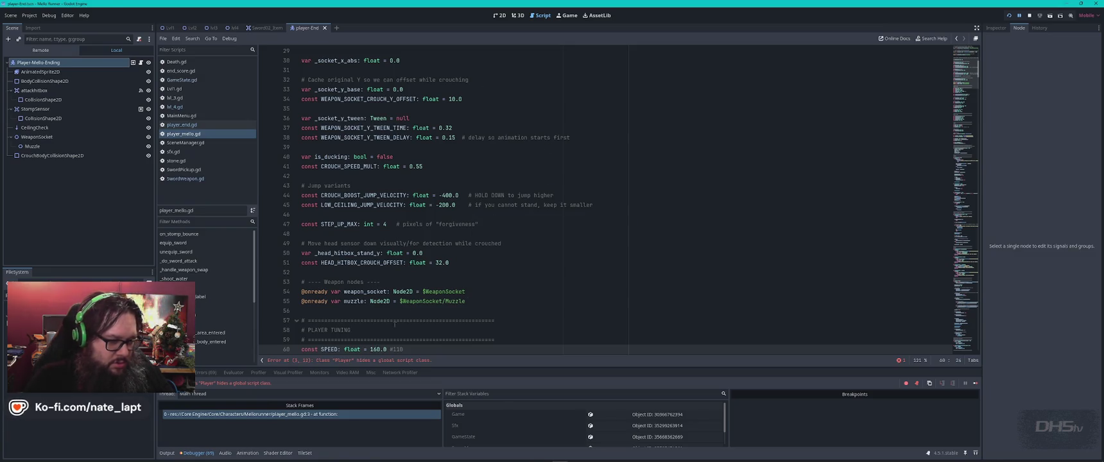
{"action": "scroll", "coordinate": [449, 305], "scroll_direction": "up", "scroll_amount": 9}
{"action": "left_click", "coordinate": [364, 72]}
{"action": "type", "text": "2"}
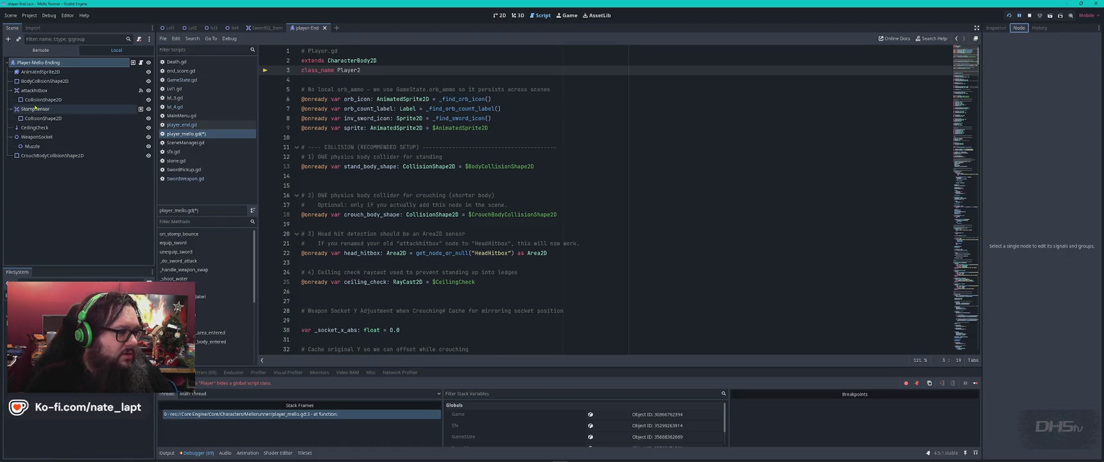
{"action": "left_click", "coordinate": [60, 64]}
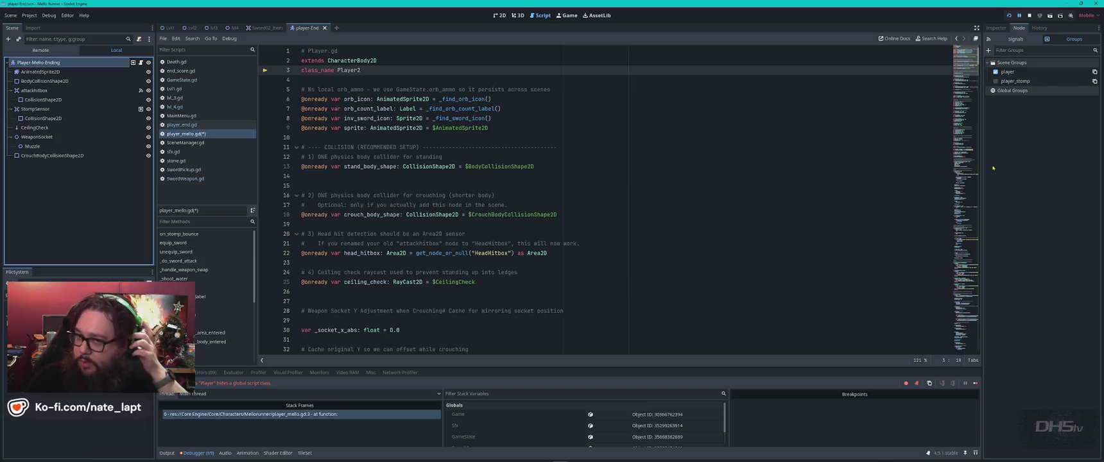
{"action": "left_click", "coordinate": [759, 190]}
{"action": "key", "text": "ctrl+s"}
{"action": "key", "text": "F5"}
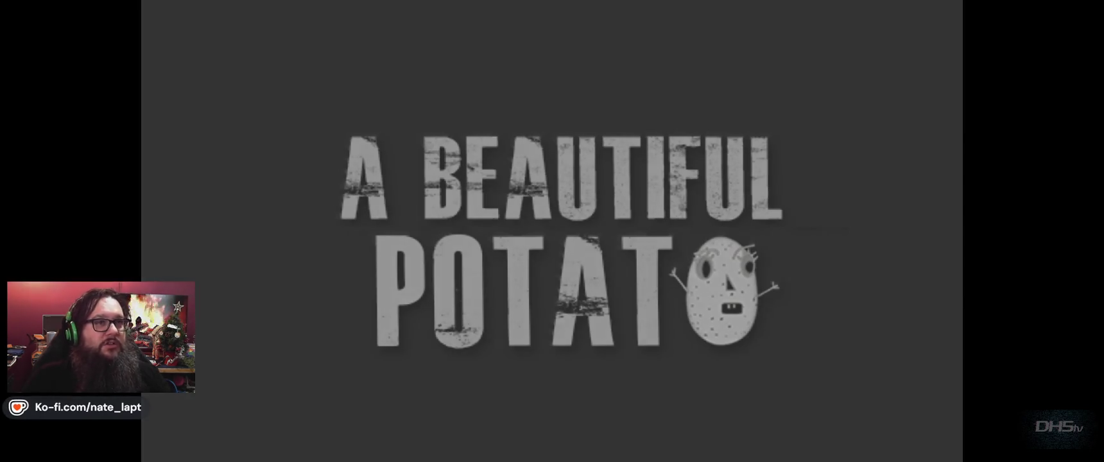
- Start the end level and move back and forth, jumping and swinging the sword at enemies
{"action": "key", "text": "Return"}
{"action": "key", "text": "Left"}
{"action": "key", "text": "space"}
{"action": "key", "text": "Right"}
{"action": "key", "text": "Right"}
{"action": "key", "text": "Left"}
{"action": "key", "text": "Right"}
{"action": "key", "text": "Left"}
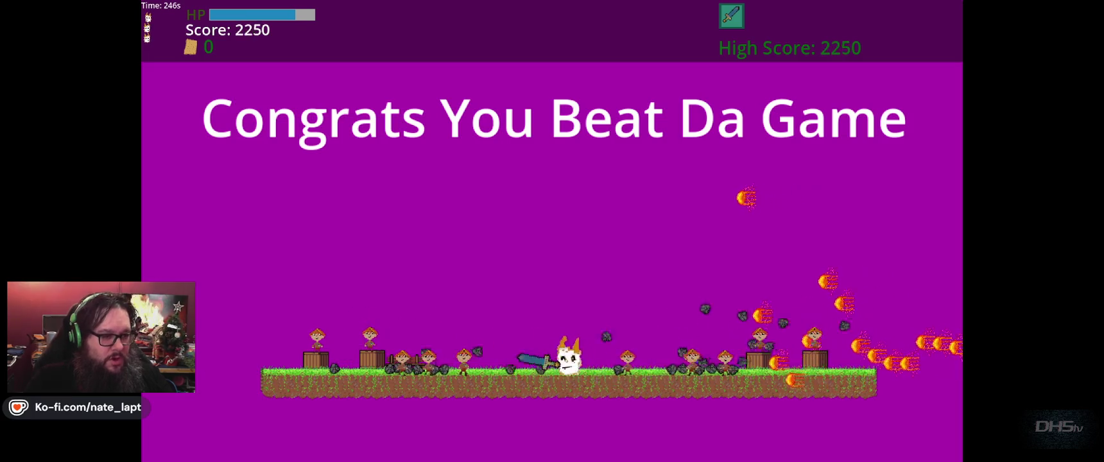
{"action": "key", "text": "Right"}
{"action": "key", "text": "Left"}
{"action": "key", "text": "Right"}
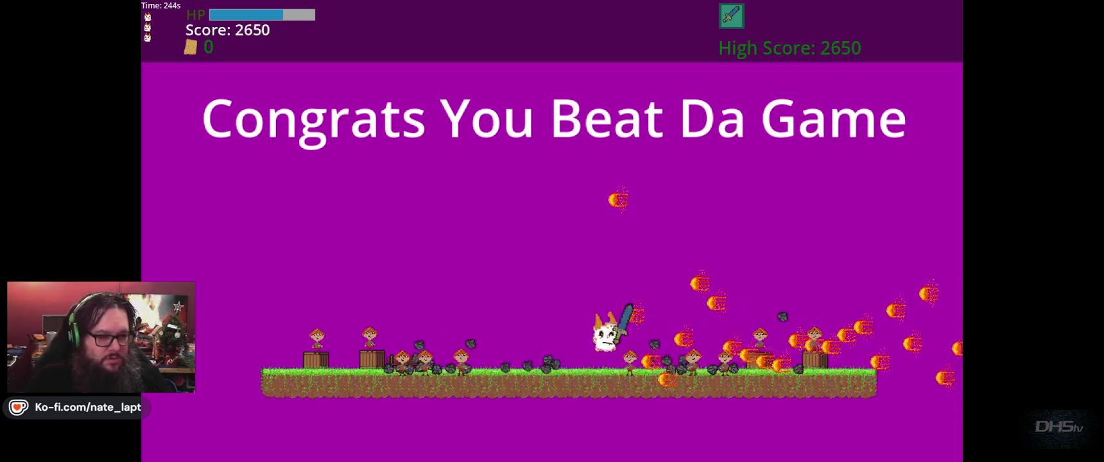
{"action": "key", "text": "Left"}
{"action": "key", "text": "space"}
- Charge right through enemies, choose Play Again after the run ends, then stop the game
{"action": "key", "text": "Right"}
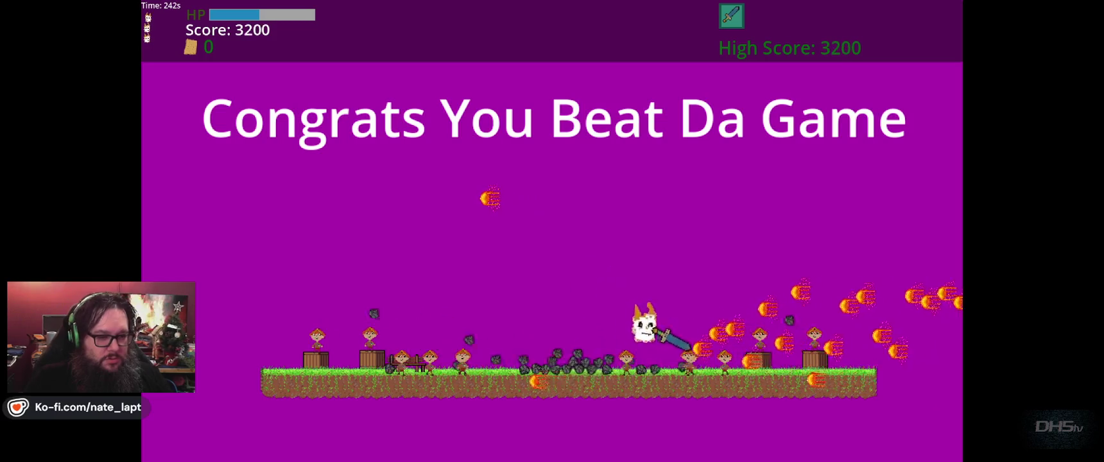
{"action": "key", "text": "Right"}
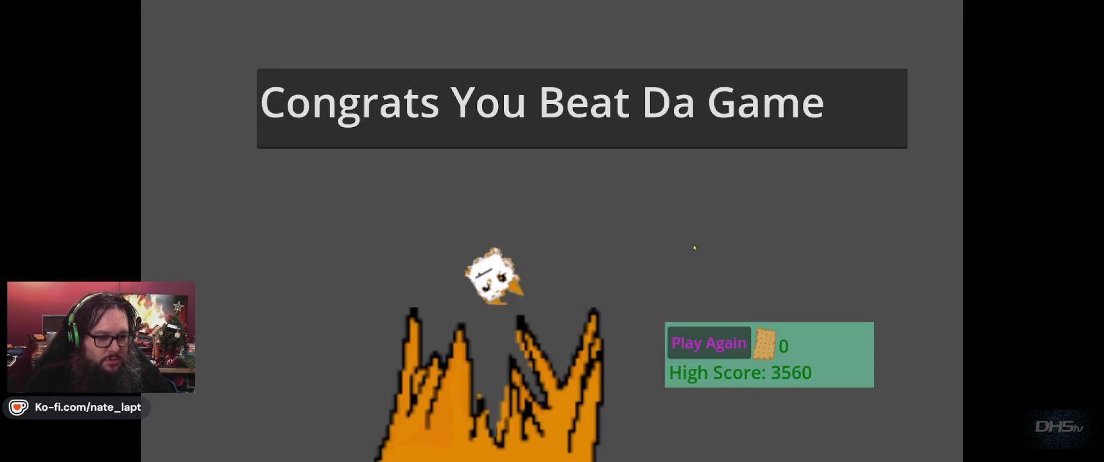
{"action": "left_click", "coordinate": [708, 343]}
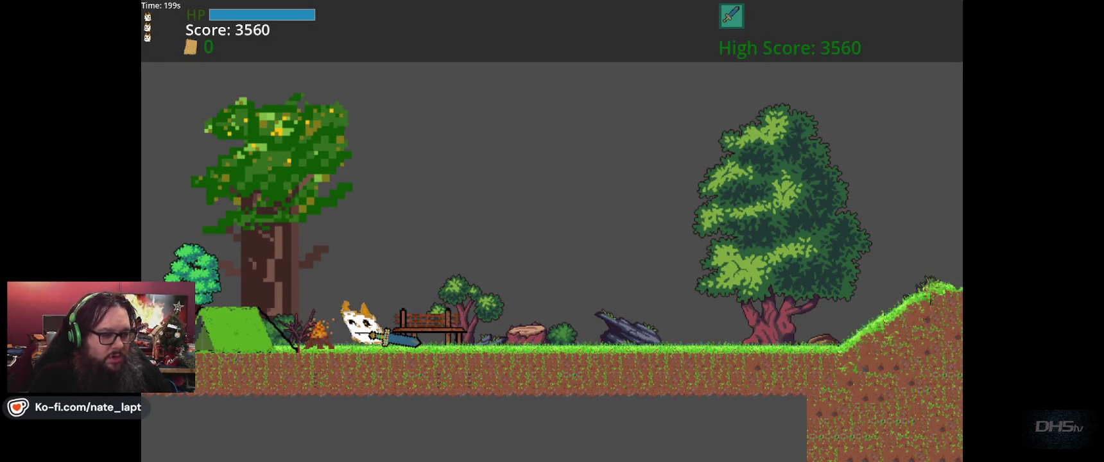
{"action": "key", "text": "F8"}
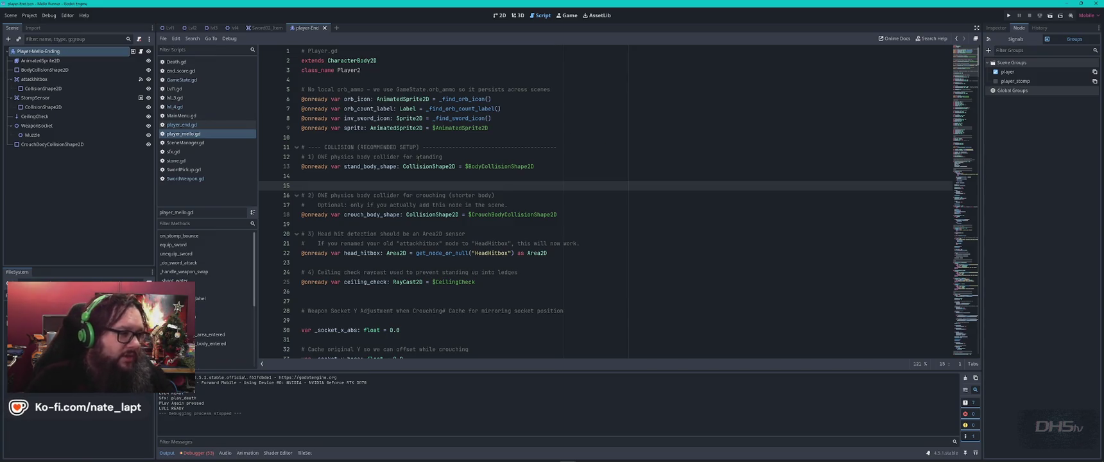
- Change Game.pause_cooldown in end_score.gd from 5.3 to 10.3, then test-launch and stop the game
{"action": "left_click", "coordinate": [186, 73]}
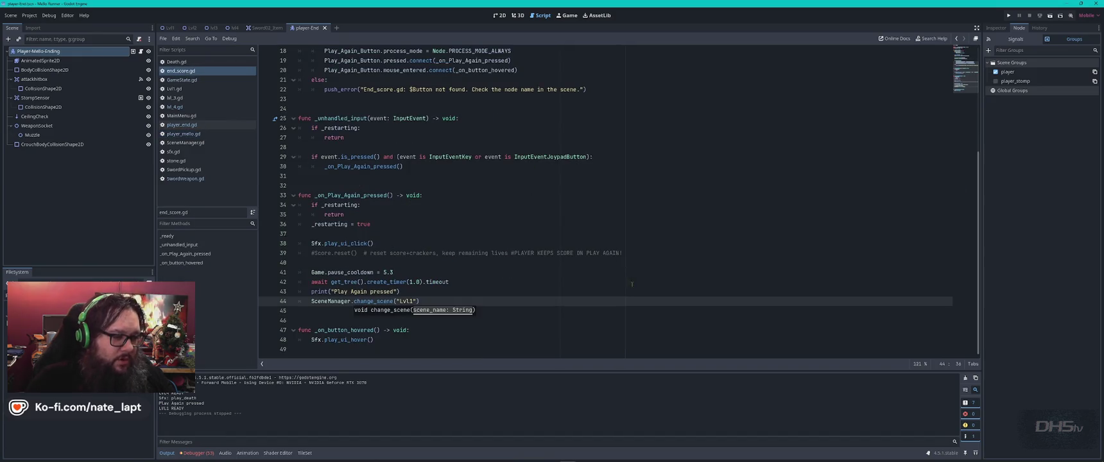
{"action": "left_click", "coordinate": [563, 290]}
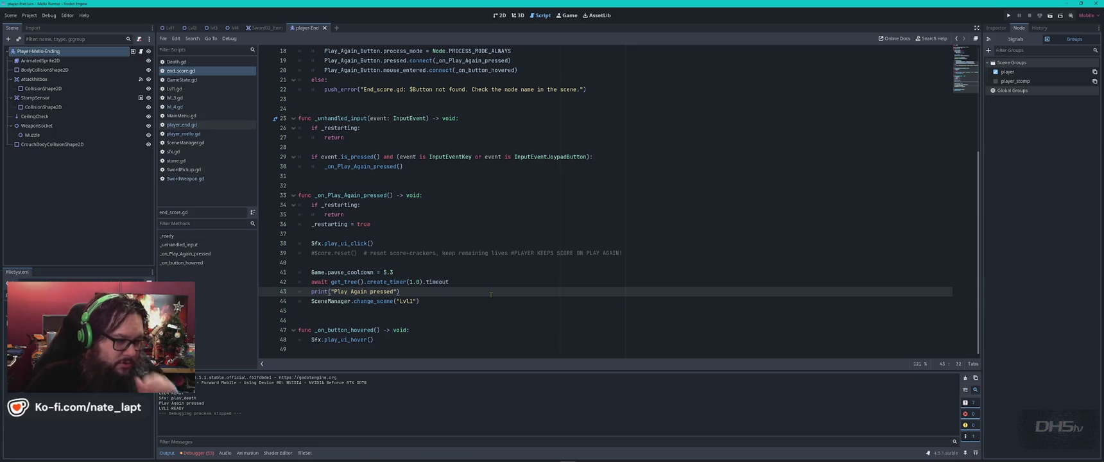
{"action": "double_click", "coordinate": [385, 272]}
{"action": "type", "text": "10"}
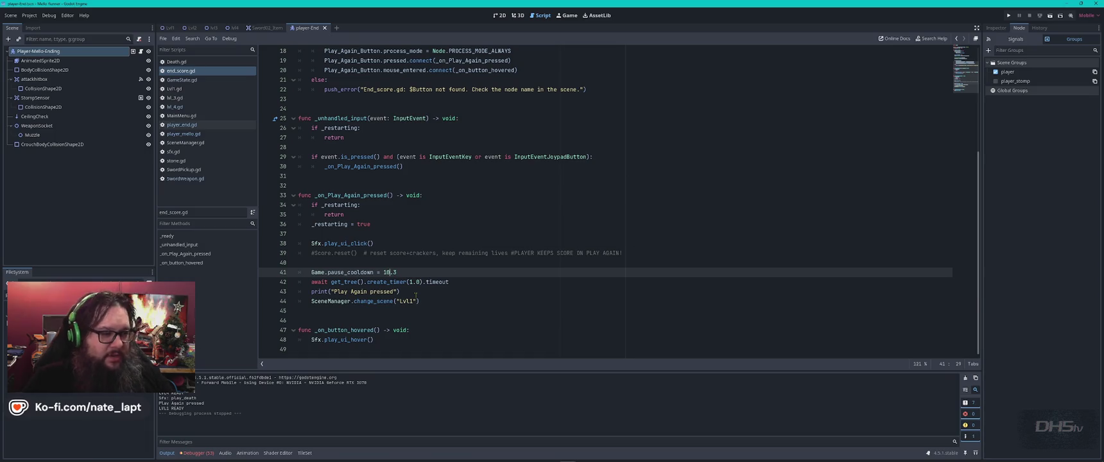
{"action": "key", "text": "F5"}
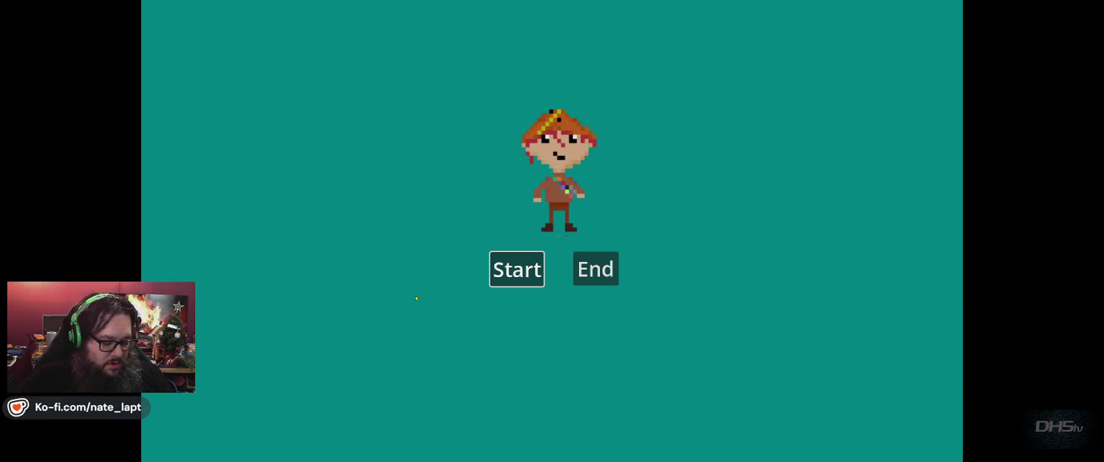
{"action": "key", "text": "F8"}
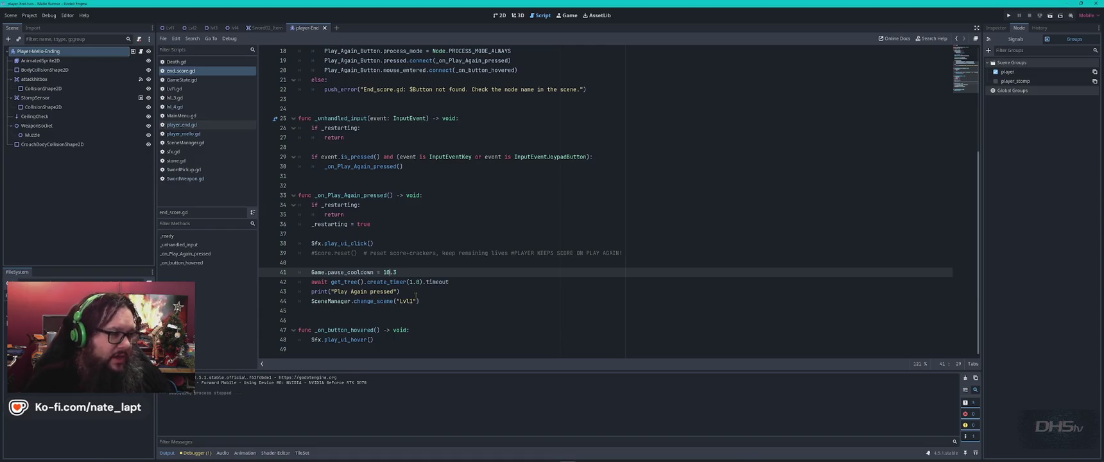